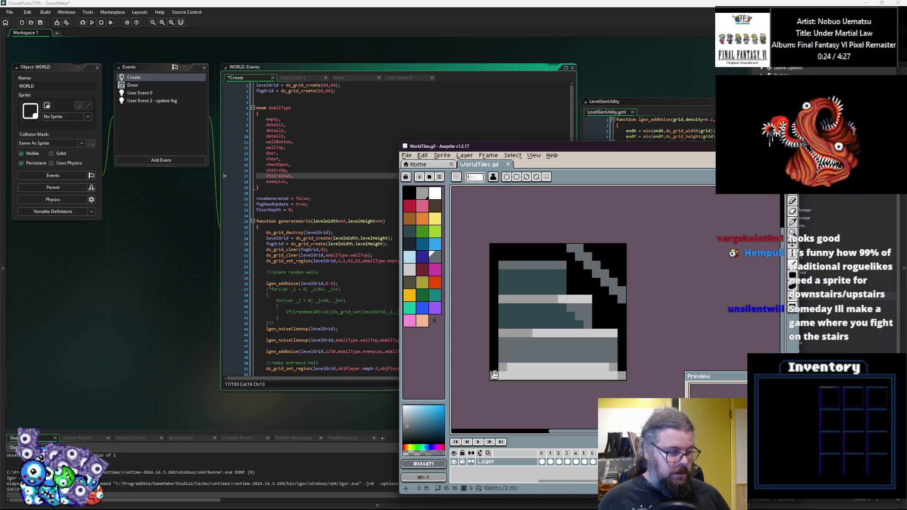
Show the next frame of the WorldTiles sprite in Aseprite, then return to GameMaker's code editor.
{"action": "key", "text": "Right"}
{"action": "key", "text": "Right"}
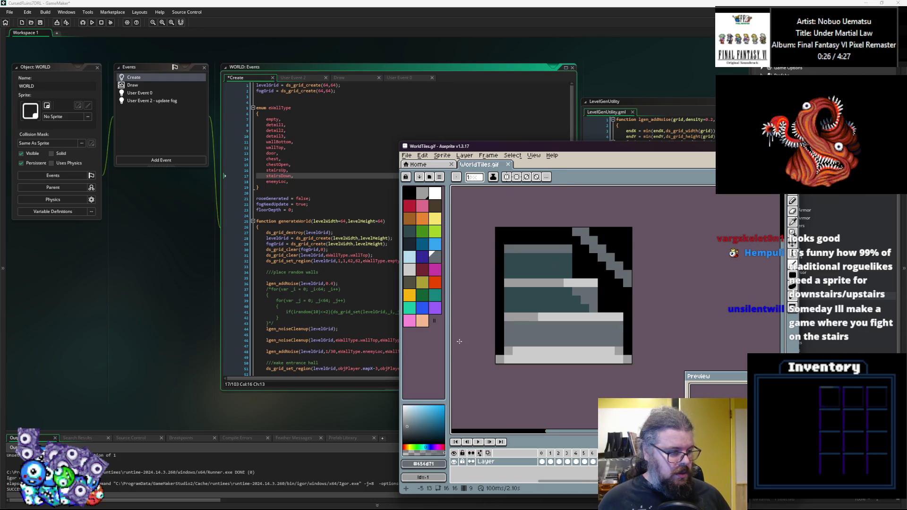
{"action": "left_click", "coordinate": [325, 283]}
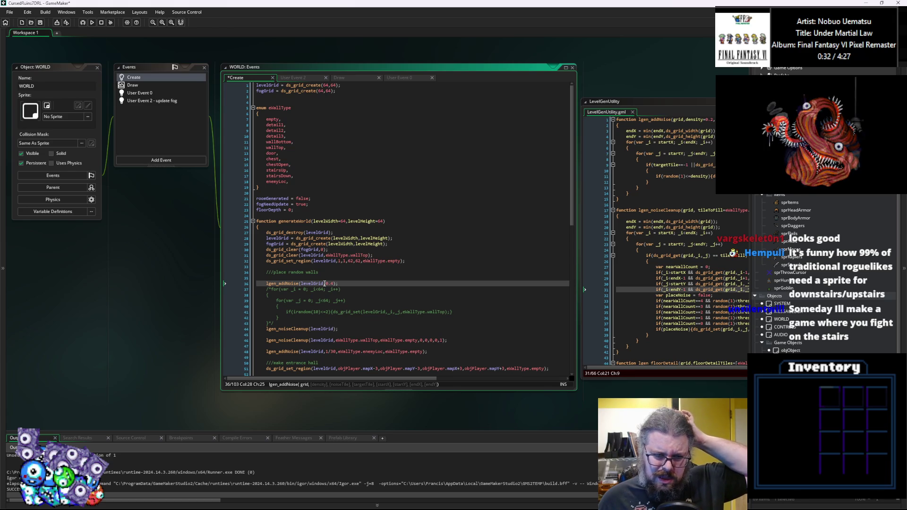
Make lgen_makeEntranceHall's centerTile parameter default to eWallType.stairsUp on line 63.
{"action": "scroll", "coordinate": [335, 232], "scroll_direction": "down", "scroll_amount": 3}
{"action": "left_click", "coordinate": [354, 262]}
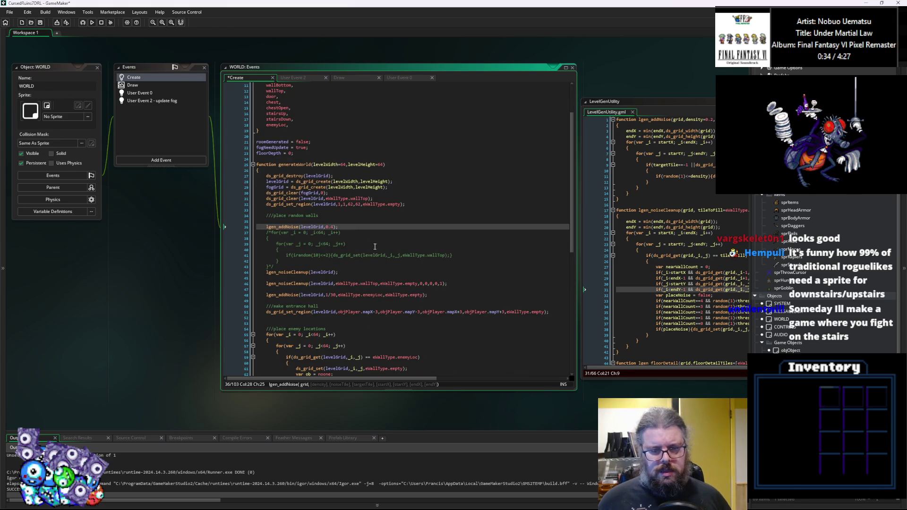
{"action": "left_click", "coordinate": [480, 306]}
{"action": "left_click", "coordinate": [691, 276]}
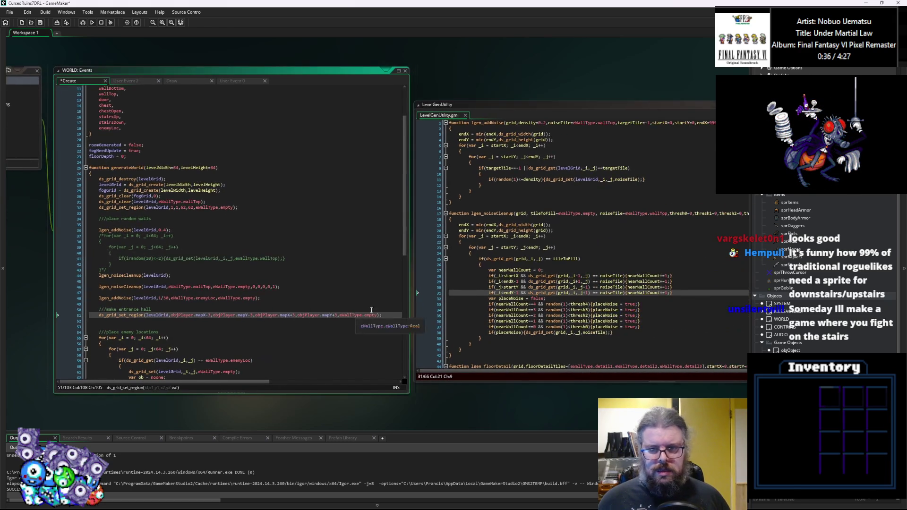
{"action": "scroll", "coordinate": [446, 291], "scroll_direction": "down", "scroll_amount": 8}
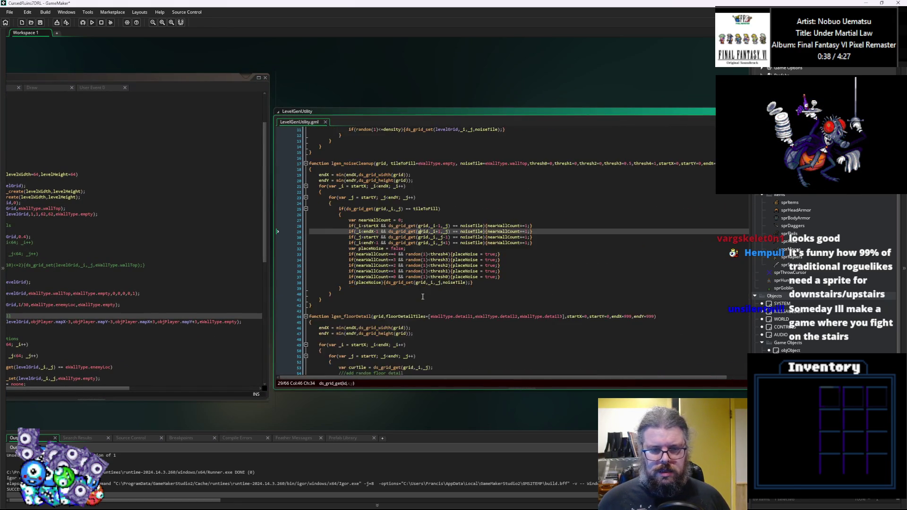
{"action": "left_click", "coordinate": [446, 299]}
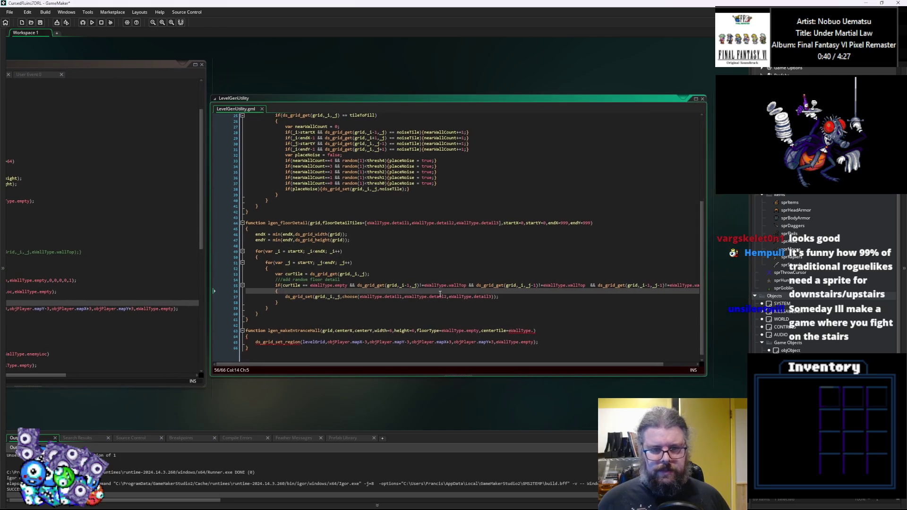
{"action": "left_click", "coordinate": [534, 330]}
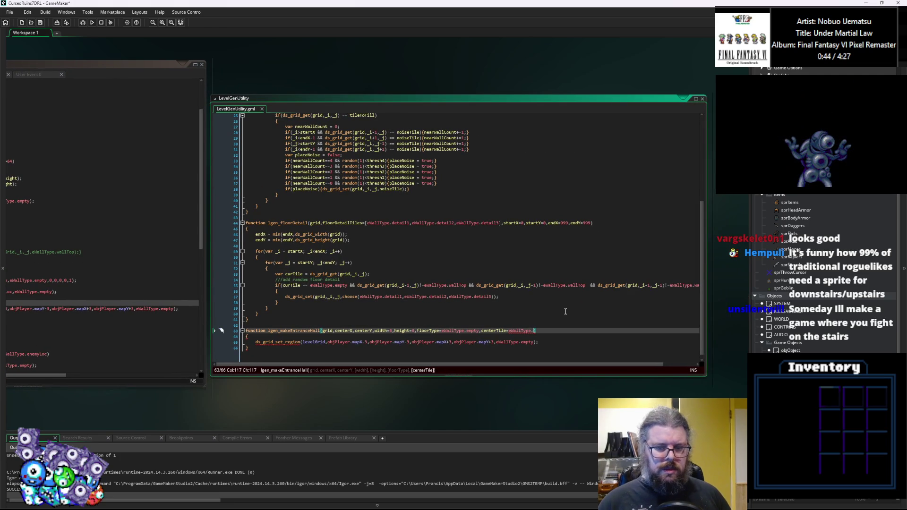
{"action": "type", "text": "stairsU"}
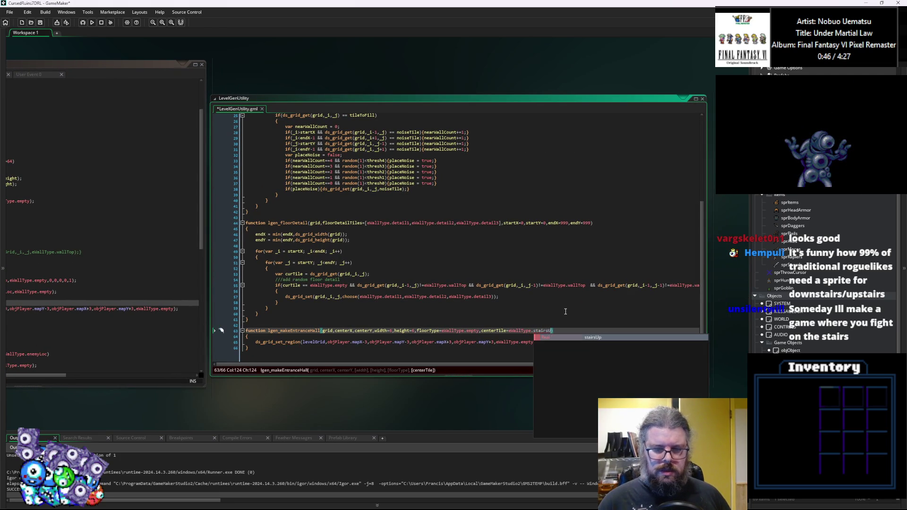
{"action": "key", "text": "Return"}
Bring the WORLD Create event code back and select the lgen_makeEntranceHall function name.
{"action": "left_click", "coordinate": [461, 285]}
{"action": "left_click", "coordinate": [150, 303]}
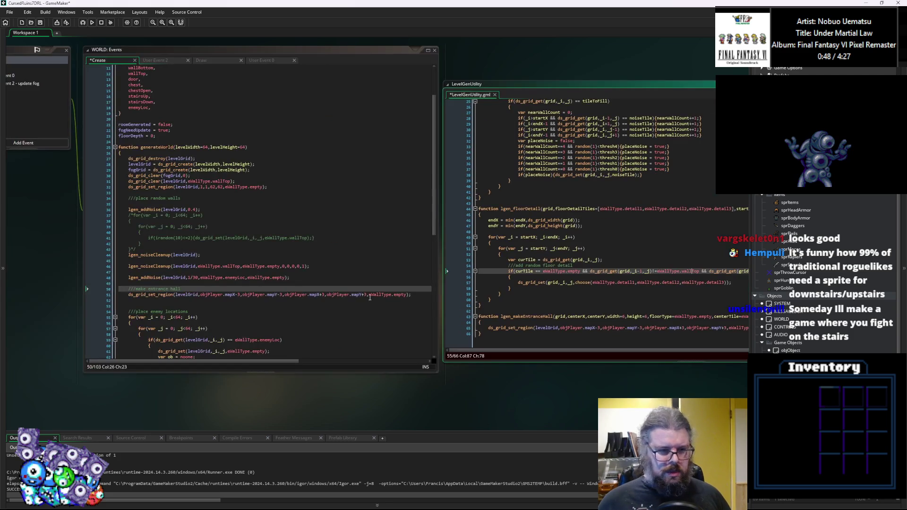
{"action": "scroll", "coordinate": [400, 296], "scroll_direction": "down", "scroll_amount": 5}
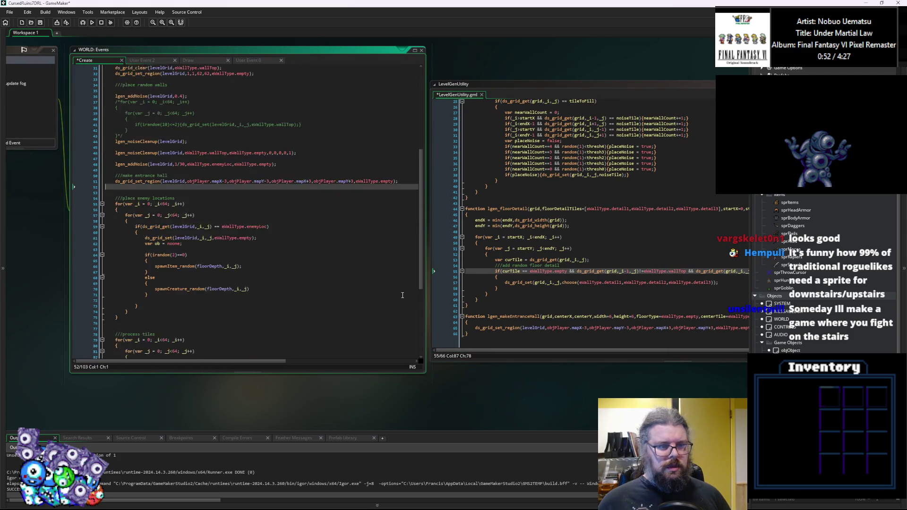
{"action": "scroll", "coordinate": [421, 255], "scroll_direction": "up", "scroll_amount": 1}
{"action": "double_click", "coordinate": [497, 314]}
{"action": "key", "text": "ctrl+c"}
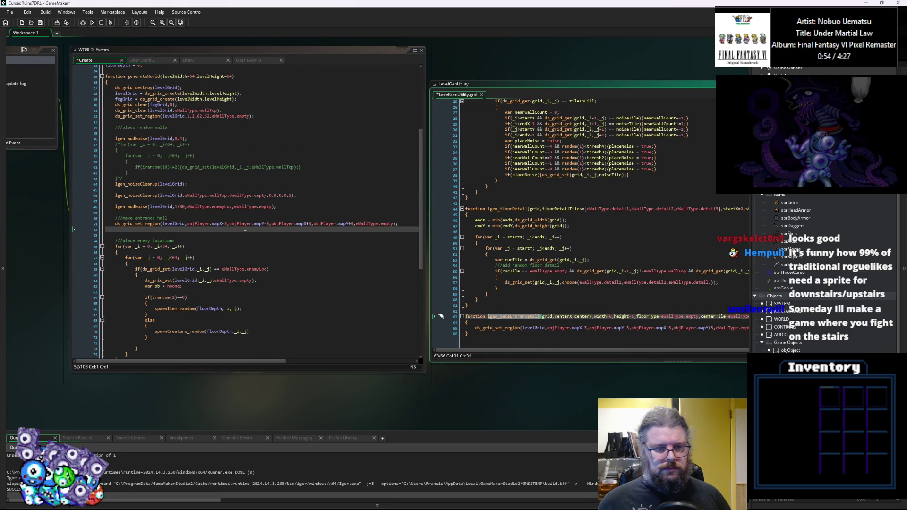
Start the lgen_makeEntranceHall call with levelGrid, objPlayer.mapX, objPlayer.mapY, 6 and 6.
{"action": "left_click", "coordinate": [240, 232]}
{"action": "key", "text": "ctrl+v"}
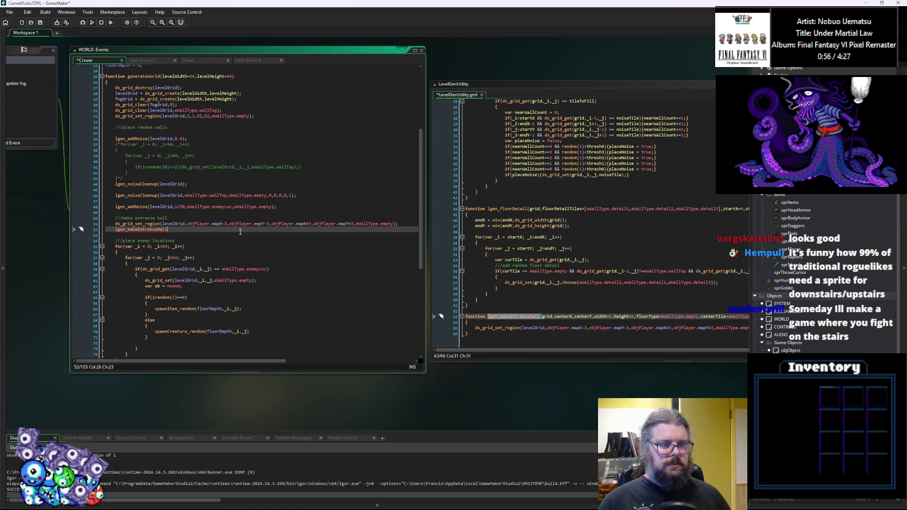
{"action": "type", "text": "()"}
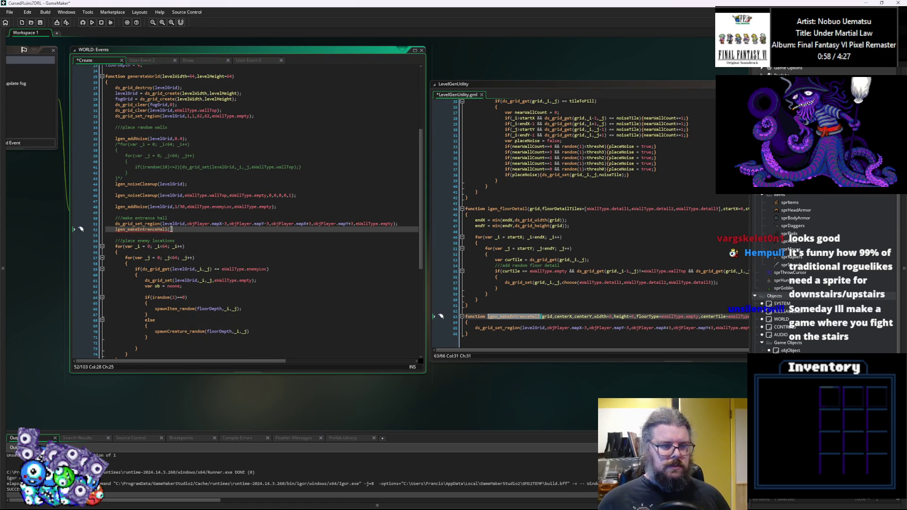
{"action": "double_click", "coordinate": [173, 224]}
{"action": "key", "text": "ctrl+c"}
{"action": "left_click", "coordinate": [171, 229]}
{"action": "key", "text": "ctrl+v"}
{"action": "type", "text": ","}
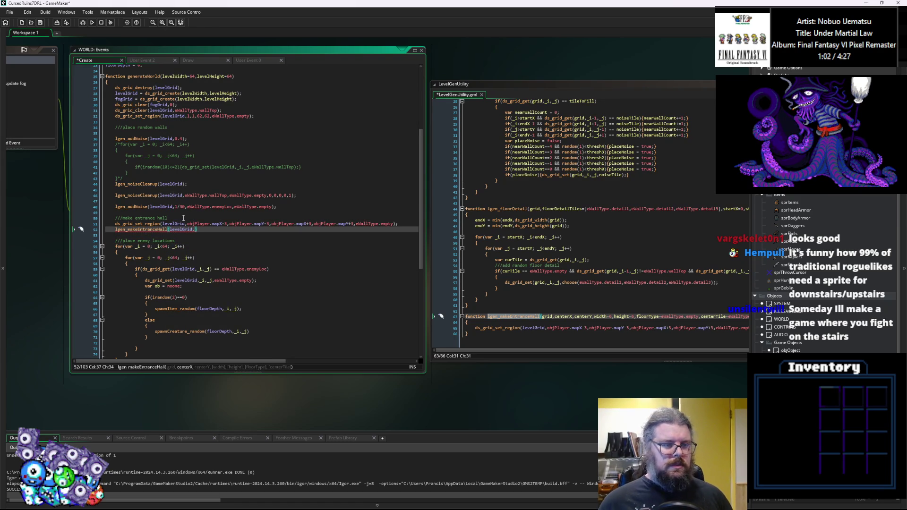
{"action": "left_click", "coordinate": [219, 224]}
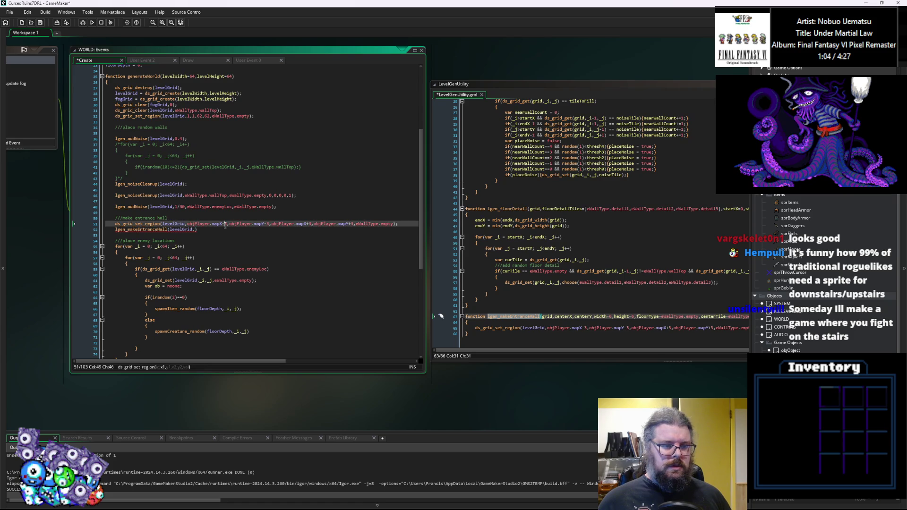
{"action": "key", "text": "ctrl+z"}
{"action": "type", "text": ",objPlayer.mapX,objPlayer.mapY"}
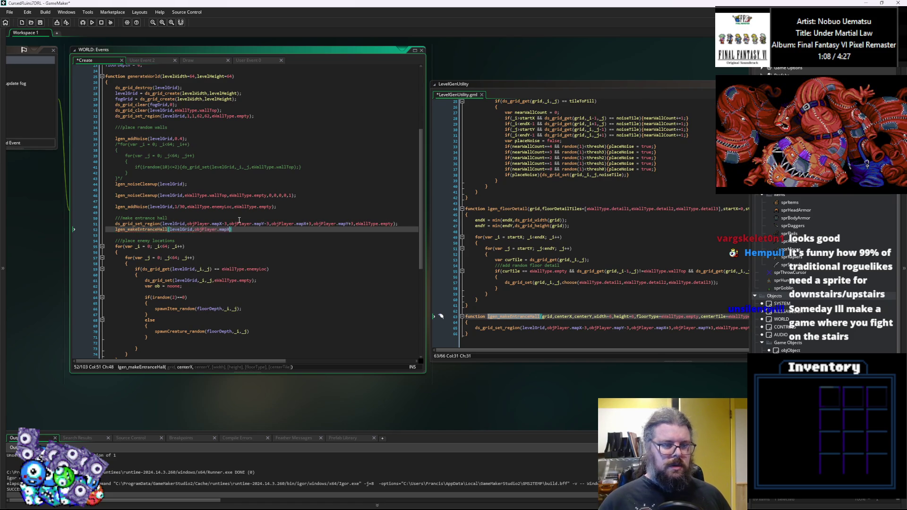
{"action": "type", "text": ",6"}
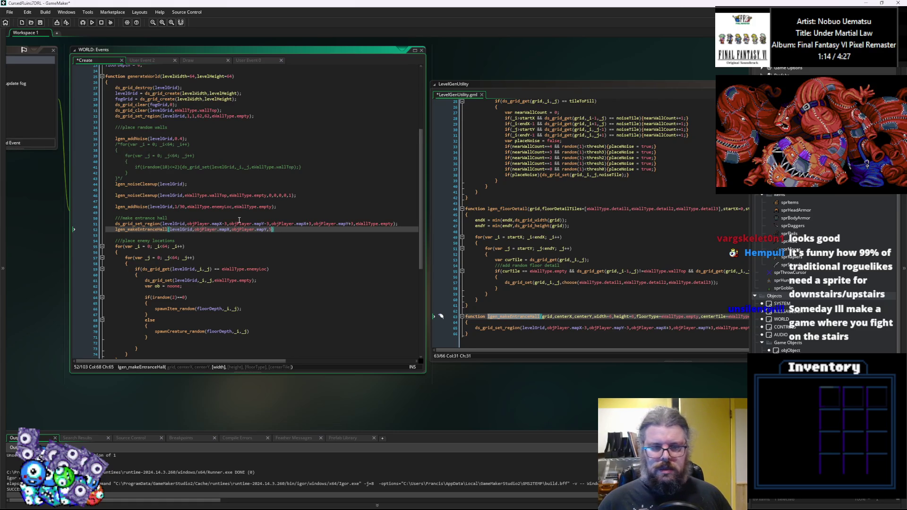
{"action": "type", "text": ",6,"}
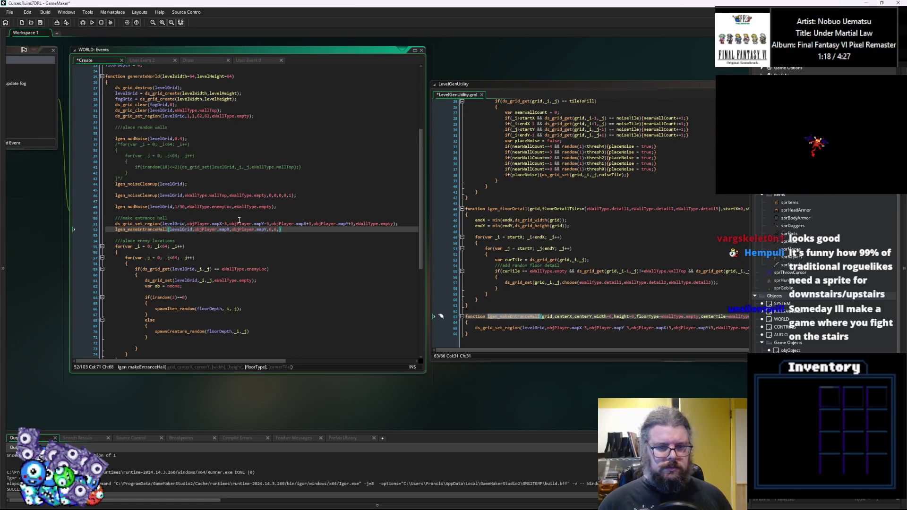
Finish the call with eWallType.empty as floor and eWallType.stairsUp as centre tile.
{"action": "left_click_drag", "start_coordinate": [394, 224], "coordinate": [358, 226]}
{"action": "key", "text": "ctrl+c"}
{"action": "left_click", "coordinate": [279, 230]}
{"action": "key", "text": "ctrl+v"}
{"action": "type", "text": ","}
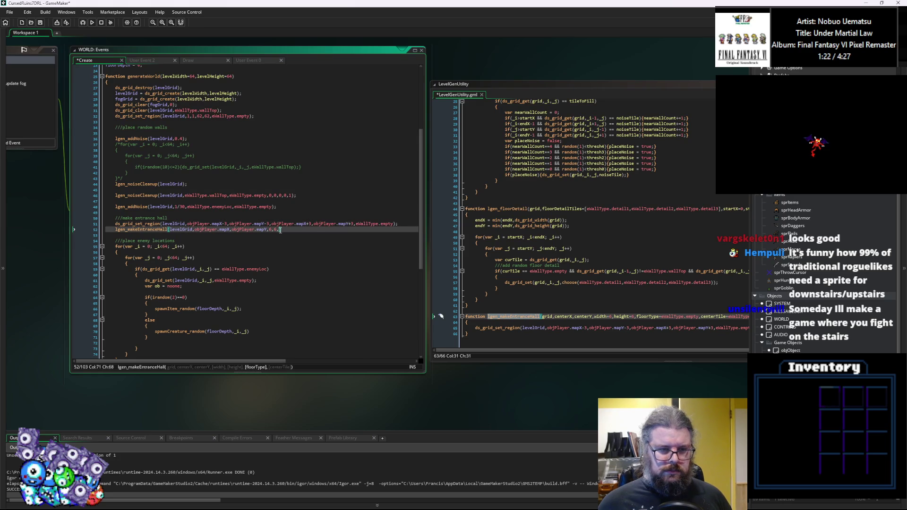
{"action": "type", "text": "eWallType.stair"}
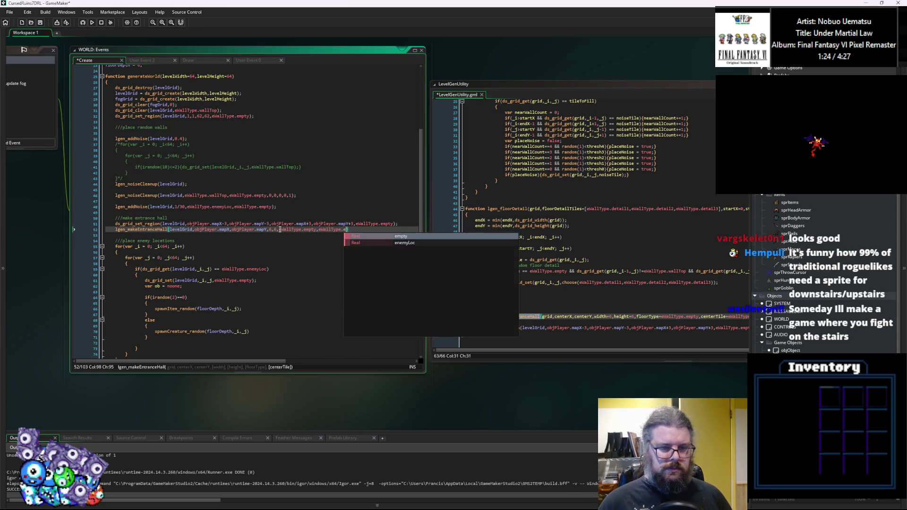
{"action": "key", "text": "Down"}
{"action": "key", "text": "Return"}
{"action": "type", "text": ");"}
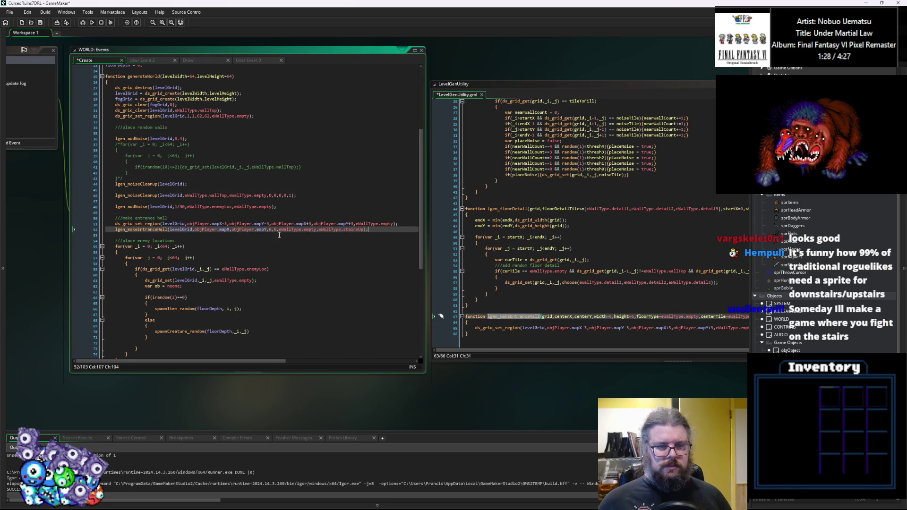
{"action": "scroll", "coordinate": [364, 245], "scroll_direction": "right", "scroll_amount": 3}
{"action": "left_click", "coordinate": [384, 253]}
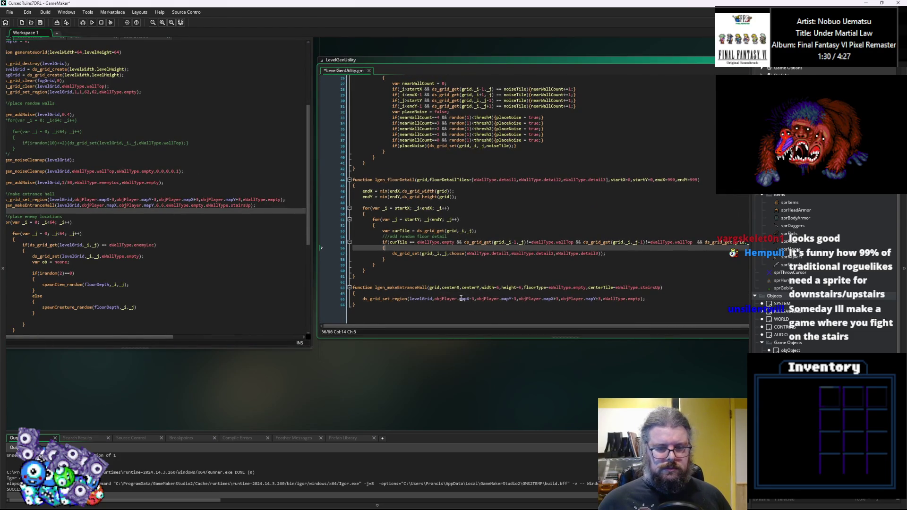
Delete the old region line and change the region call to use grid and centerX.
{"action": "left_click", "coordinate": [286, 201]}
{"action": "scroll", "coordinate": [286, 201], "scroll_direction": "left", "scroll_amount": 1}
{"action": "key", "text": "shift+Up"}
{"action": "key", "text": "BackSpace"}
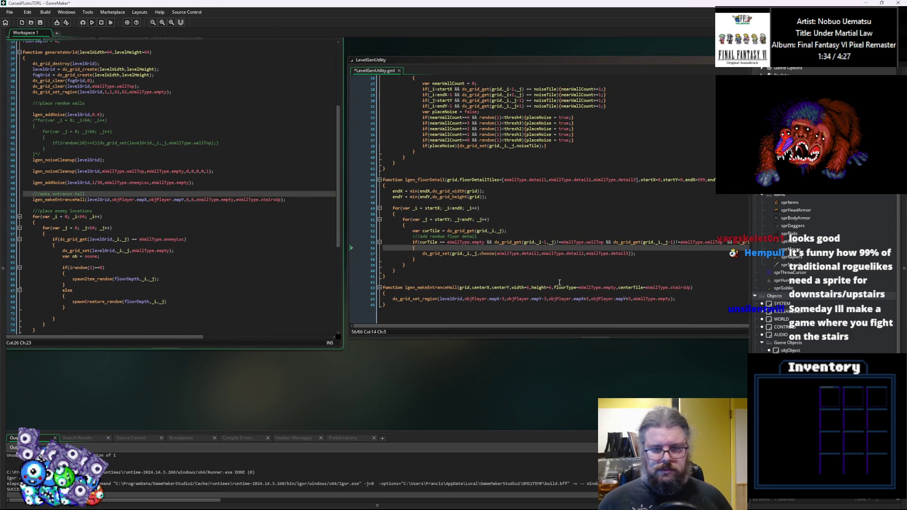
{"action": "scroll", "coordinate": [560, 282], "scroll_direction": "right", "scroll_amount": 2}
{"action": "left_click", "coordinate": [409, 284]}
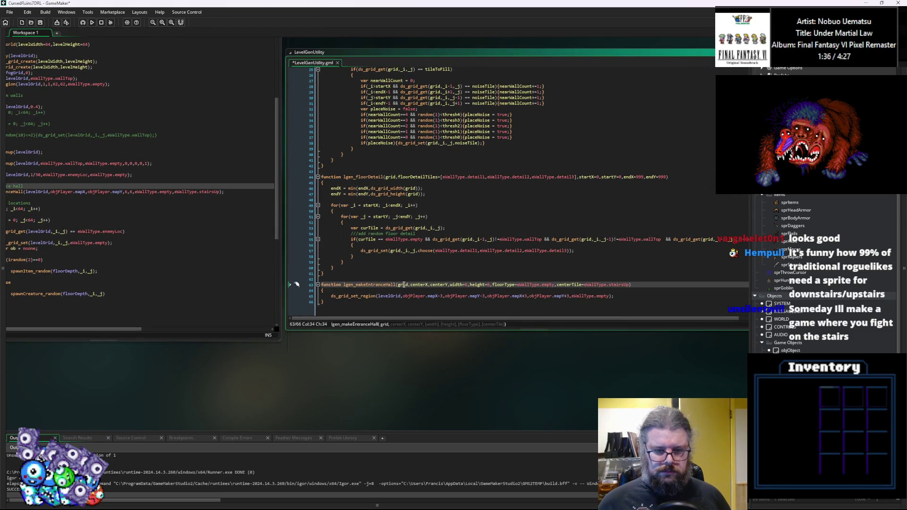
{"action": "double_click", "coordinate": [390, 296]}
{"action": "type", "text": "grid"}
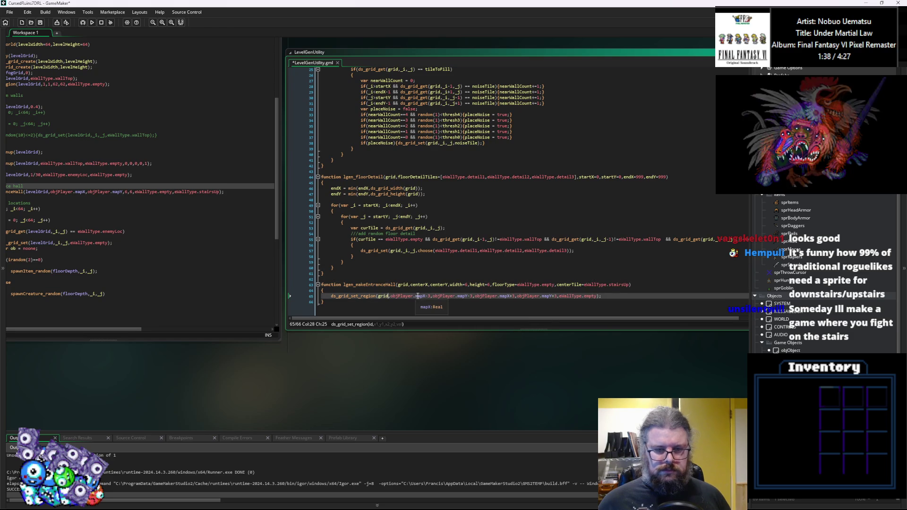
{"action": "left_click", "coordinate": [426, 297]}
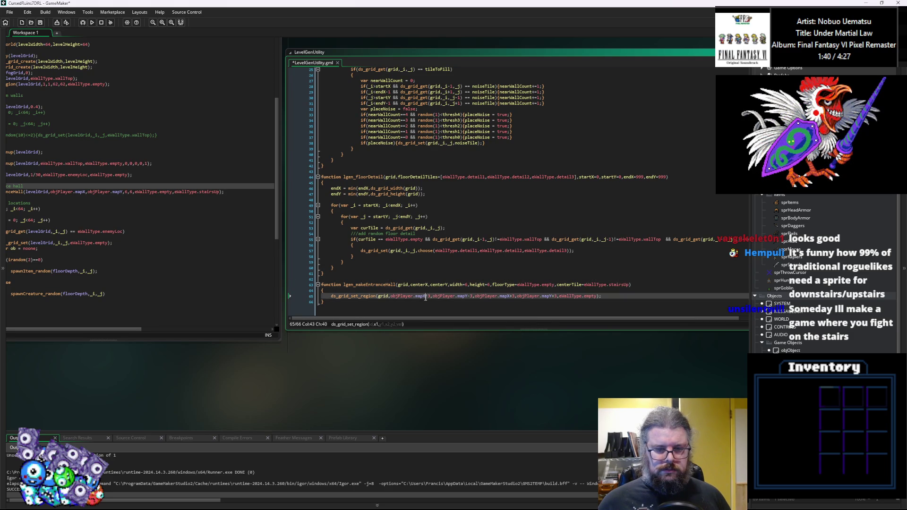
{"action": "left_click_drag", "start_coordinate": [397, 297], "coordinate": [390, 297]}
{"action": "type", "text": "centerX"}
Use centerY, and set the region's left and top bounds to centerX-width/2 and centerY-height/2.
{"action": "double_click", "coordinate": [439, 285]}
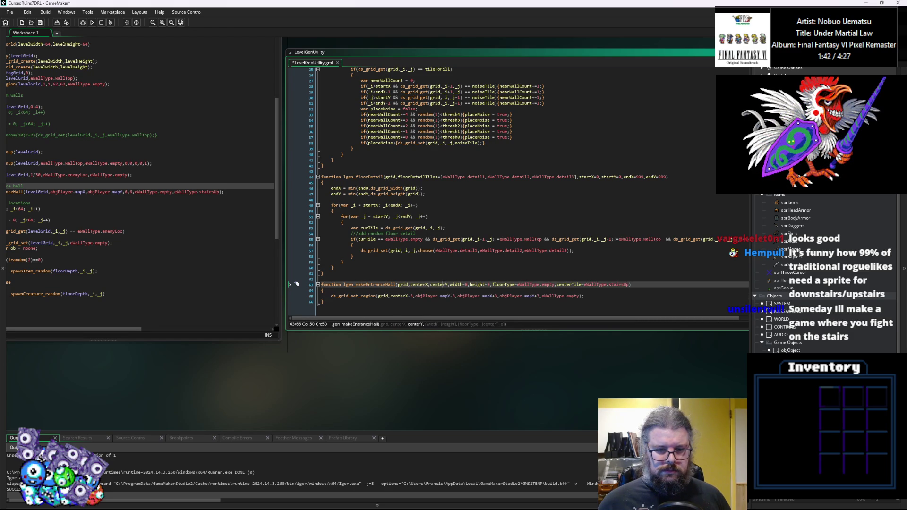
{"action": "left_click_drag", "start_coordinate": [450, 297], "coordinate": [416, 296]}
{"action": "right_click", "coordinate": [421, 299]}
{"action": "left_click", "coordinate": [440, 331]}
{"action": "double_click", "coordinate": [457, 285]}
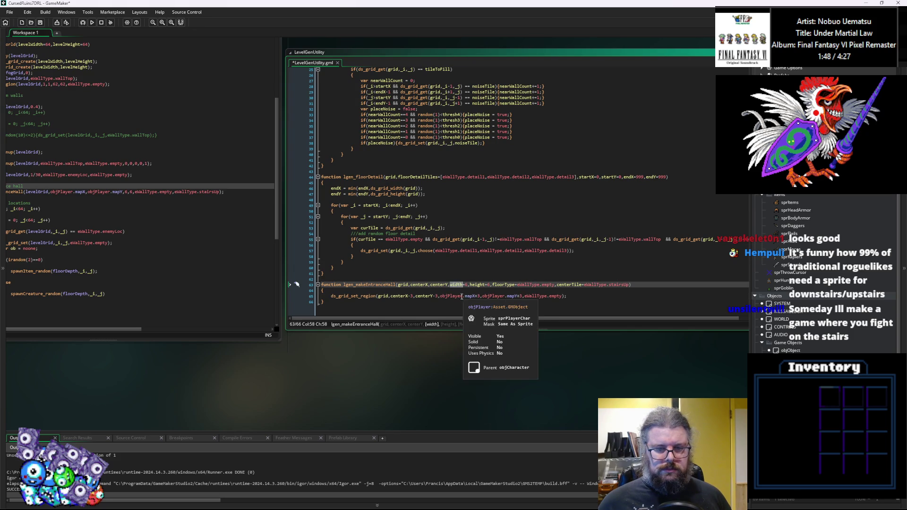
{"action": "left_click", "coordinate": [417, 296]}
{"action": "type", "text": "width/21"}
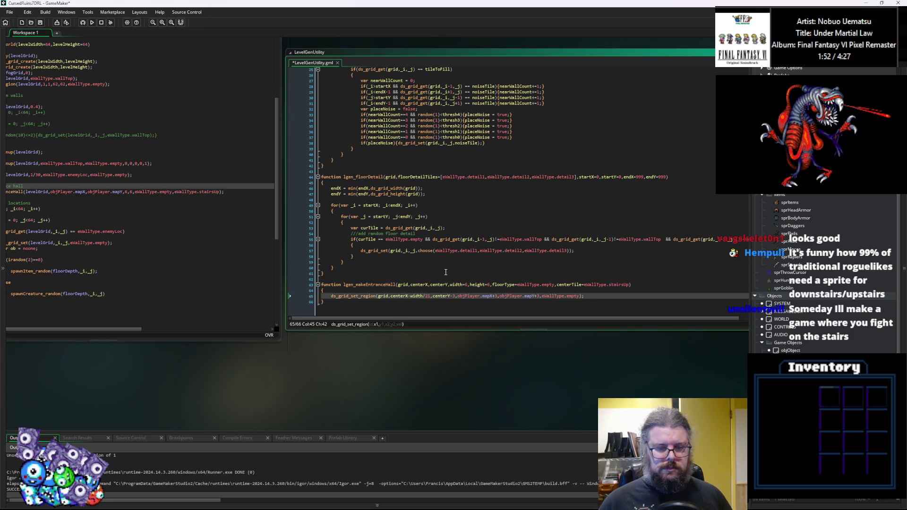
{"action": "key", "text": "BackSpace"}
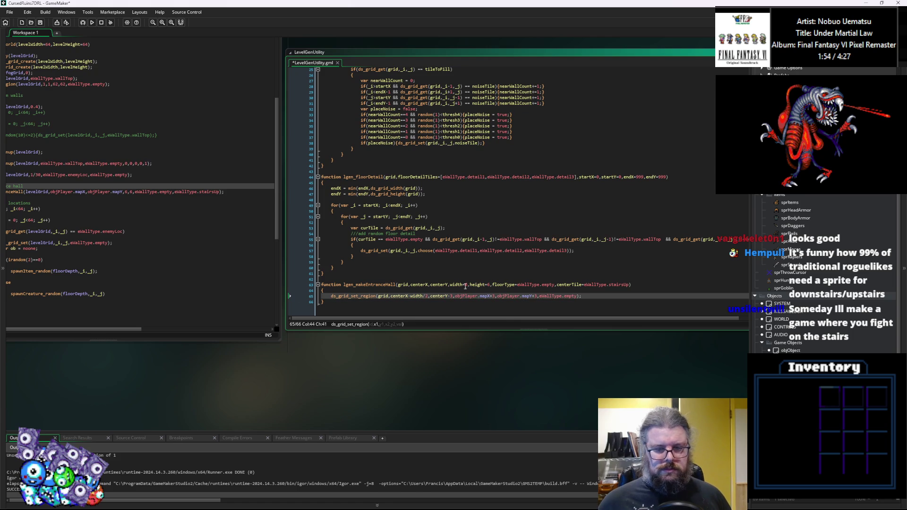
{"action": "left_click", "coordinate": [459, 285]}
{"action": "left_click", "coordinate": [450, 297]}
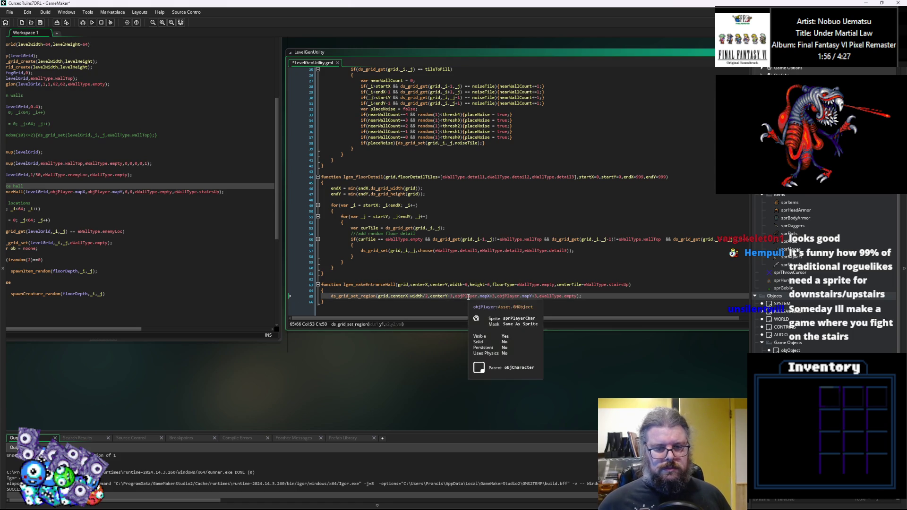
{"action": "type", "text": "height/2"}
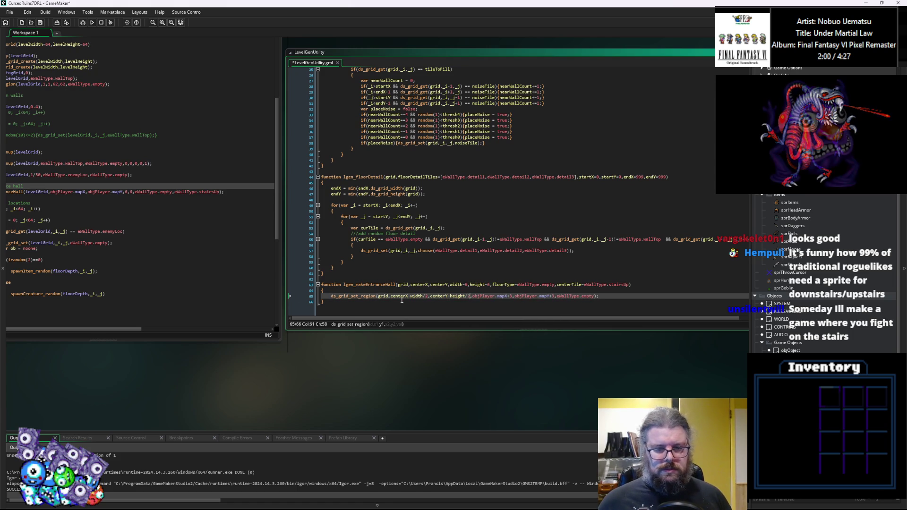
Replace the right and bottom bound offsets with width/2 and height/2.
{"action": "double_click", "coordinate": [418, 296]}
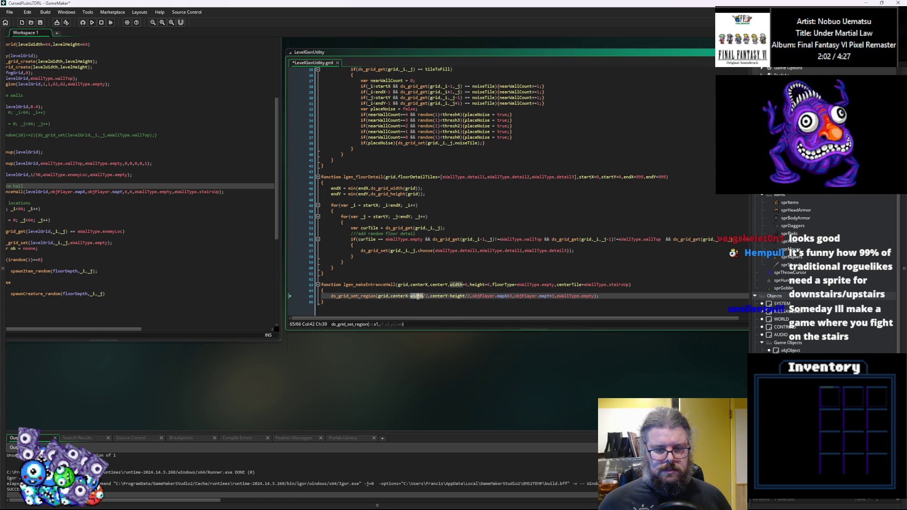
{"action": "key", "text": "ctrl+c"}
{"action": "double_click", "coordinate": [502, 296]}
{"action": "key", "text": "ctrl+v"}
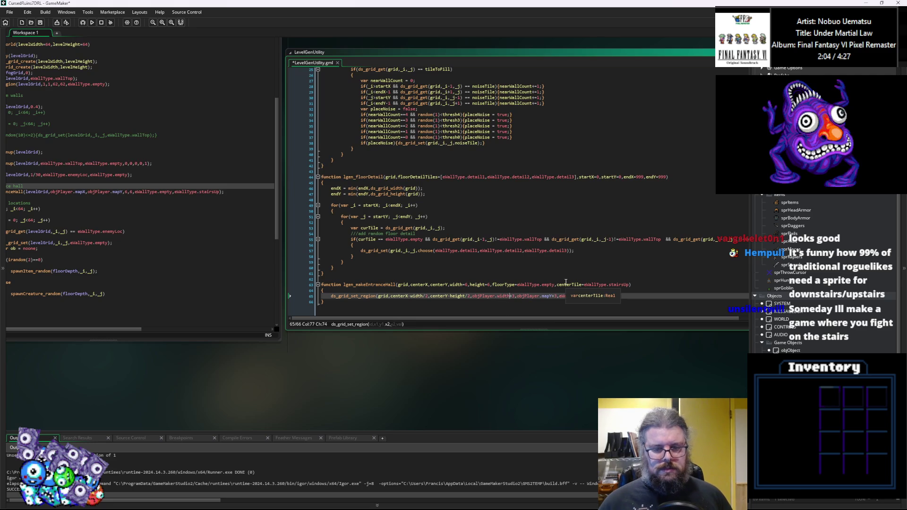
{"action": "key", "text": "ctrl+z"}
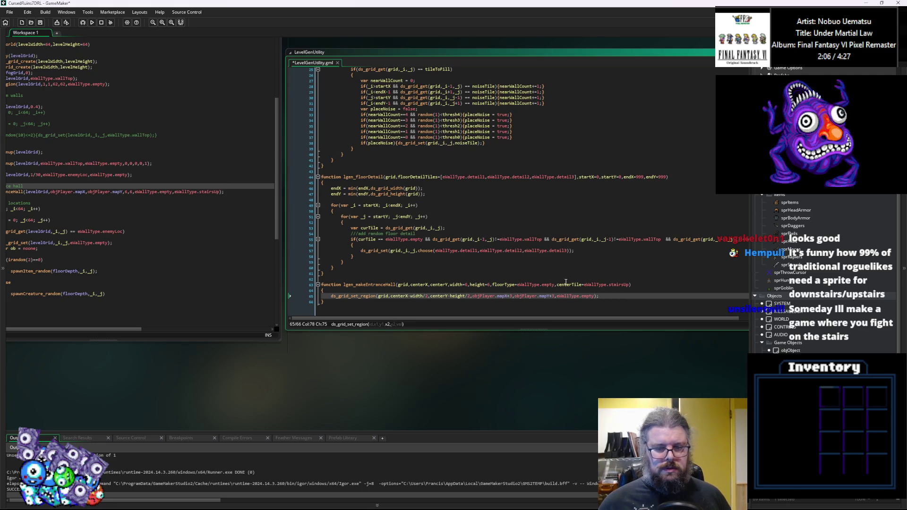
{"action": "key", "text": "BackSpace"}
{"action": "key", "text": "ctrl+v"}
{"action": "type", "text": "/2"}
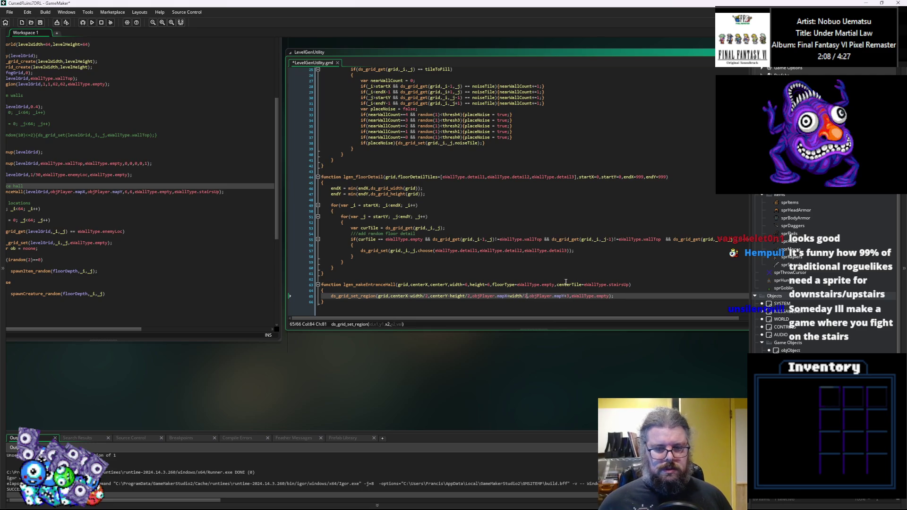
{"action": "double_click", "coordinate": [452, 296]}
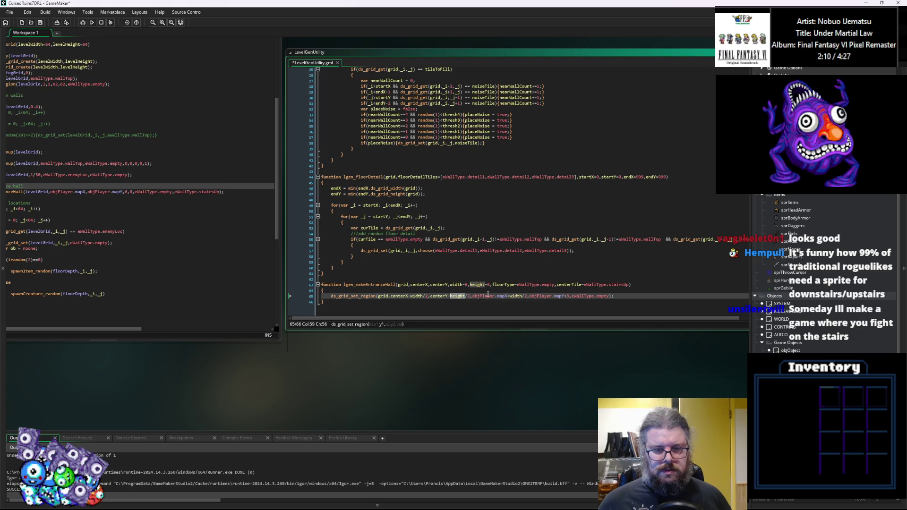
{"action": "key", "text": "ctrl+c"}
{"action": "double_click", "coordinate": [563, 296]}
{"action": "key", "text": "ctrl+v"}
{"action": "type", "text": "/2"}
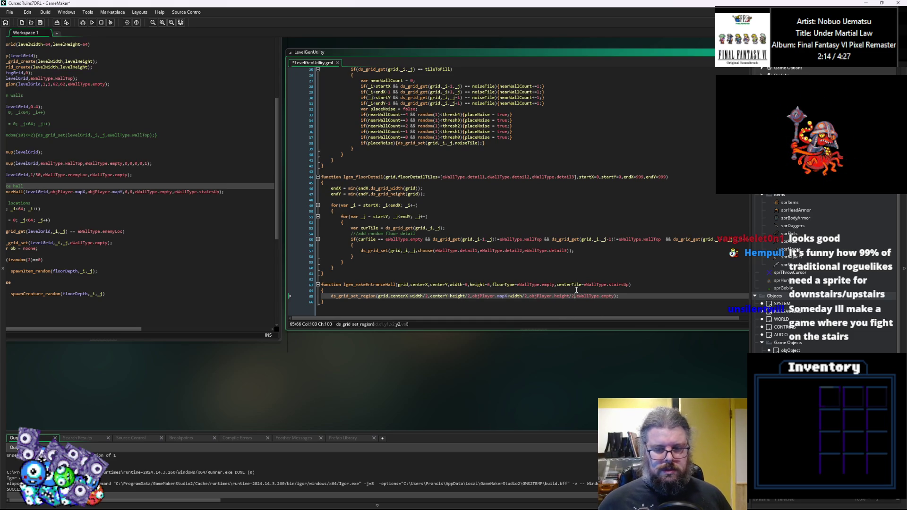
Add ds_grid_set(grid, centerX, centerY, centerTile) on a new line below the region call.
{"action": "left_click", "coordinate": [630, 297]}
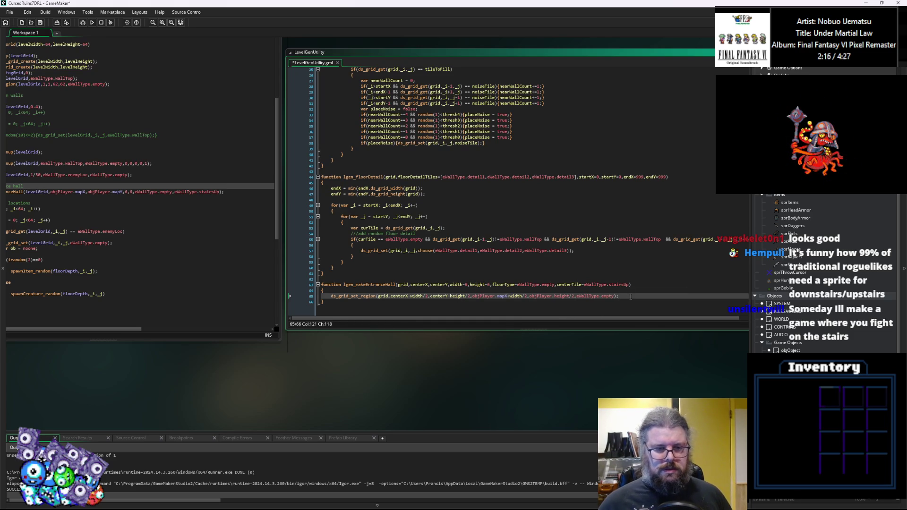
{"action": "key", "text": "Return"}
{"action": "type", "text": "ds"}
{"action": "type", "text": "_grid_"}
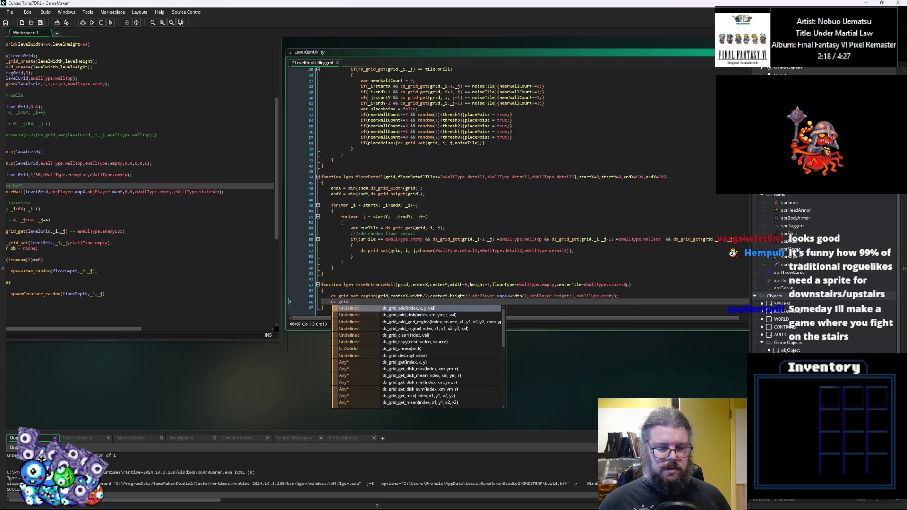
{"action": "type", "text": "se"}
{"action": "type", "text": "()"}
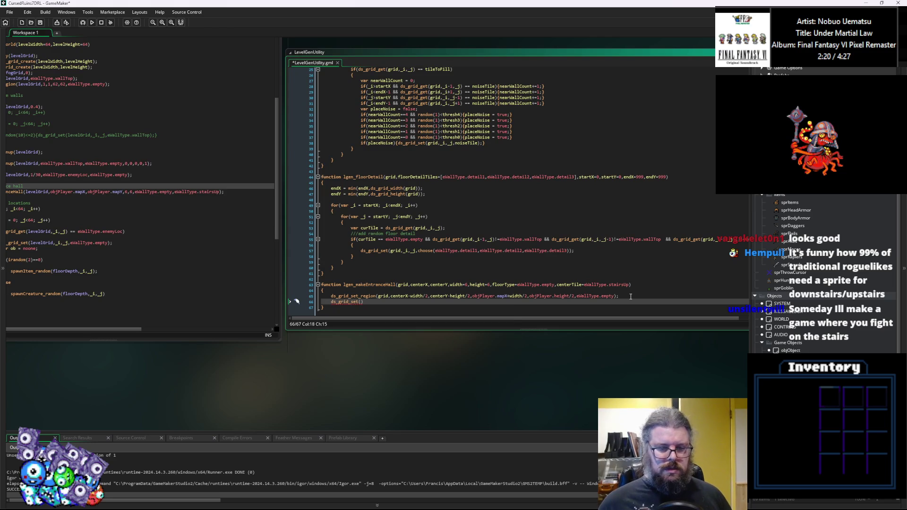
{"action": "type", "text": "grid,c"}
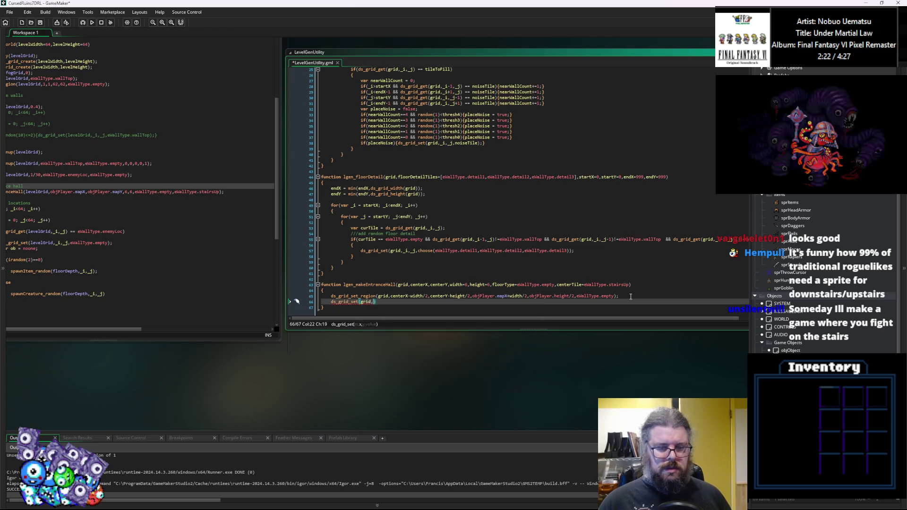
{"action": "type", "text": "enterX,d"}
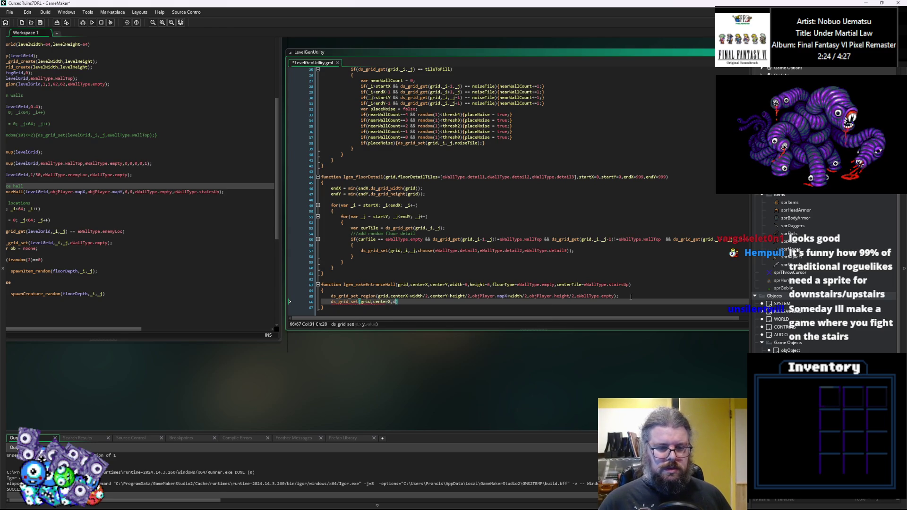
{"action": "type", "text": "tr"}
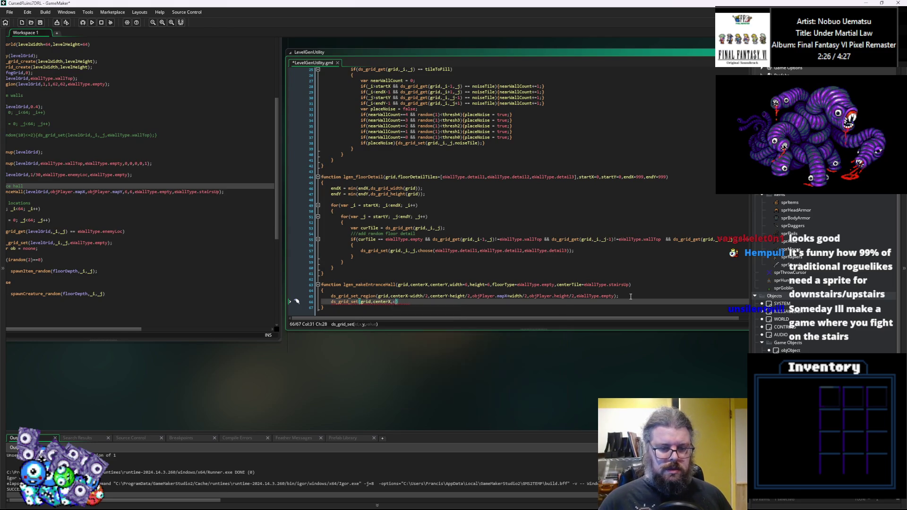
{"action": "key", "text": "BackSpace"}
{"action": "key", "text": "BackSpace"}
{"action": "key", "text": "BackSpace"}
{"action": "type", "text": "rY,"}
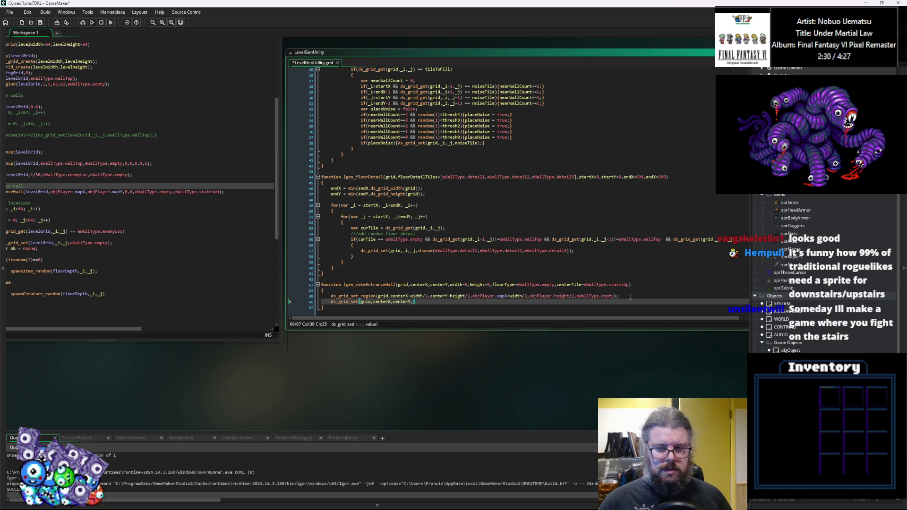
{"action": "double_click", "coordinate": [567, 284]}
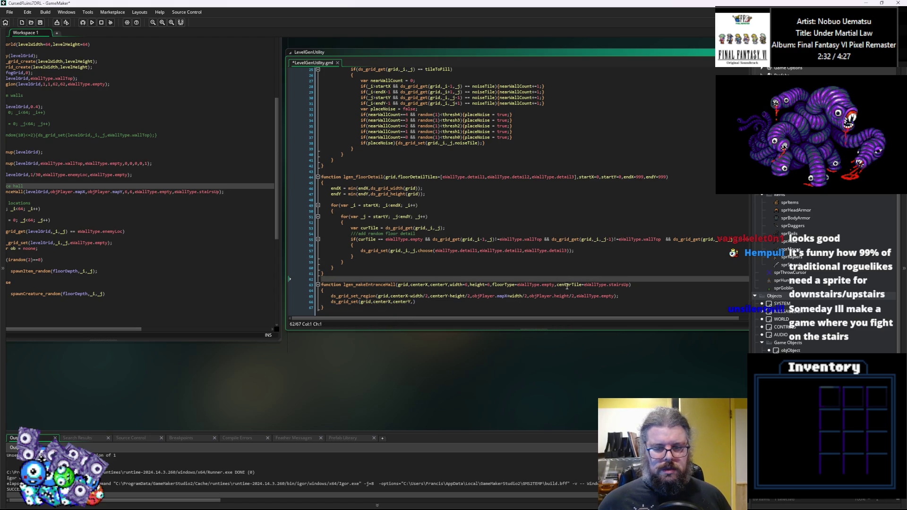
{"action": "left_click", "coordinate": [413, 301]}
{"action": "key", "text": "ctrl+v"}
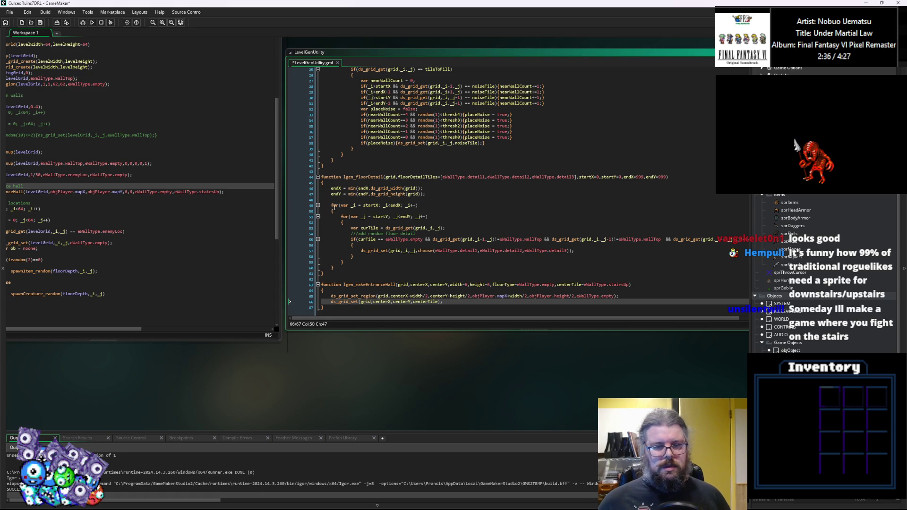
{"action": "left_click", "coordinate": [183, 215]}
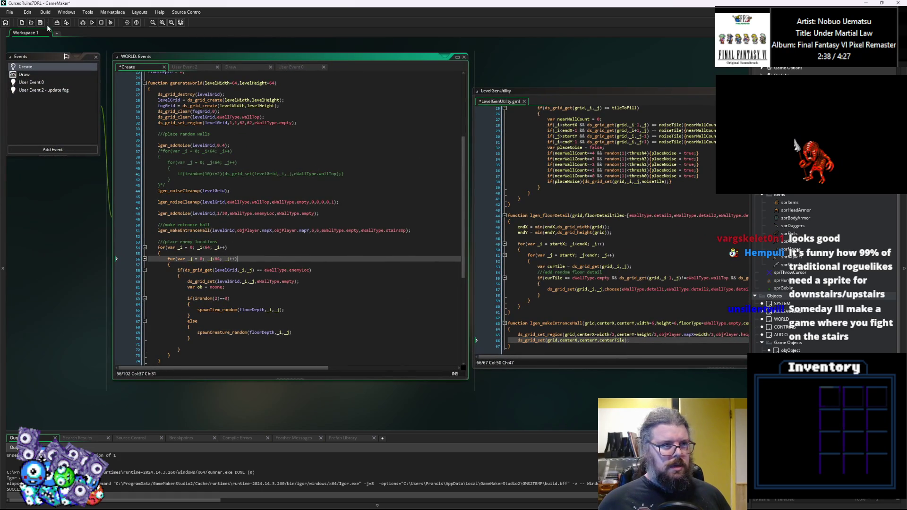
Save all and debug-run a new game, which crashes; dismiss the code error.
{"action": "left_click", "coordinate": [41, 23]}
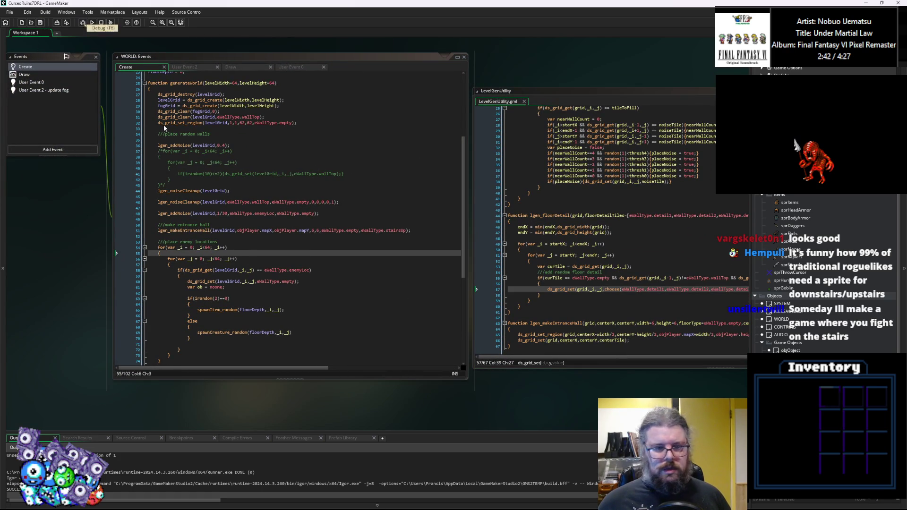
{"action": "left_click", "coordinate": [228, 213]}
{"action": "left_click", "coordinate": [83, 22]}
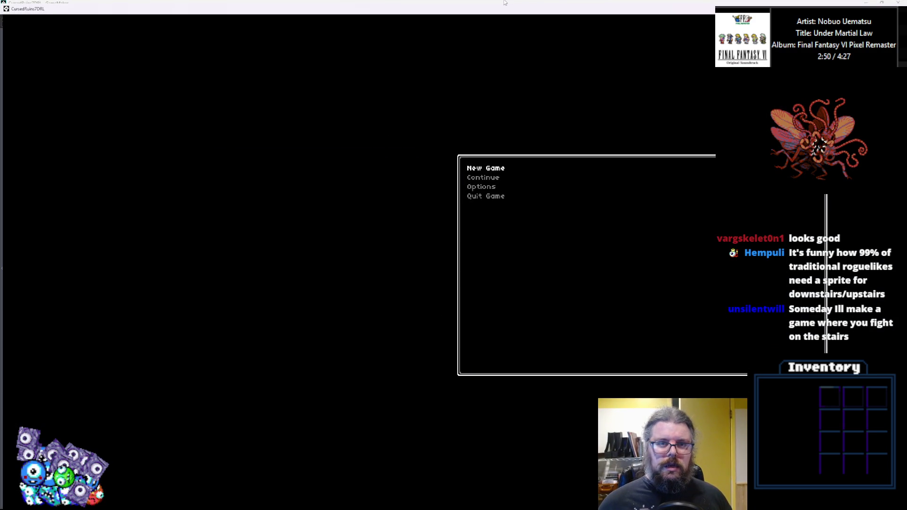
{"action": "key", "text": "Return"}
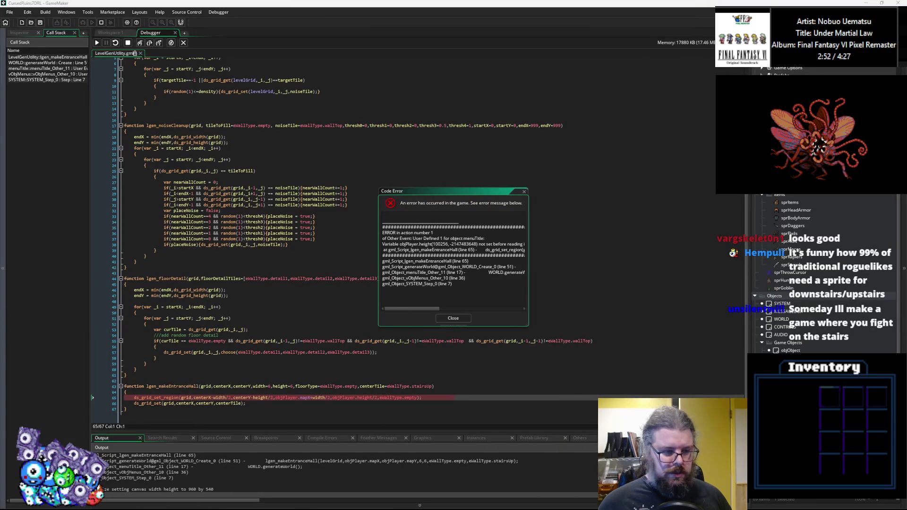
{"action": "left_click", "coordinate": [331, 392]}
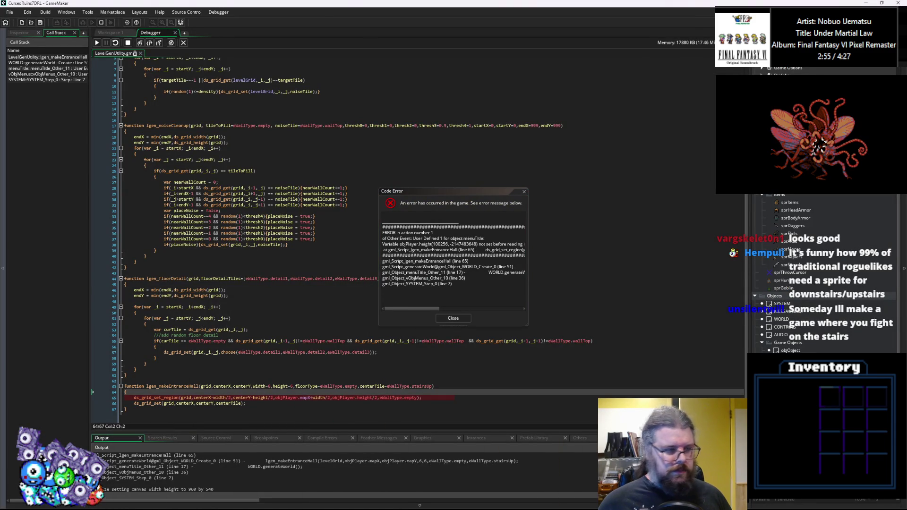
{"action": "left_click", "coordinate": [466, 319]}
Replace the objPlayer references on line 65 with centerX+width/2 and centerY+height/2.
{"action": "double_click", "coordinate": [243, 398]}
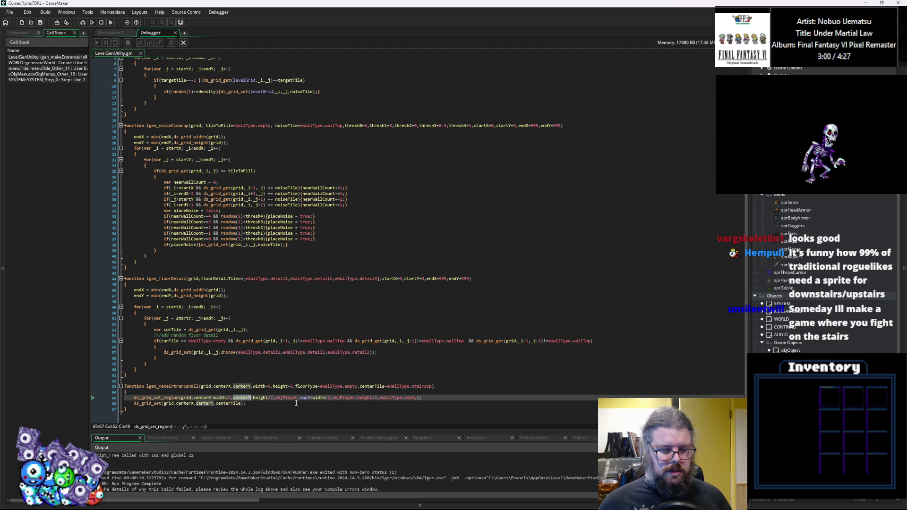
{"action": "double_click", "coordinate": [346, 399]}
{"action": "key", "text": "ctrl+v"}
{"action": "key", "text": "BackSpace"}
{"action": "type", "text": "+"}
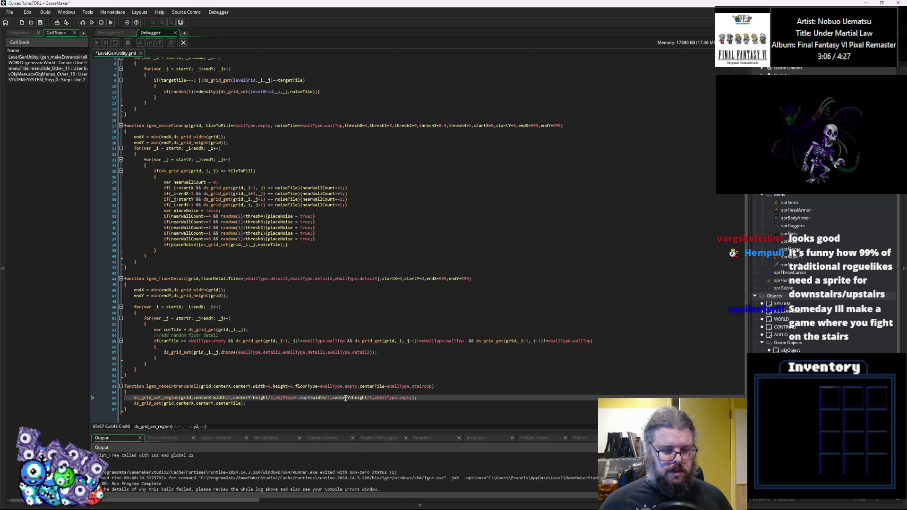
{"action": "double_click", "coordinate": [222, 387]}
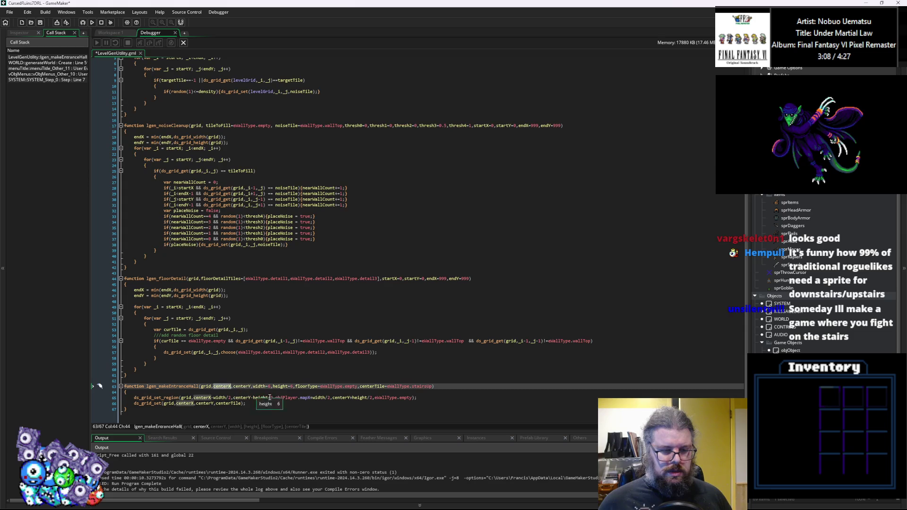
{"action": "left_click_drag", "start_coordinate": [310, 398], "coordinate": [276, 398]}
{"action": "key", "text": "ctrl+v"}
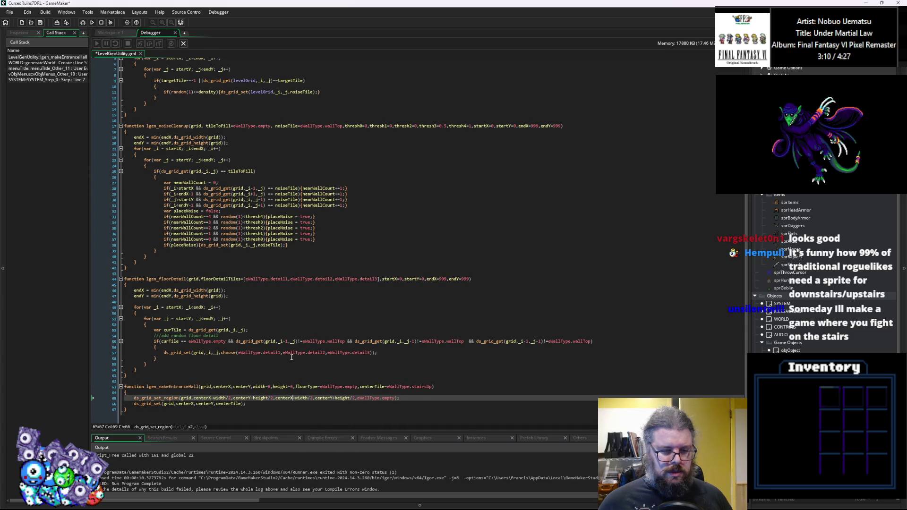
Save the script, close the debugger and relaunch the game in debug mode.
{"action": "left_click", "coordinate": [283, 358]}
{"action": "left_click", "coordinate": [40, 23]}
{"action": "left_click", "coordinate": [184, 43]}
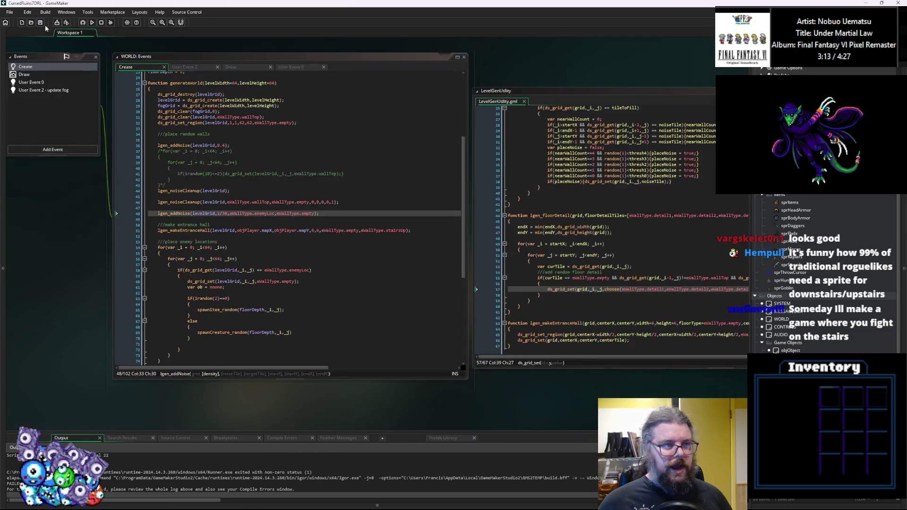
{"action": "left_click", "coordinate": [83, 22]}
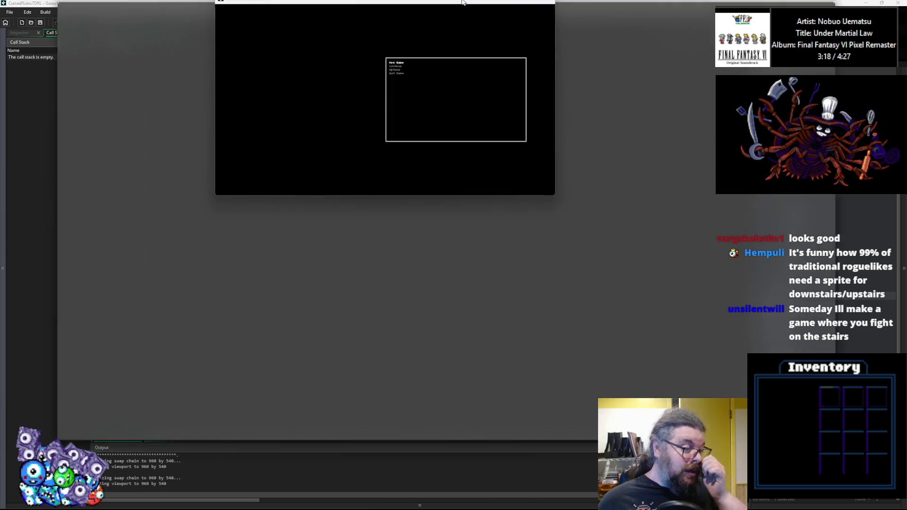
Start a new game, walk the player around the stairs, then close the game.
{"action": "key", "text": "Return"}
{"action": "key", "text": "Left"}
{"action": "key", "text": "Left"}
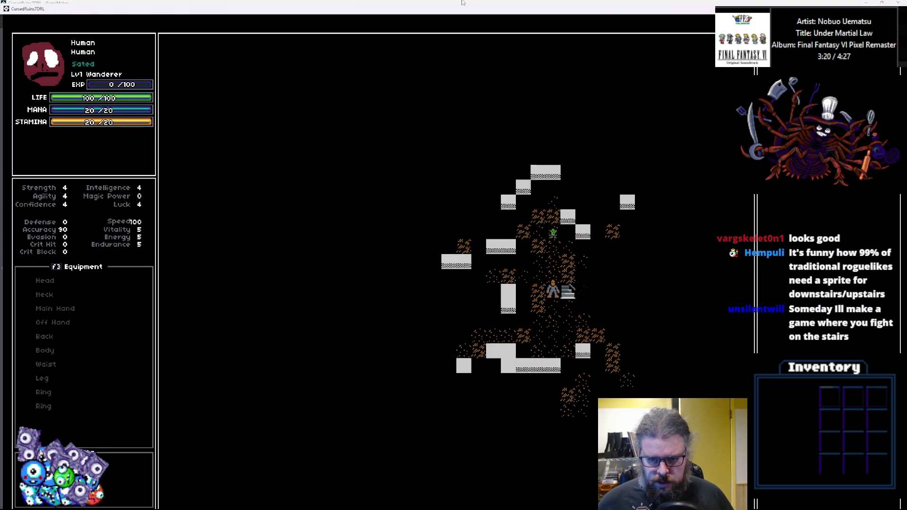
{"action": "key", "text": "Right"}
{"action": "key", "text": "Right"}
{"action": "key", "text": "Right"}
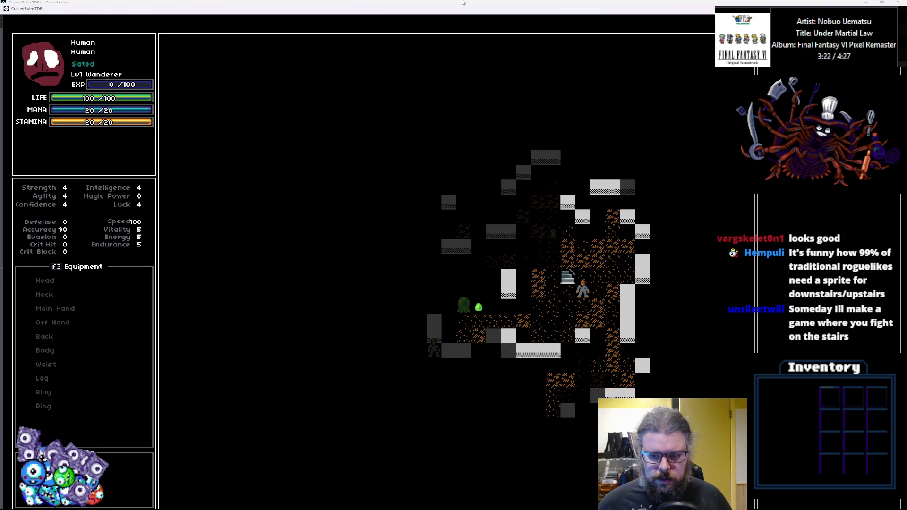
{"action": "key", "text": "Left"}
{"action": "key", "text": "Left"}
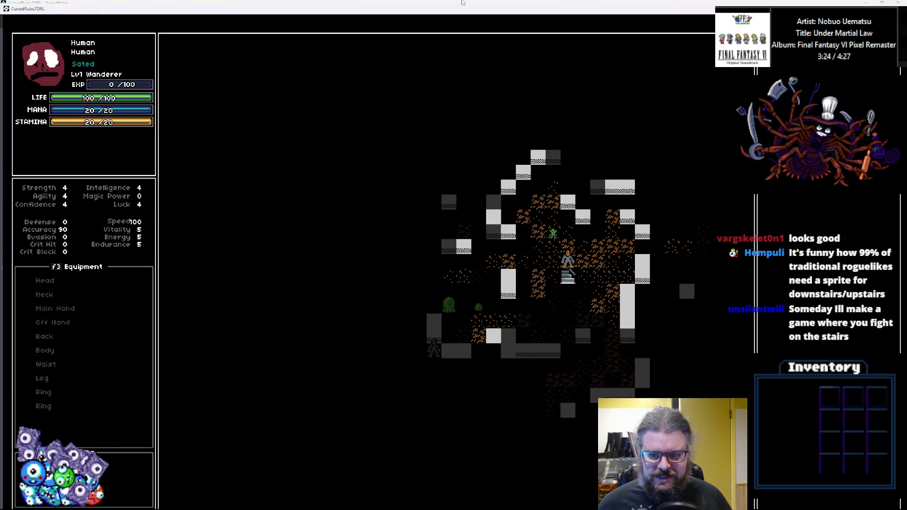
{"action": "key", "text": "Down"}
{"action": "key", "text": "Up"}
{"action": "key", "text": "Right"}
{"action": "key", "text": "Right"}
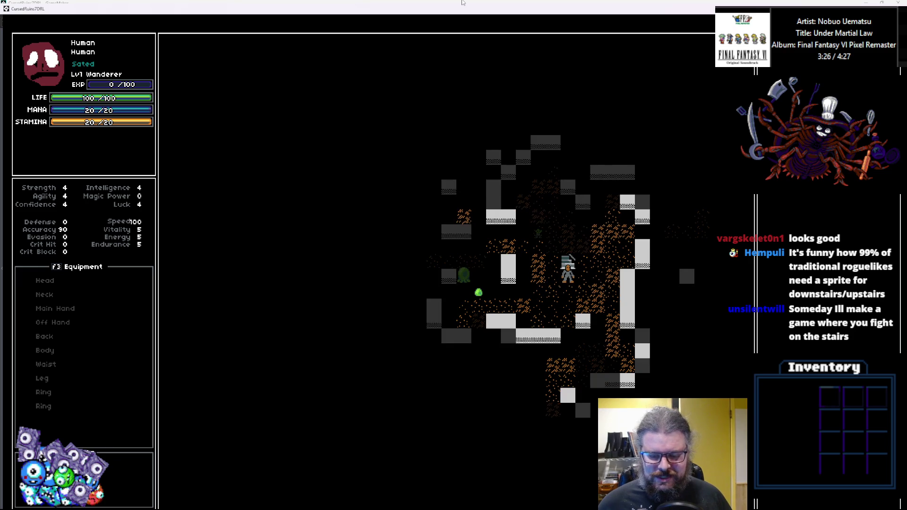
{"action": "key", "text": "Down"}
{"action": "key", "text": "Left"}
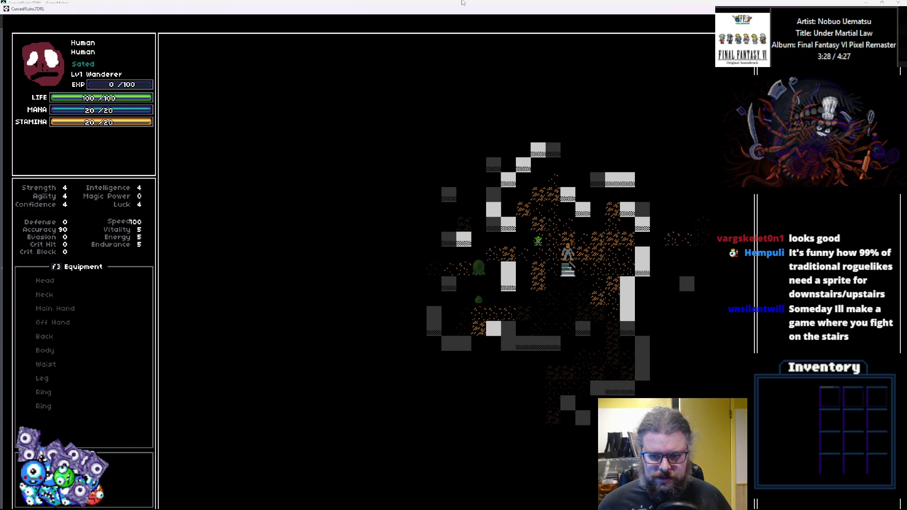
{"action": "key", "text": "Left"}
{"action": "key", "text": "Left"}
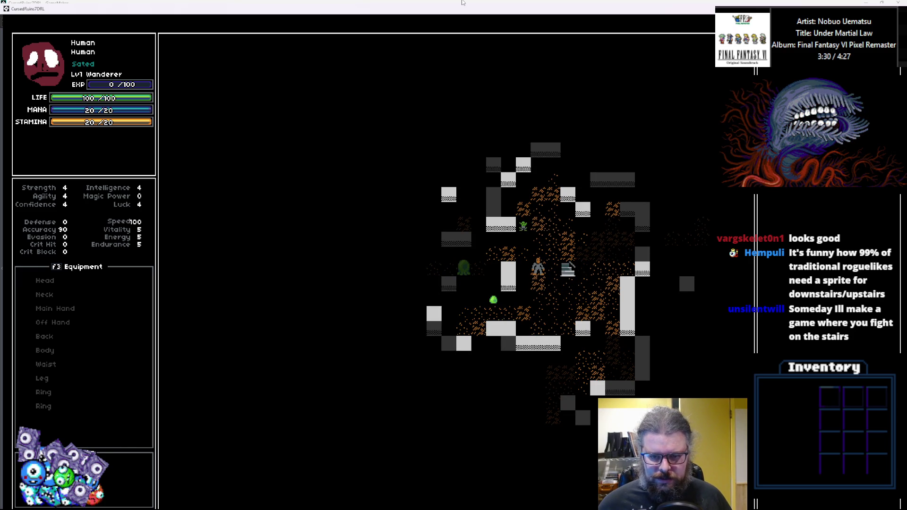
{"action": "key", "text": "Left"}
{"action": "key", "text": "Up"}
{"action": "key", "text": "Left"}
{"action": "key", "text": "Up"}
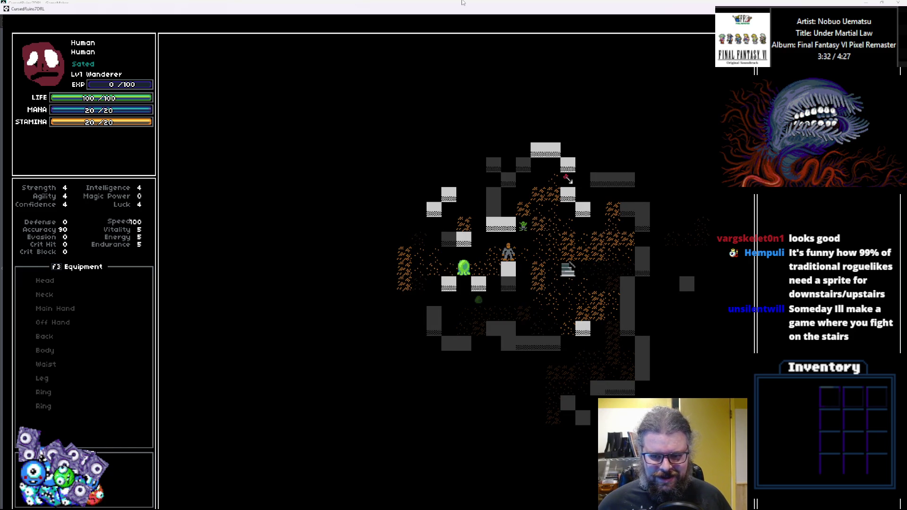
{"action": "key", "text": "Right"}
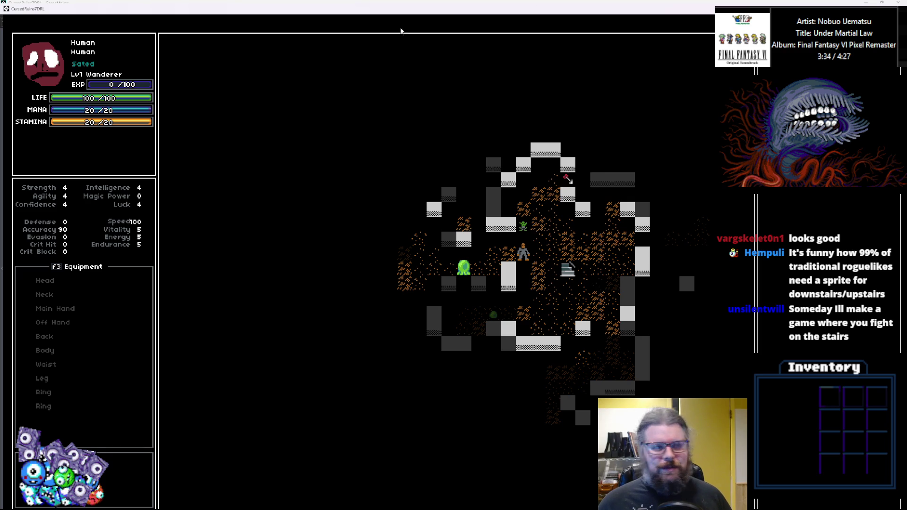
{"action": "key", "text": "Escape"}
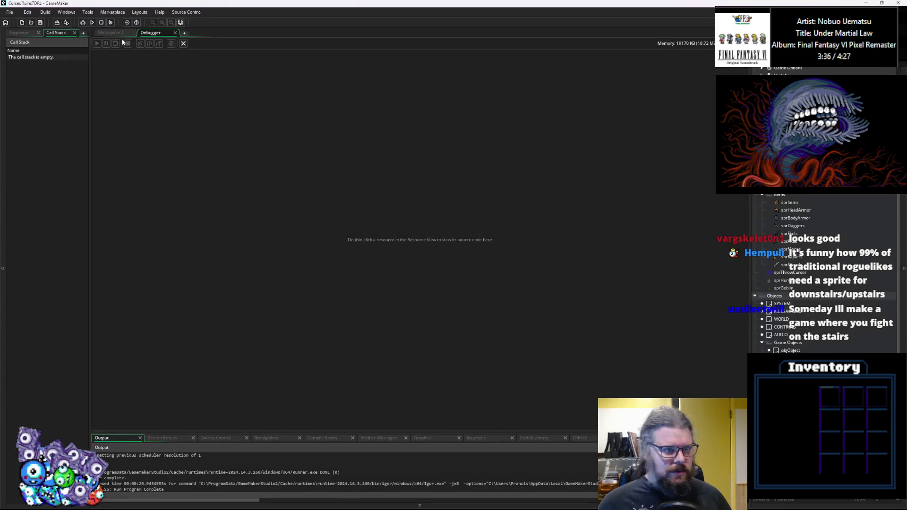
Move the stairsUp and stairsDown enum entries to just after detail3, followed by a blank line.
{"action": "left_click", "coordinate": [380, 256]}
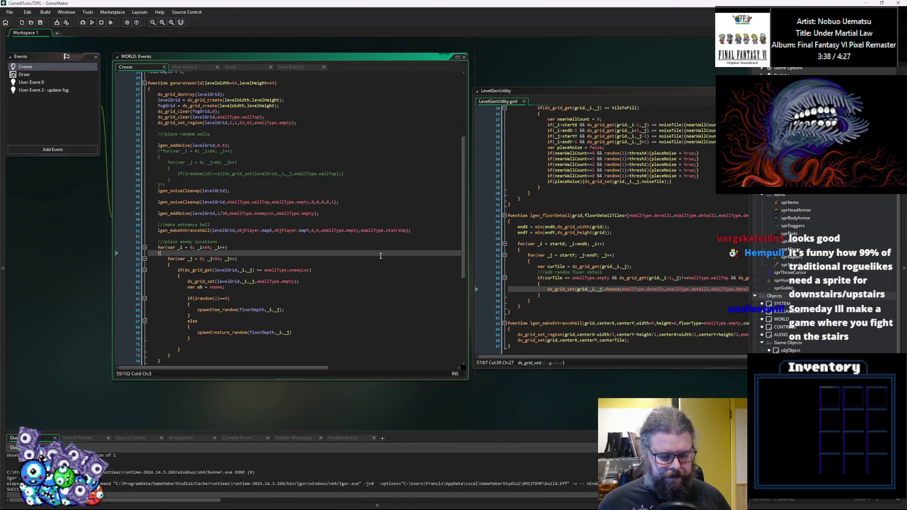
{"action": "scroll", "coordinate": [555, 241], "scroll_direction": "up", "scroll_amount": 8}
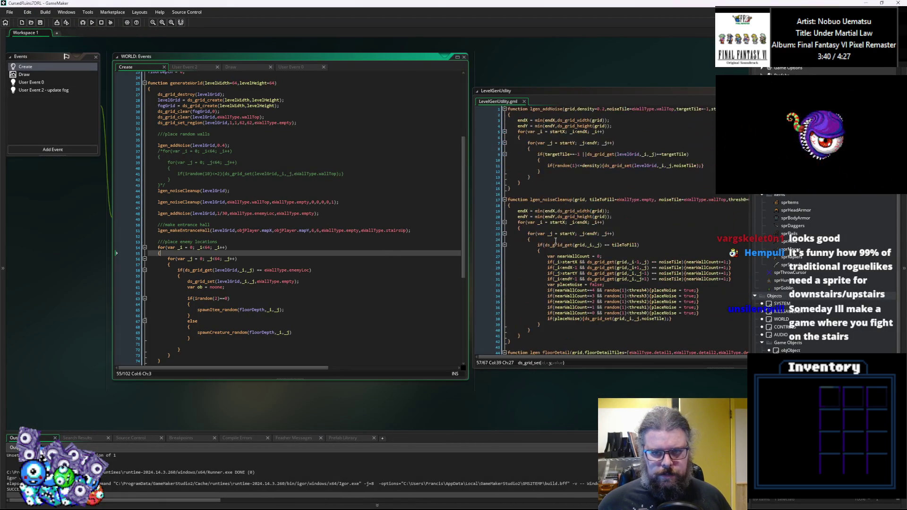
{"action": "scroll", "coordinate": [267, 172], "scroll_direction": "up", "scroll_amount": 3}
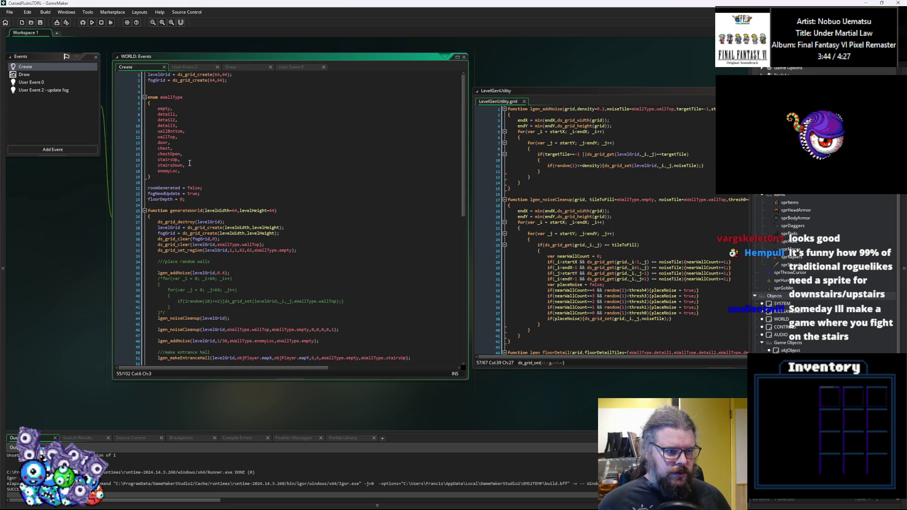
{"action": "left_click_drag", "start_coordinate": [185, 165], "coordinate": [157, 159]}
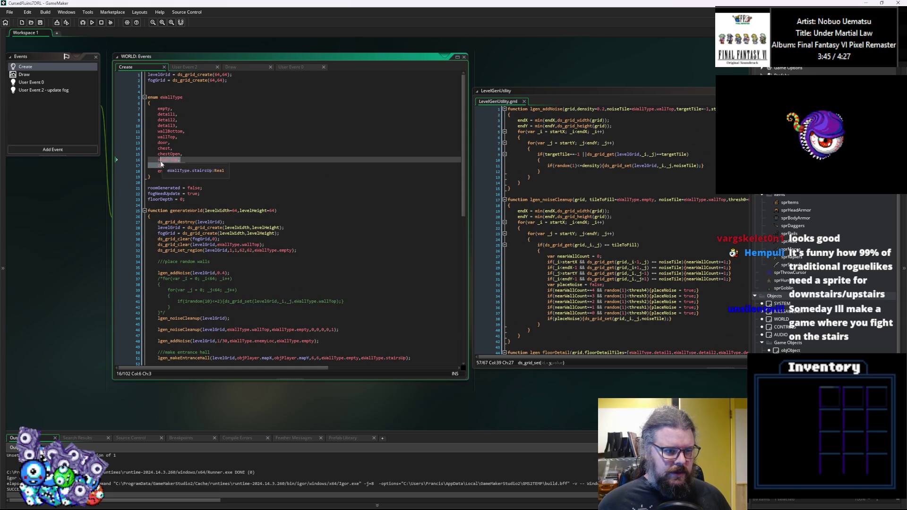
{"action": "key", "text": "ctrl+x"}
{"action": "left_click", "coordinate": [190, 126]}
{"action": "key", "text": "Return"}
{"action": "key", "text": "ctrl+v"}
{"action": "key", "text": "Return"}
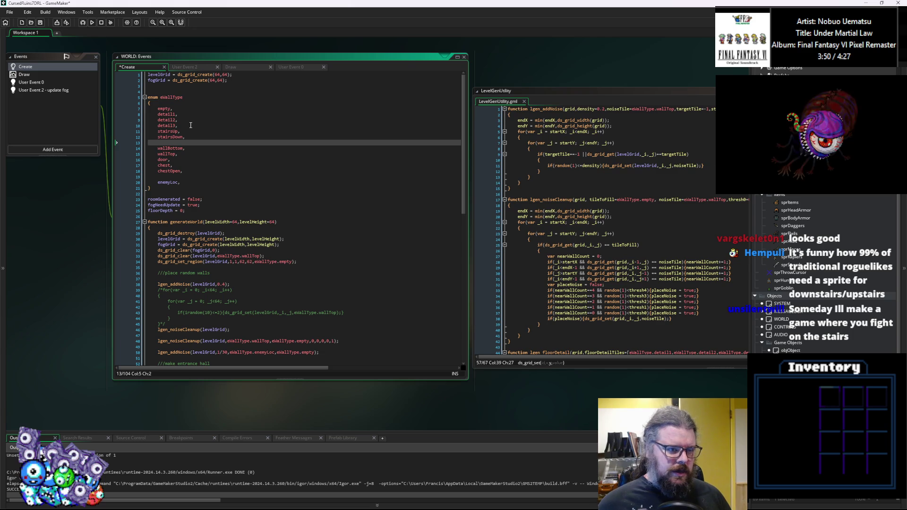
Keep the blank line after chestOpen in the enum and launch a debug run.
{"action": "left_click", "coordinate": [191, 148]}
{"action": "left_click", "coordinate": [185, 175]}
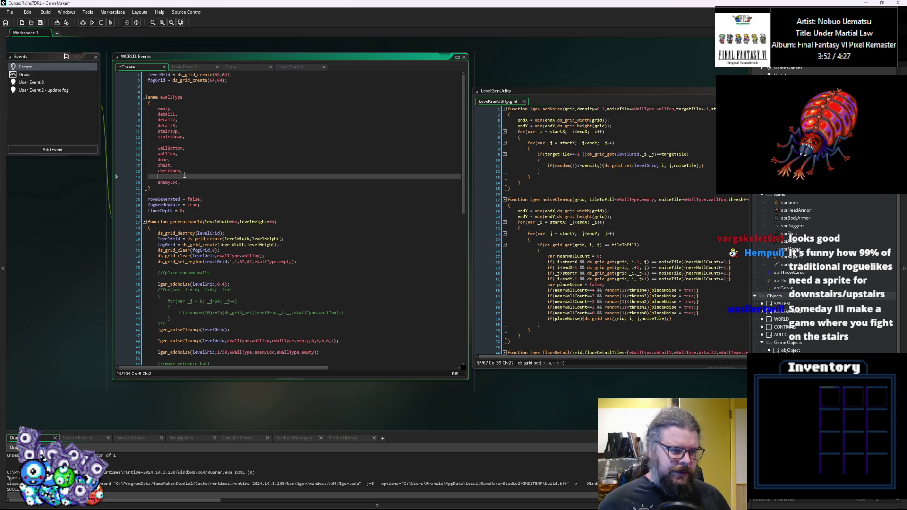
{"action": "key", "text": "BackSpace"}
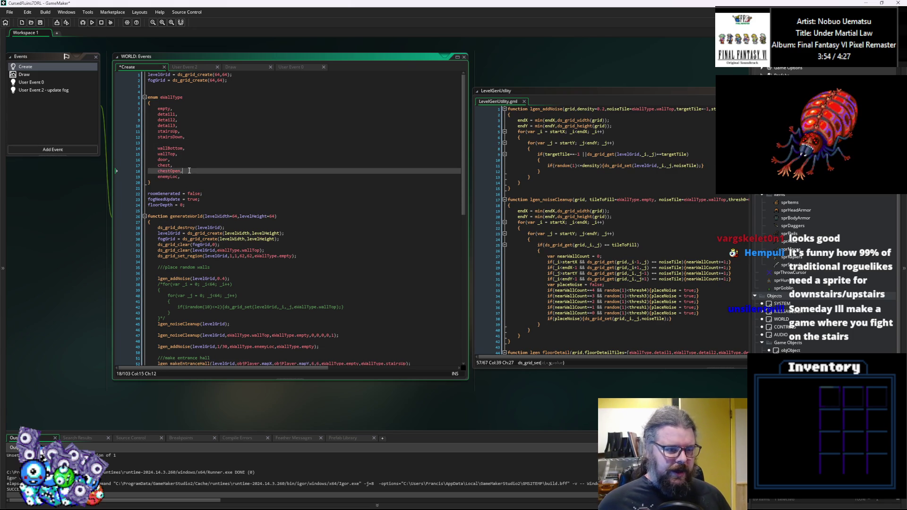
{"action": "key", "text": "Return"}
{"action": "left_click_drag", "start_coordinate": [185, 137], "coordinate": [170, 109]}
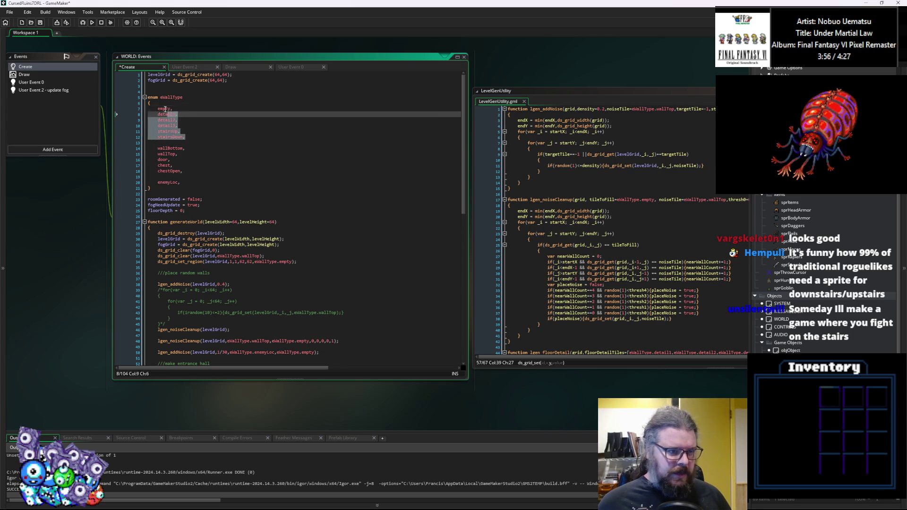
{"action": "left_click", "coordinate": [185, 148]}
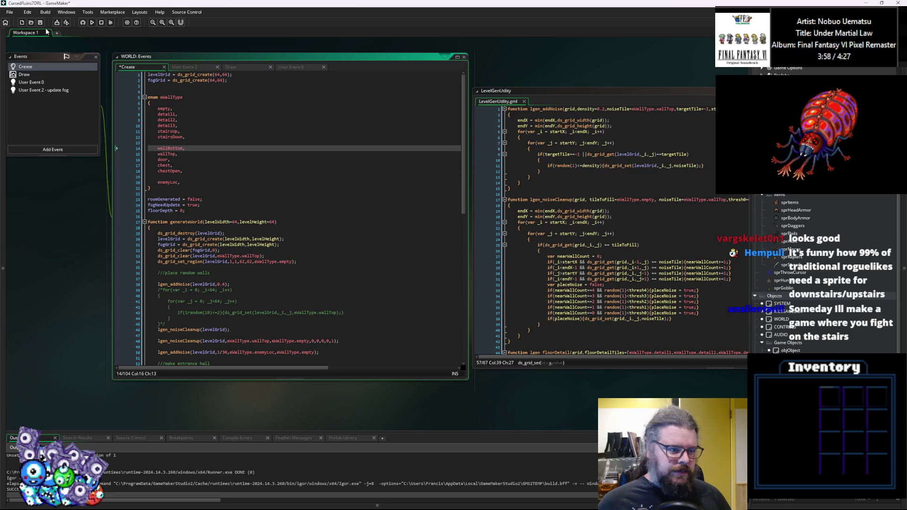
{"action": "left_click", "coordinate": [82, 22]}
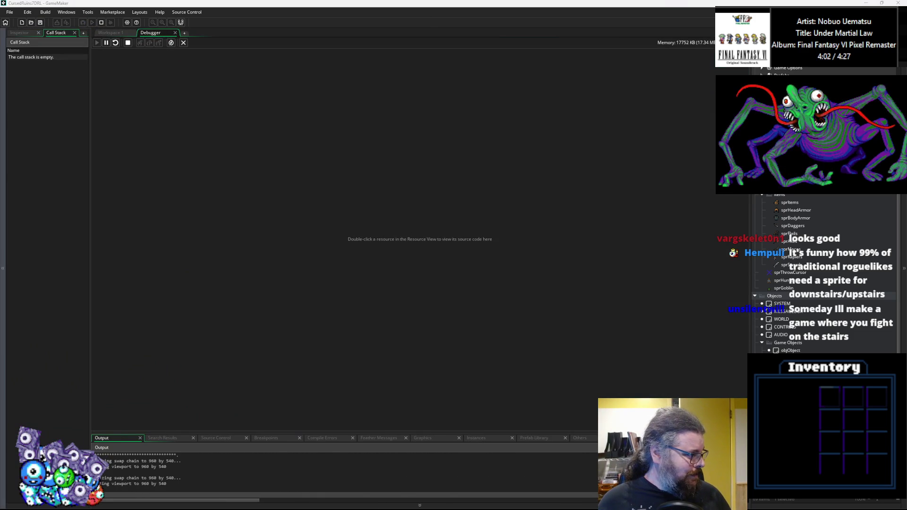
Start a new game, walk the player left and back right, then close the game.
{"action": "key", "text": "Return"}
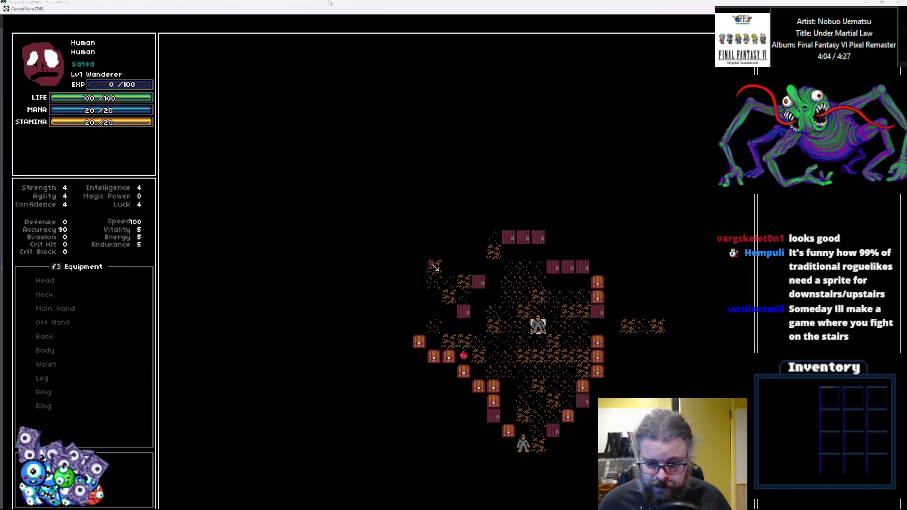
{"action": "key", "text": "Left"}
{"action": "key", "text": "Left"}
{"action": "key", "text": "Left"}
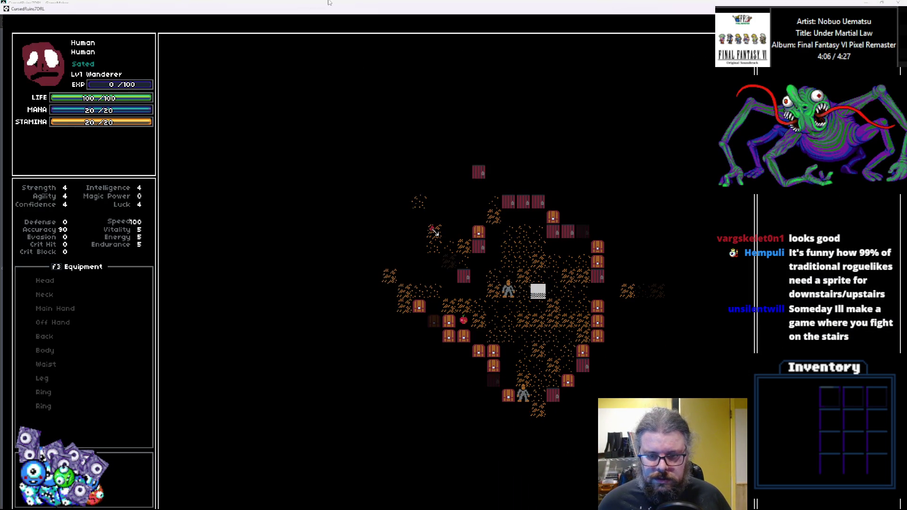
{"action": "key", "text": "Left"}
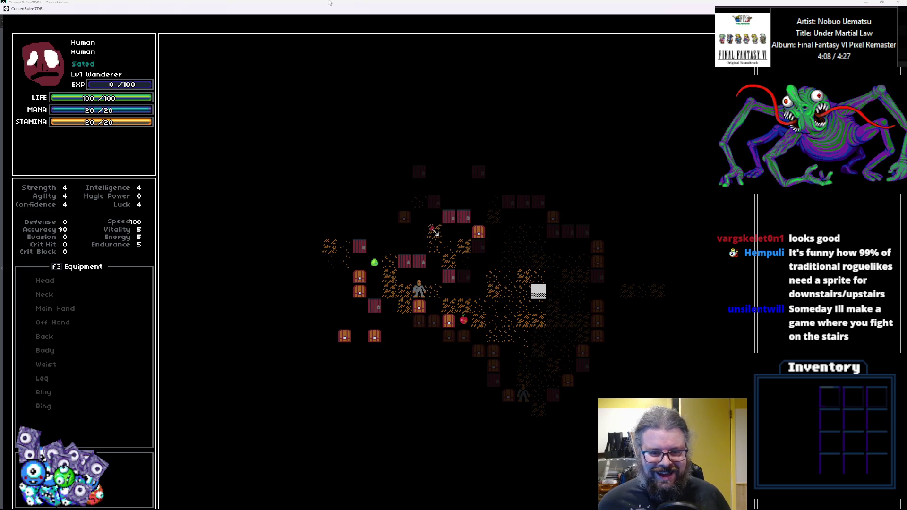
{"action": "key", "text": "Right"}
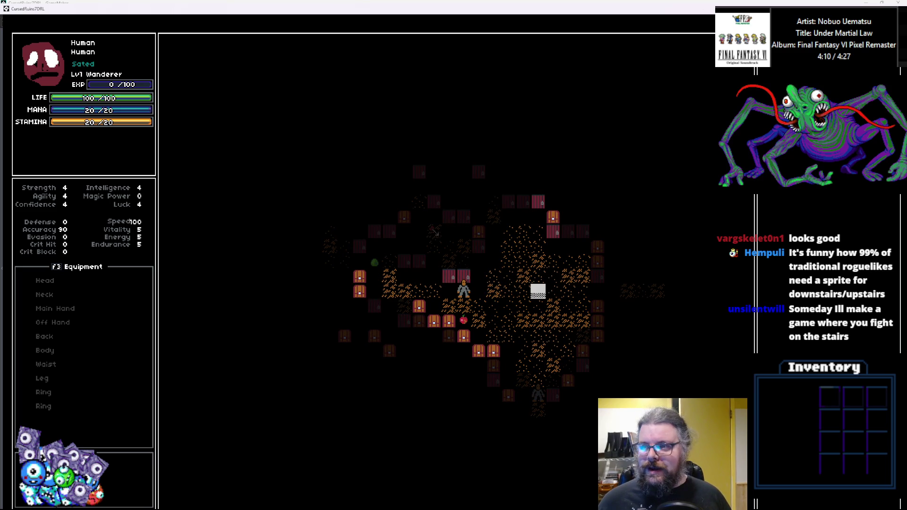
{"action": "key", "text": "Escape"}
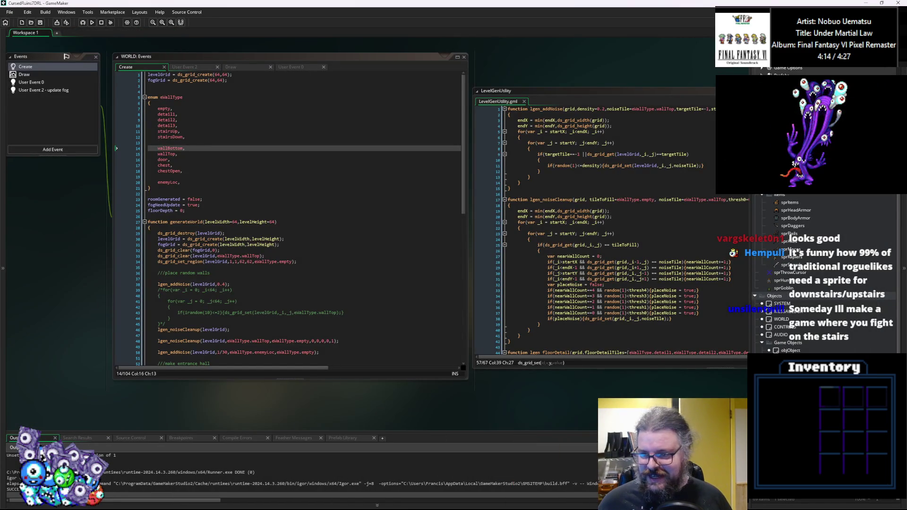
Reorder the sprTiles frames by dragging a tile frame near frame 10 to its new position.
{"action": "double_click", "coordinate": [799, 179]}
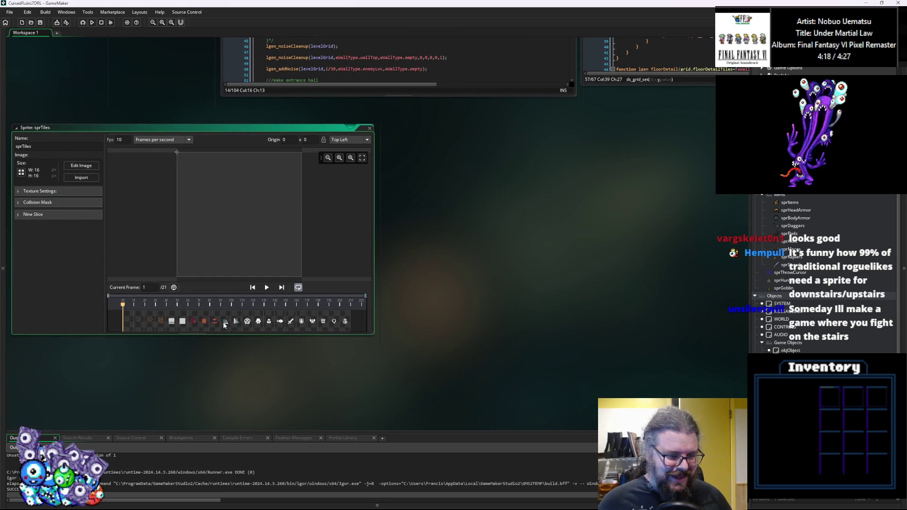
{"action": "left_click", "coordinate": [225, 325]}
{"action": "mouse_move", "coordinate": [202, 326]}
{"action": "left_mouse_down"}
{"action": "mouse_move", "coordinate": [189, 325]}
{"action": "mouse_move", "coordinate": [215, 325]}
{"action": "mouse_move", "coordinate": [182, 325]}
{"action": "left_mouse_up"}
{"action": "left_click", "coordinate": [236, 325]}
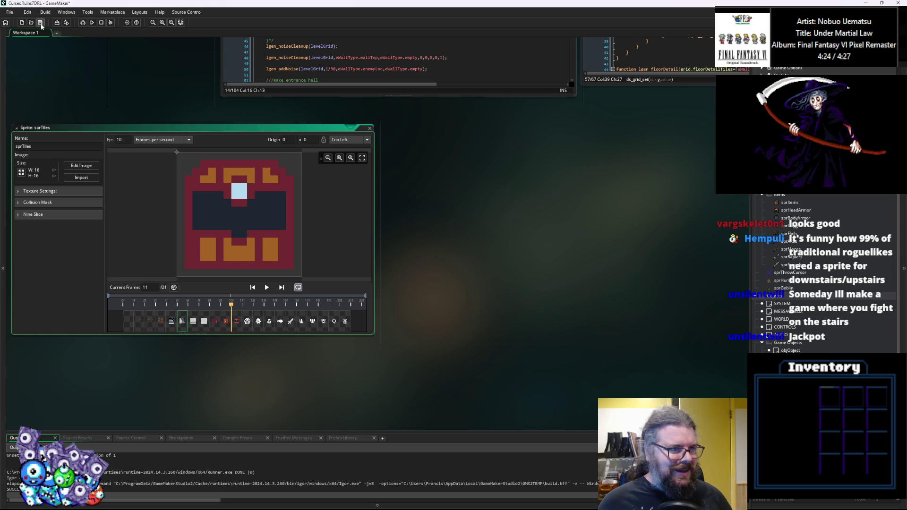
Close the sprTiles sprite editor and launch a new debug run.
{"action": "left_click", "coordinate": [383, 143]}
{"action": "left_click", "coordinate": [369, 128]}
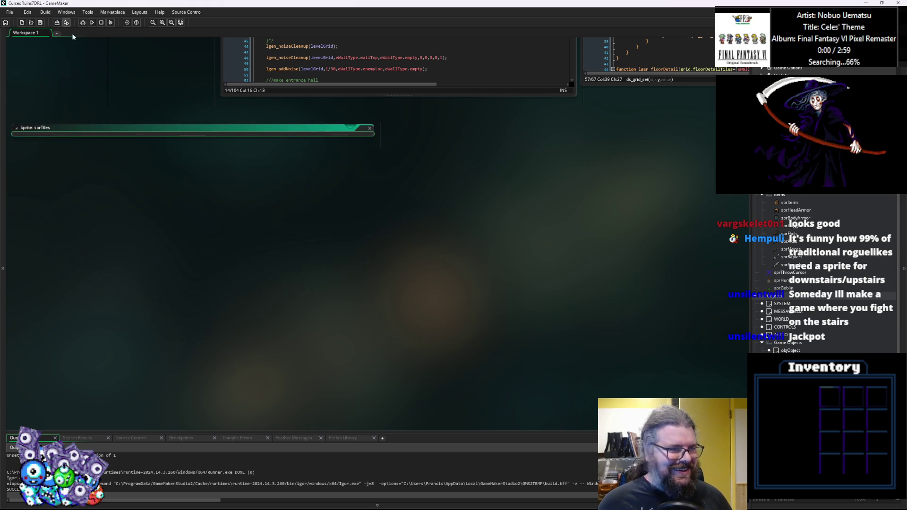
{"action": "left_click", "coordinate": [82, 23]}
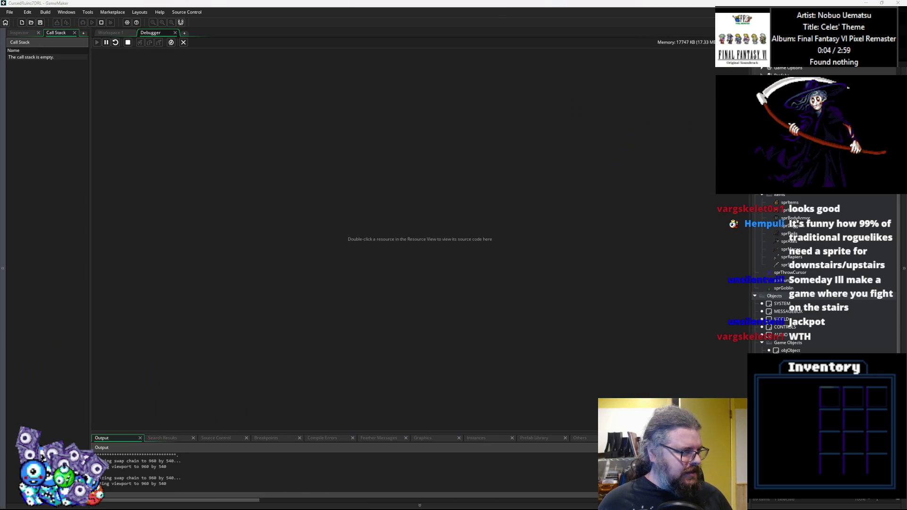
Maximize the game window, start a new game, and walk the hero around the stairs.
{"action": "double_click", "coordinate": [695, 174]}
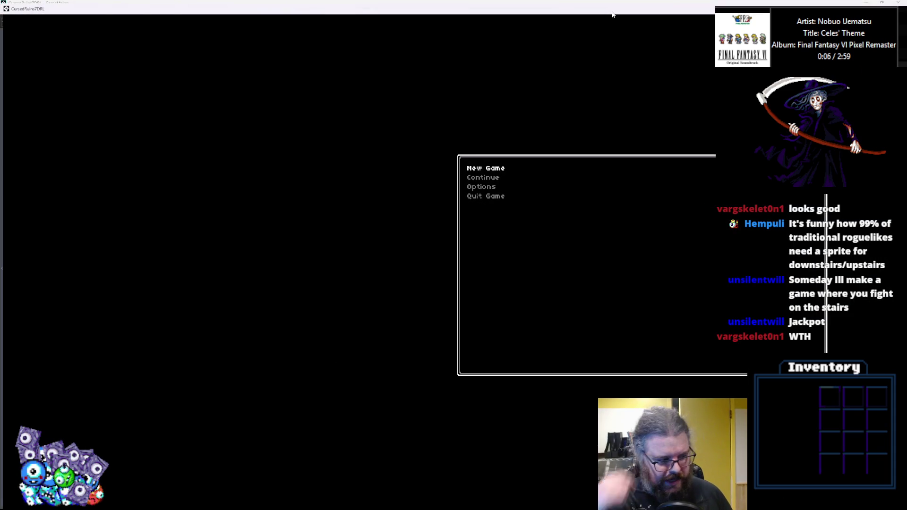
{"action": "key", "text": "Return"}
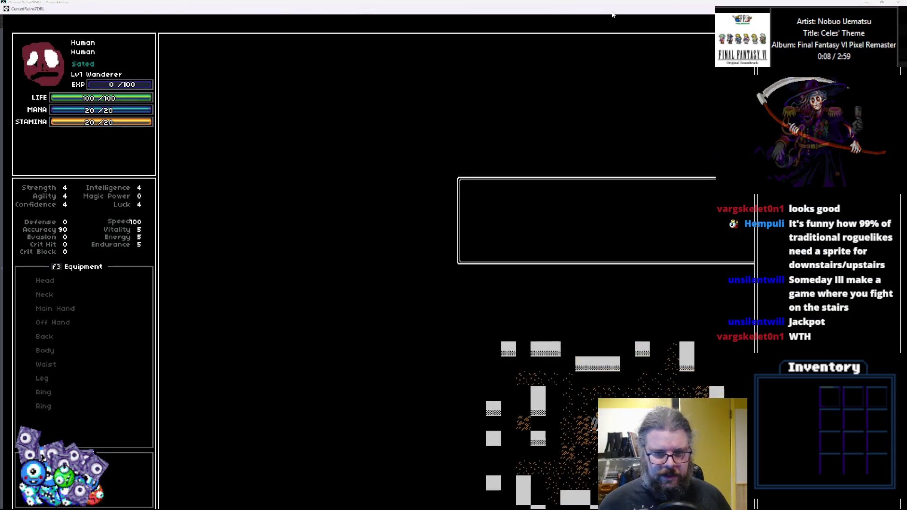
{"action": "key", "text": "Right"}
{"action": "key", "text": "Right"}
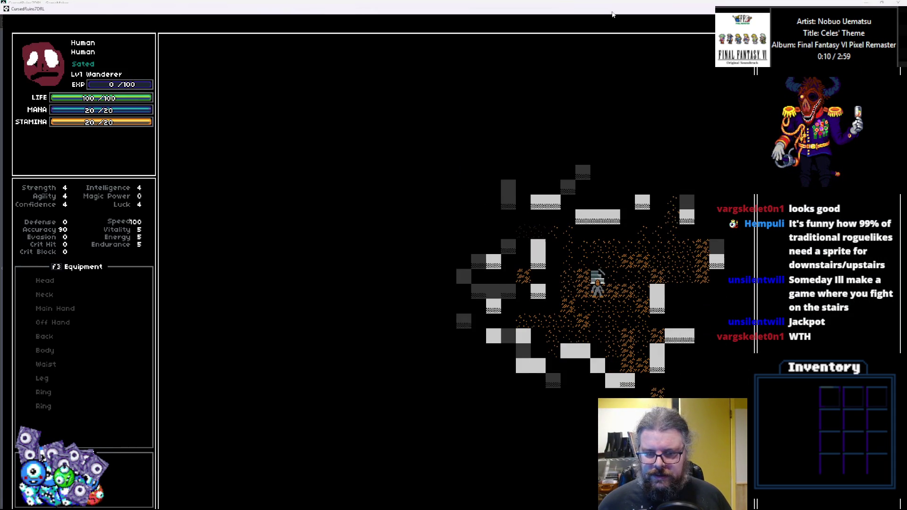
{"action": "key", "text": "Up"}
{"action": "key", "text": "Down"}
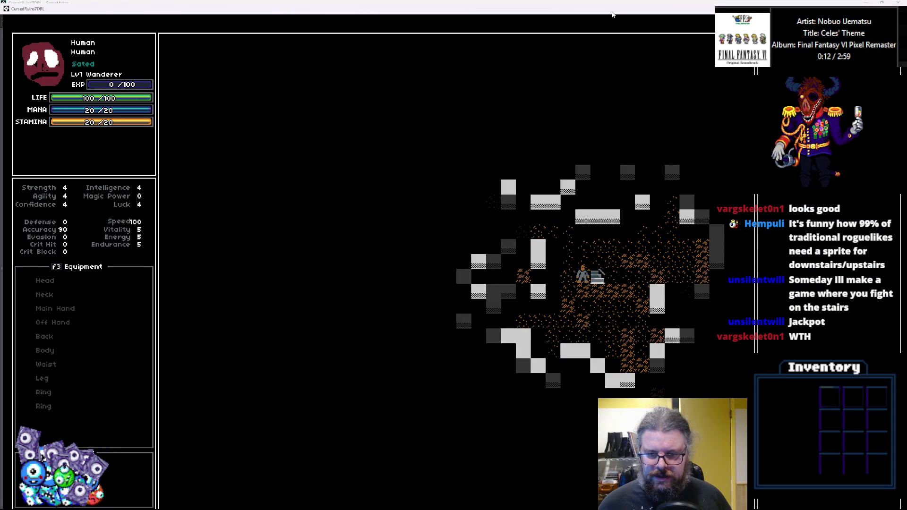
{"action": "key", "text": "Left"}
{"action": "key", "text": "Left"}
{"action": "key", "text": "Left"}
Walk the hero left through the dungeon, kill the slime for 10 EXP, and quit the game.
{"action": "key", "text": "Left"}
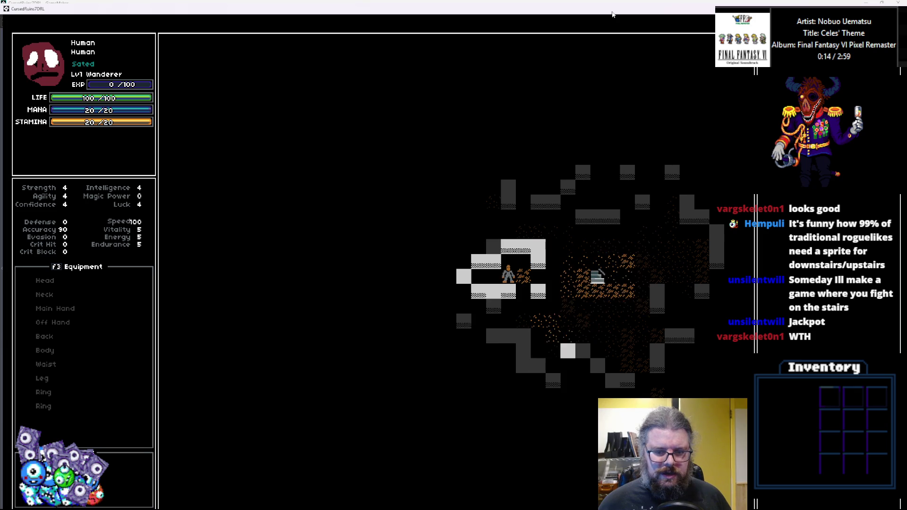
{"action": "key", "text": "Right"}
{"action": "key", "text": "Right"}
{"action": "key", "text": "Right"}
{"action": "key", "text": "Down"}
{"action": "key", "text": "Down"}
{"action": "key", "text": "Down"}
{"action": "key", "text": "Left"}
{"action": "key", "text": "Left"}
{"action": "key", "text": "Left"}
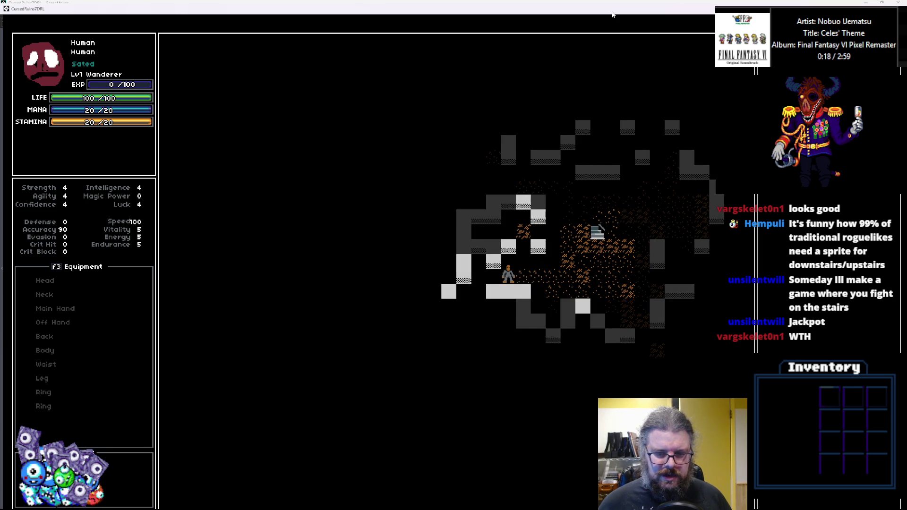
{"action": "key", "text": "Left"}
{"action": "key", "text": "Down"}
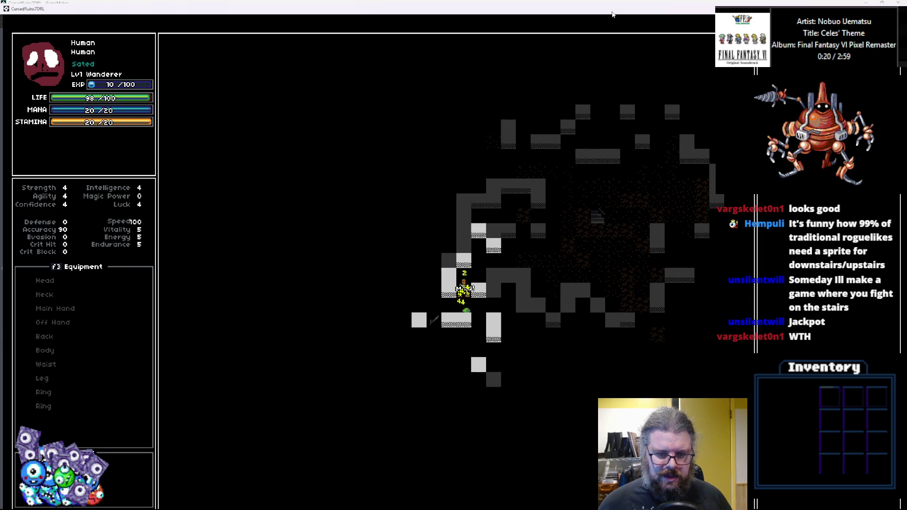
{"action": "key", "text": "Down"}
{"action": "key", "text": "Left"}
{"action": "key", "text": "Left"}
{"action": "key", "text": "Left"}
{"action": "key", "text": "Left"}
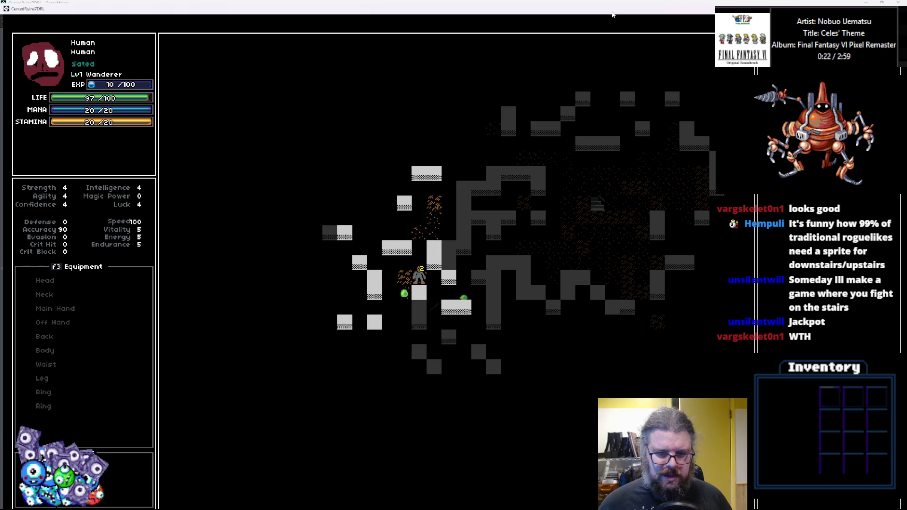
{"action": "key", "text": "Right"}
{"action": "key", "text": "Right"}
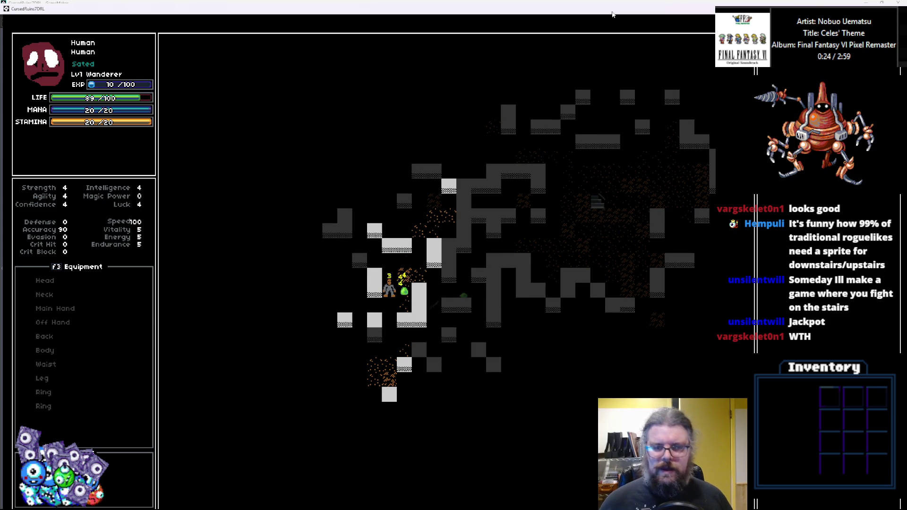
{"action": "key", "text": "Escape"}
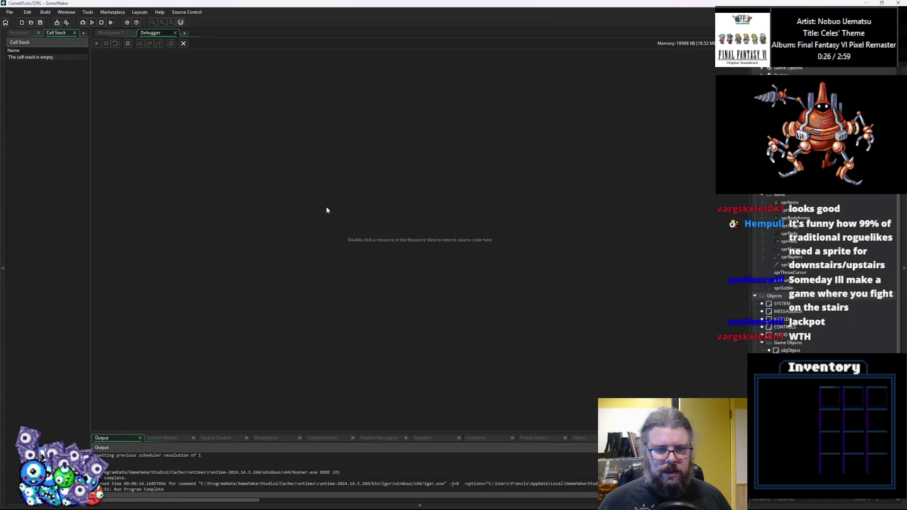
Add lgen_placeExit(levelGrid) below the lgen_makeEntranceHall call in the WORLD Create event.
{"action": "left_click", "coordinate": [184, 44]}
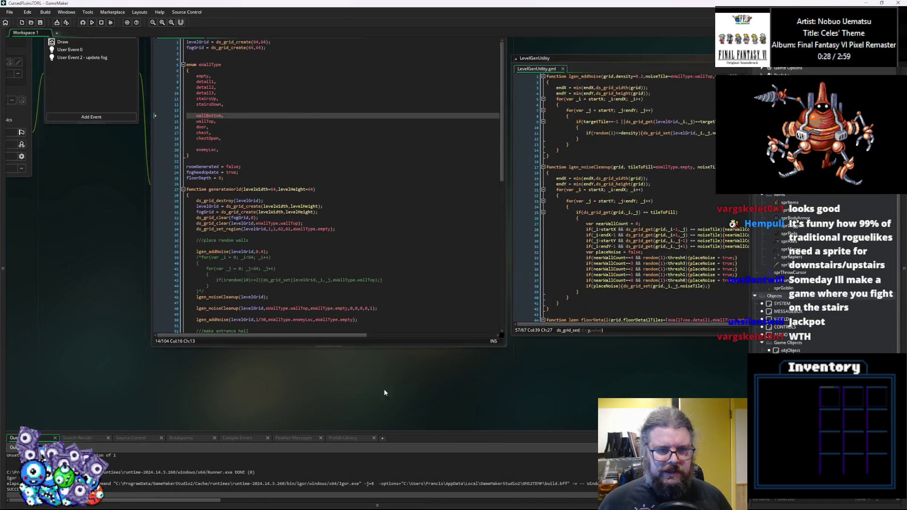
{"action": "left_click", "coordinate": [275, 291]}
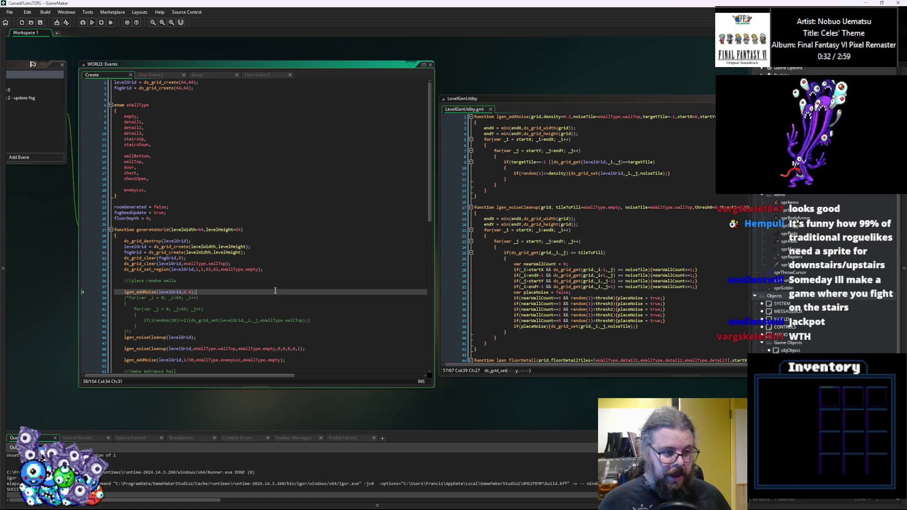
{"action": "left_click", "coordinate": [245, 264]}
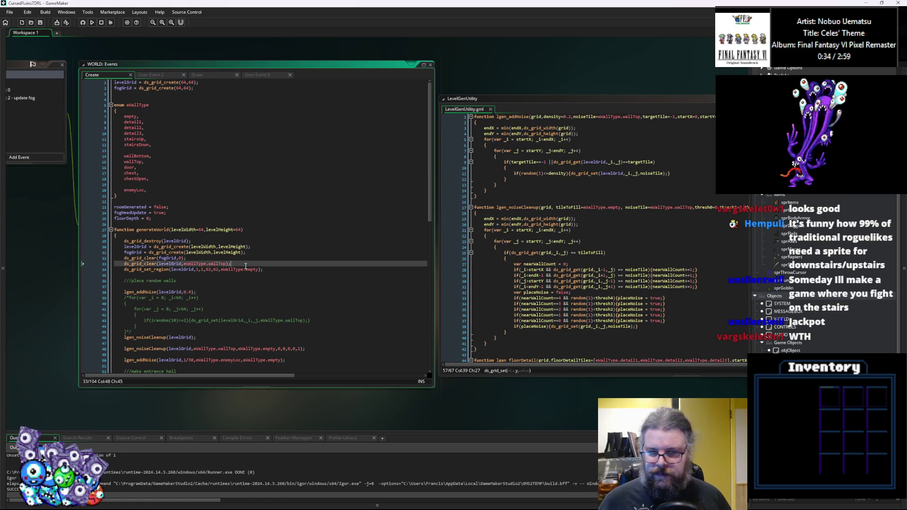
{"action": "scroll", "coordinate": [245, 266], "scroll_direction": "down", "scroll_amount": 3}
{"action": "scroll", "coordinate": [245, 266], "scroll_direction": "down", "scroll_amount": 3}
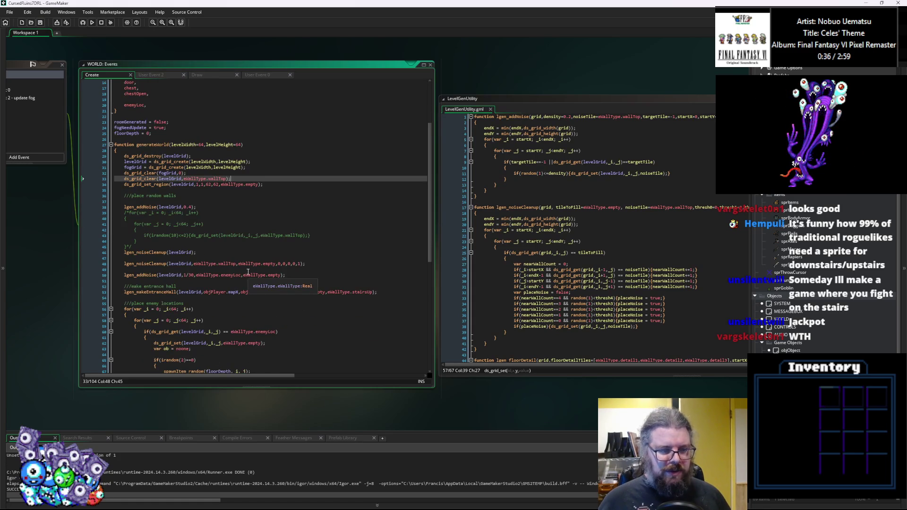
{"action": "left_click", "coordinate": [398, 264]}
{"action": "key", "text": "Return"}
{"action": "key", "text": "Return"}
{"action": "type", "text": "lgenM"}
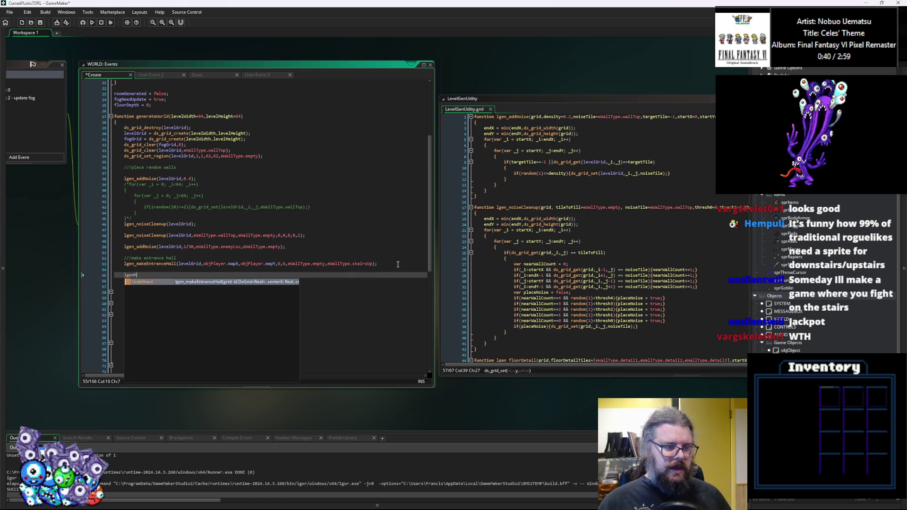
{"action": "key", "text": "BackSpace"}
{"action": "type", "text": "_plac"}
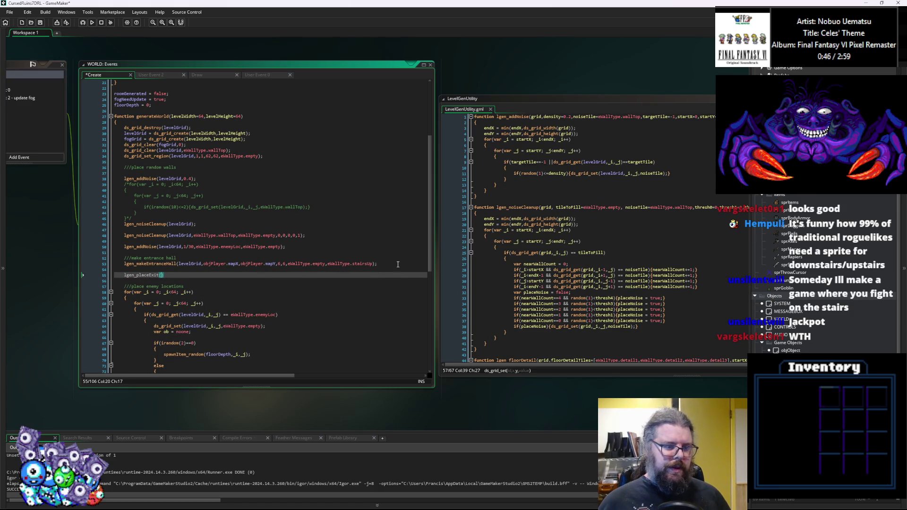
{"action": "type", "text": "eExit(legel"}
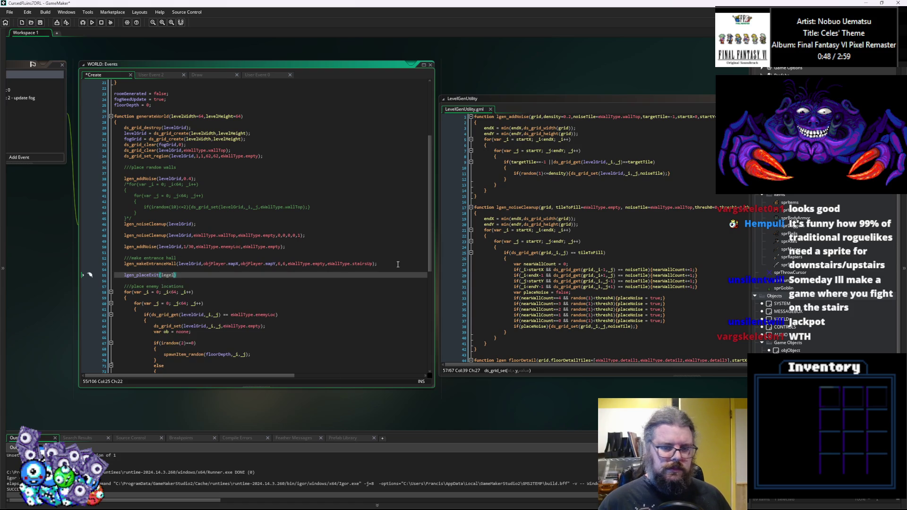
Copy the lgen_makeEntranceHall function in the LevelGenUtility script.
{"action": "scroll", "coordinate": [483, 299], "scroll_direction": "down", "scroll_amount": 8}
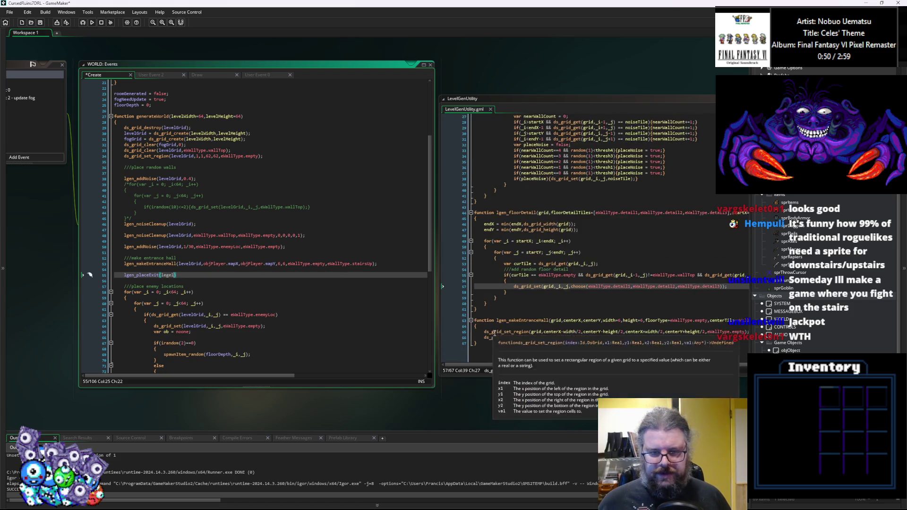
{"action": "left_click_drag", "start_coordinate": [478, 349], "coordinate": [458, 328]}
{"action": "key", "text": "ctrl+c"}
{"action": "left_click", "coordinate": [496, 357]}
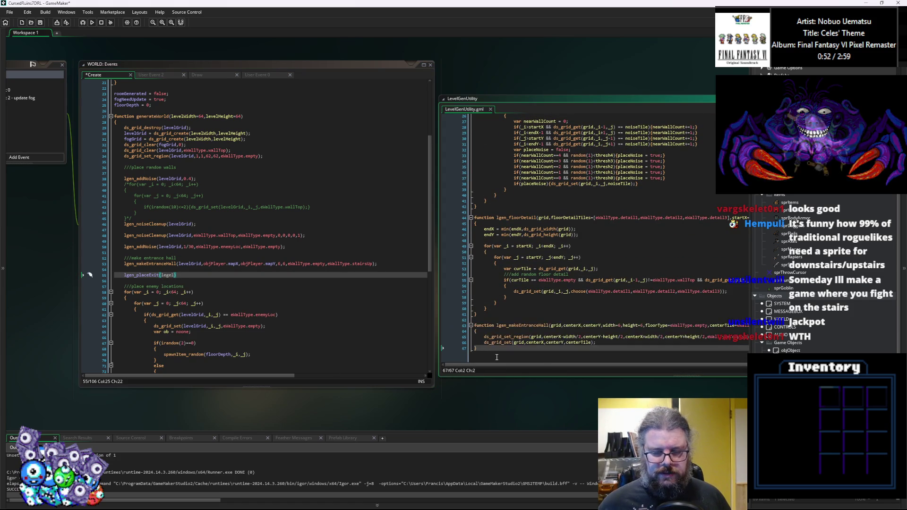
Paste a duplicate of the entrance-hall function and rename it lgen_placeExit.
{"action": "key", "text": "Return"}
{"action": "key", "text": "Return"}
{"action": "key", "text": "ctrl+v"}
{"action": "left_click_drag", "start_coordinate": [533, 330], "coordinate": [437, 304]}
{"action": "left_click", "coordinate": [477, 301]}
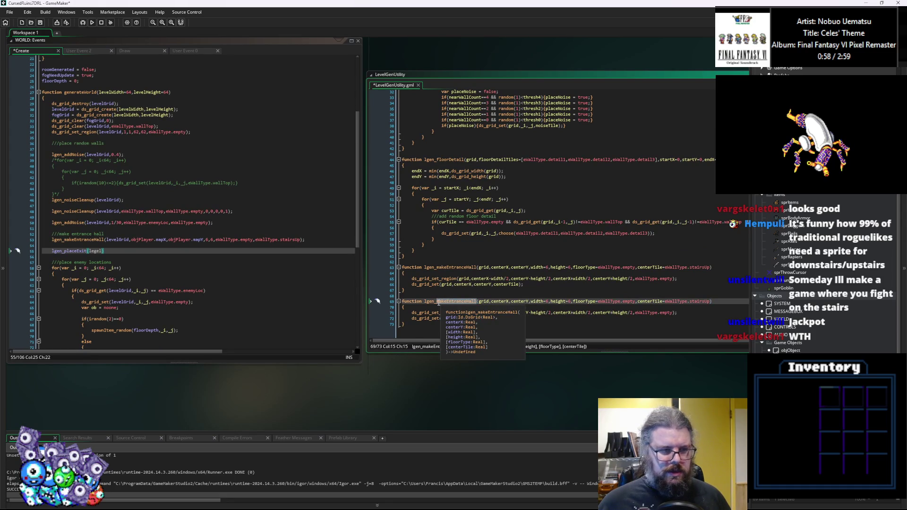
{"action": "type", "text": "placeS"}
{"action": "key", "text": "BackSpace"}
{"action": "type", "text": "Exi"}
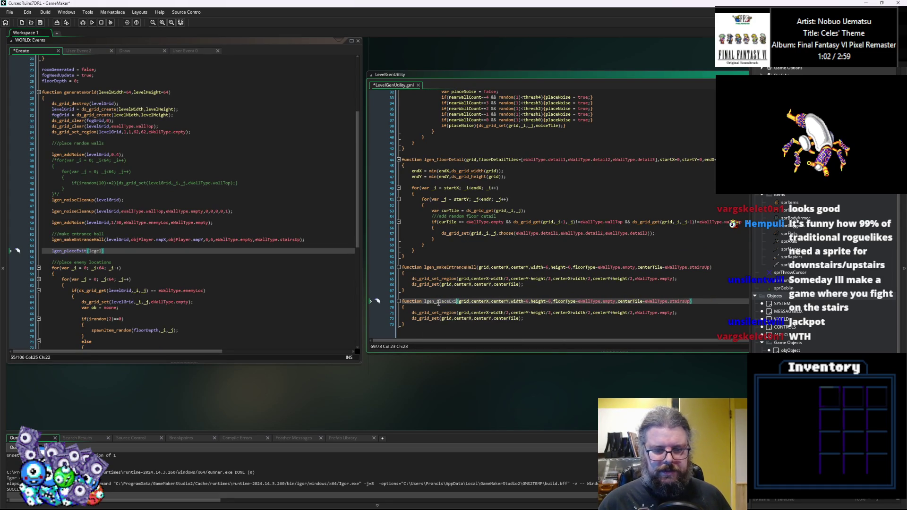
{"action": "type", "text": "t"}
Comment out the region-filling and single-tile set lines in lgen_placeExit with Ctrl+K.
{"action": "left_click", "coordinate": [496, 306]}
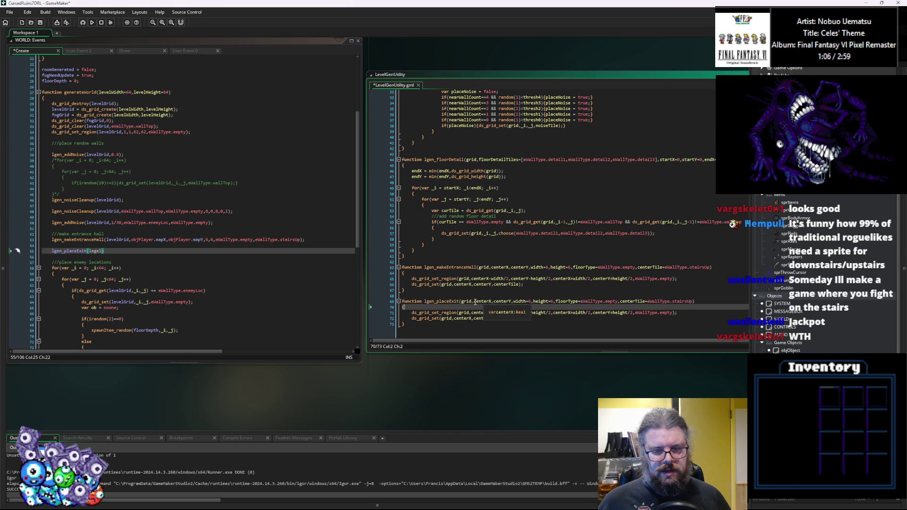
{"action": "left_click", "coordinate": [484, 301]}
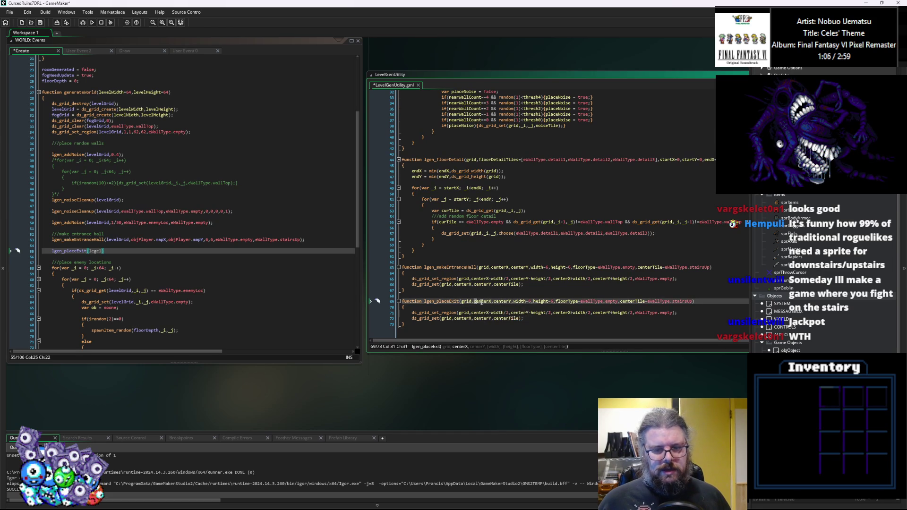
{"action": "left_click", "coordinate": [412, 312]}
{"action": "key", "text": "ctrl+k"}
{"action": "key", "text": "Down"}
{"action": "key", "text": "ctrl+k"}
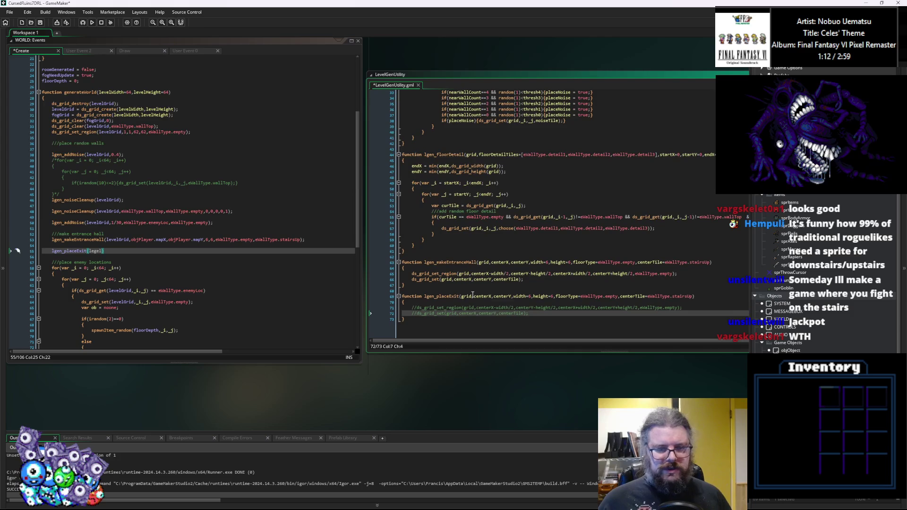
{"action": "left_click", "coordinate": [512, 302]}
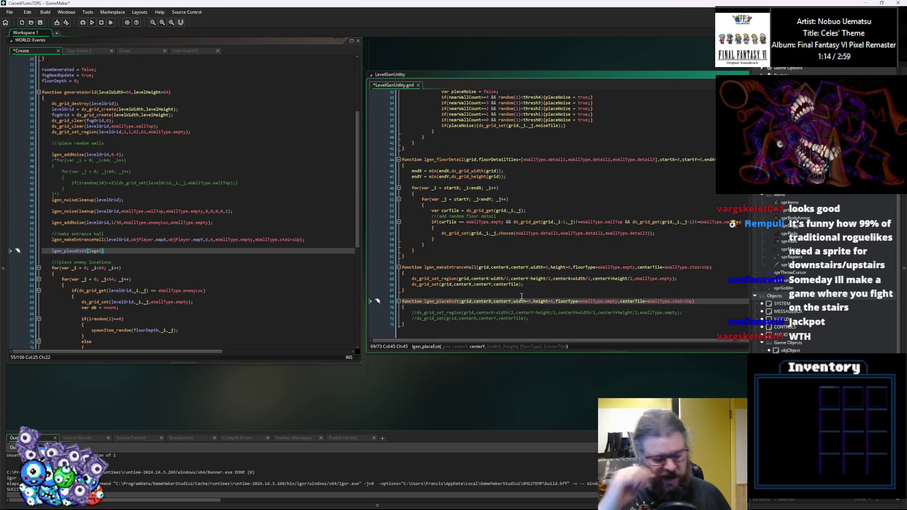
{"action": "left_click", "coordinate": [526, 301]}
{"action": "key", "text": "Down"}
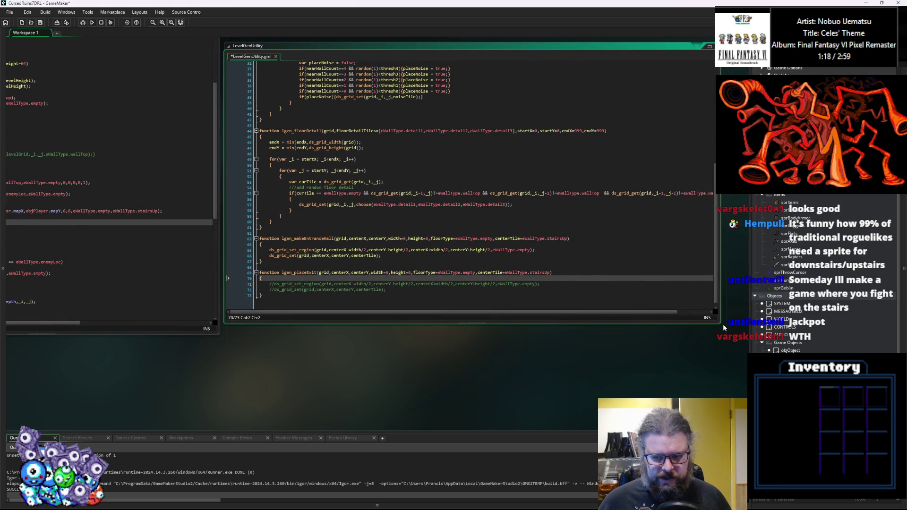
Add an empty line at the start of the lgen_placeExit body and select the floorDetail loop.
{"action": "scroll", "coordinate": [472, 212], "scroll_direction": "up", "scroll_amount": 2}
{"action": "left_click", "coordinate": [512, 317]}
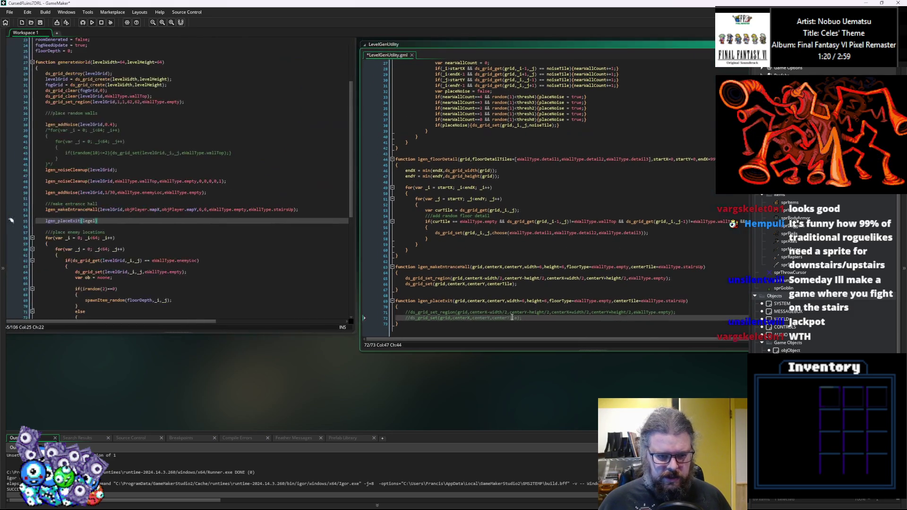
{"action": "left_click", "coordinate": [474, 307]}
{"action": "key", "text": "Return"}
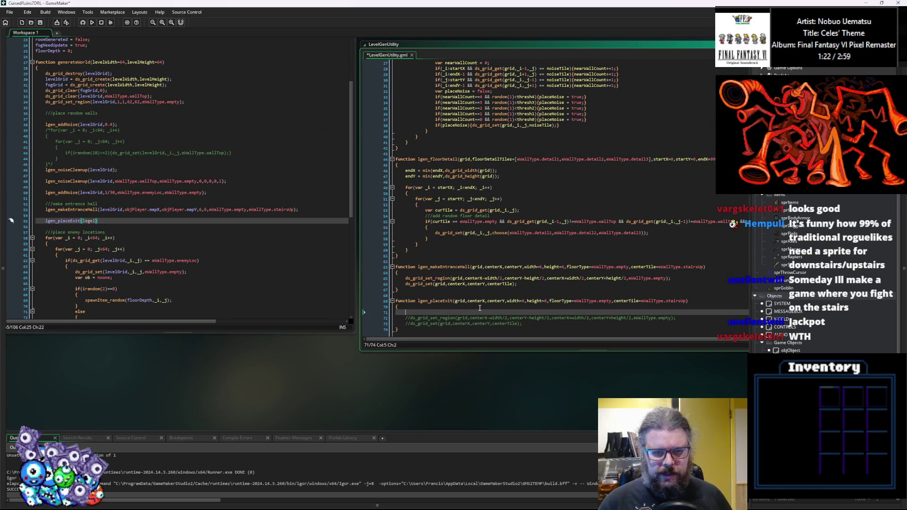
{"action": "scroll", "coordinate": [480, 308], "scroll_direction": "up", "scroll_amount": 2}
{"action": "left_click_drag", "start_coordinate": [416, 275], "coordinate": [405, 216]}
{"action": "scroll", "coordinate": [413, 275], "scroll_direction": "down", "scroll_amount": 2}
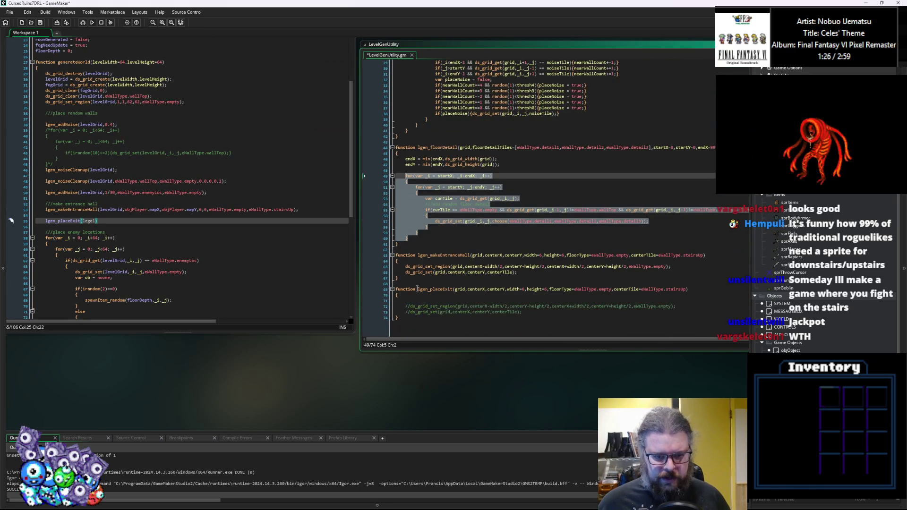
Paste the tile-scanning loop into the lgen_placeExit body.
{"action": "scroll", "coordinate": [437, 304], "scroll_direction": "up", "scroll_amount": 1}
{"action": "left_click", "coordinate": [434, 298]}
{"action": "key", "text": "Down"}
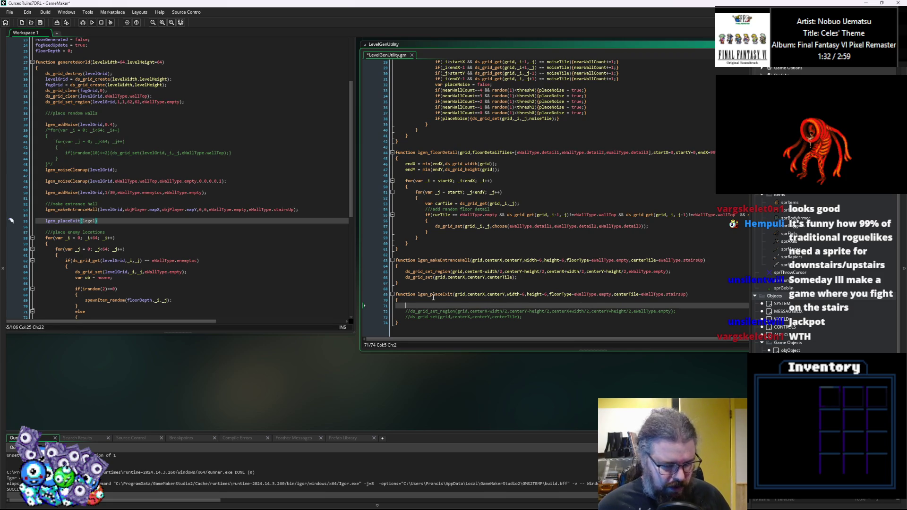
{"action": "key", "text": "ctrl+v"}
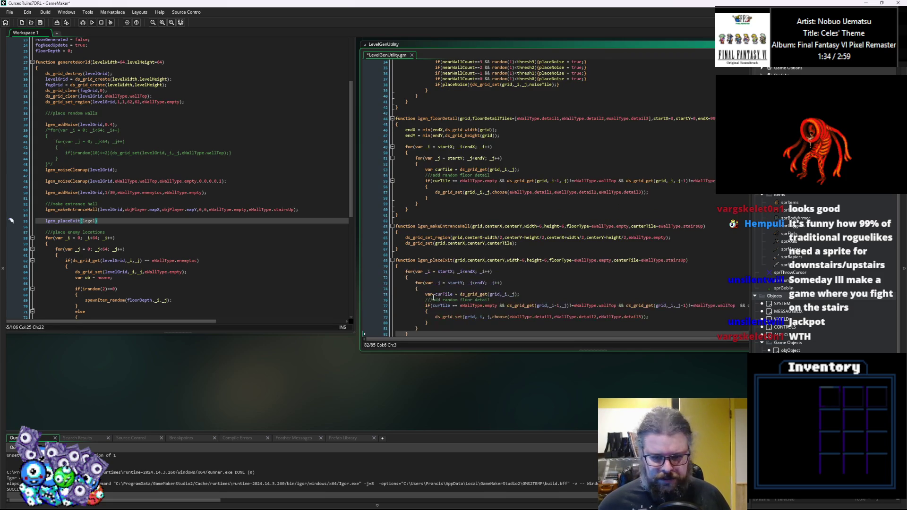
{"action": "scroll", "coordinate": [528, 235], "scroll_direction": "down", "scroll_amount": 2}
{"action": "scroll", "coordinate": [489, 227], "scroll_direction": "up", "scroll_amount": 1}
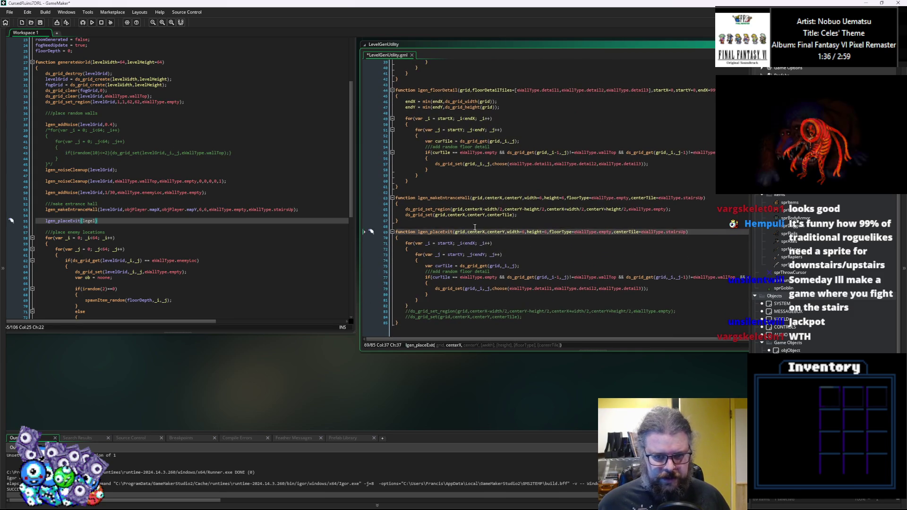
Rename the centerX/centerY parameters to startX/startY and set width and height defaults to 4.
{"action": "left_click", "coordinate": [478, 232]}
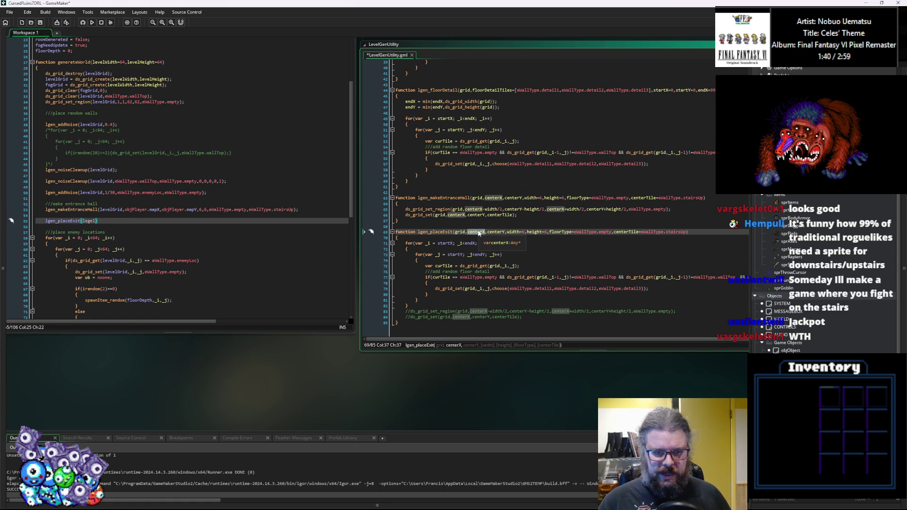
{"action": "key", "text": "BackSpace"}
{"action": "key", "text": "BackSpace"}
{"action": "key", "text": "BackSpace"}
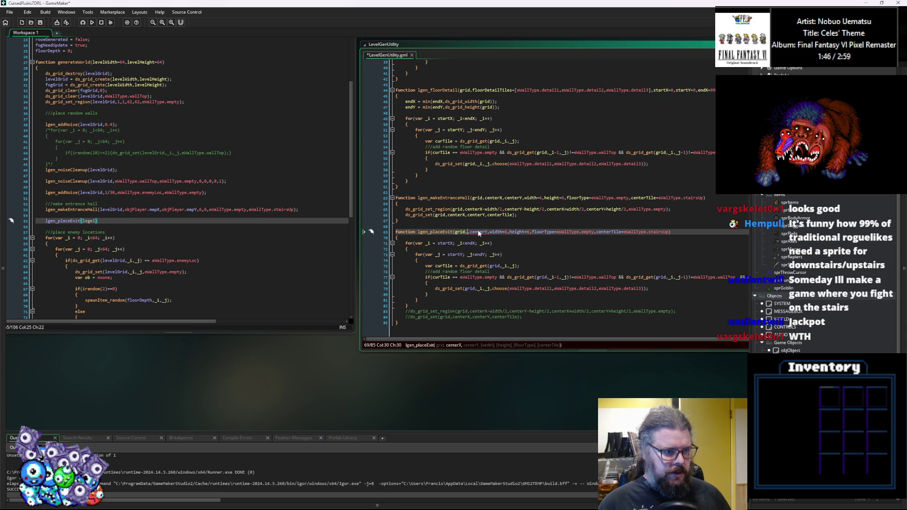
{"action": "type", "text": "startX"}
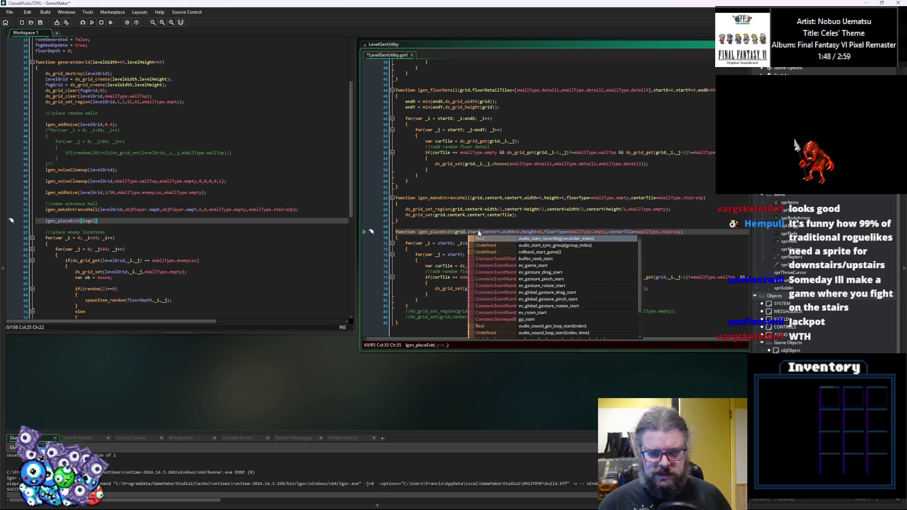
{"action": "key", "text": "BackSpace"}
{"action": "key", "text": "BackSpace"}
{"action": "key", "text": "BackSpace"}
{"action": "type", "text": "start"}
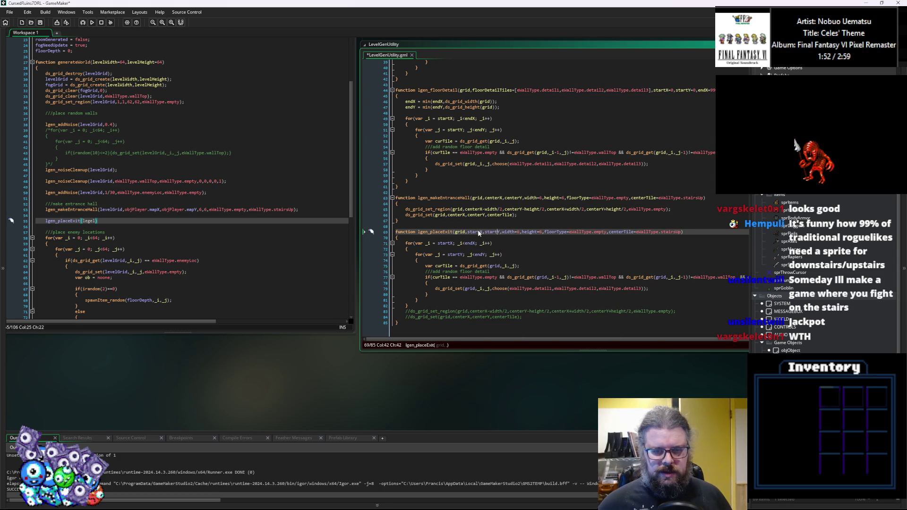
{"action": "left_click", "coordinate": [502, 232]}
{"action": "double_click", "coordinate": [519, 232]}
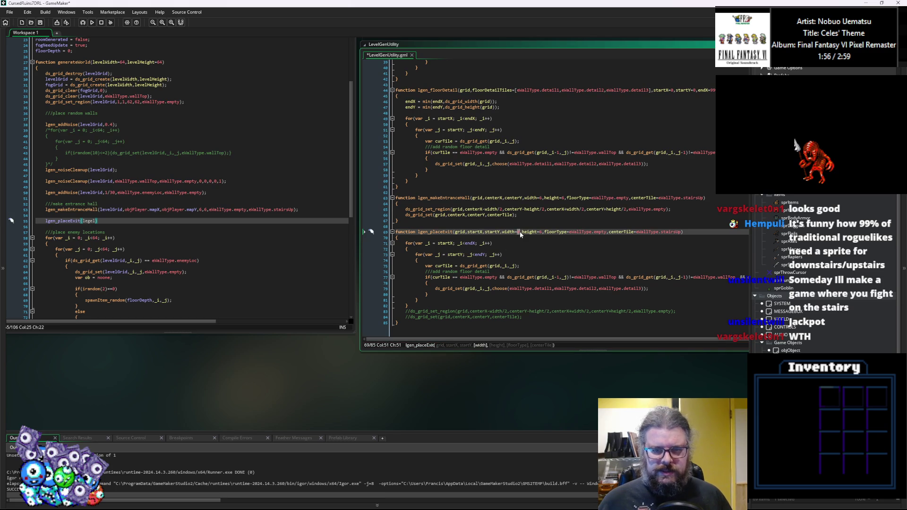
{"action": "type", "text": "4"}
{"action": "double_click", "coordinate": [540, 232]}
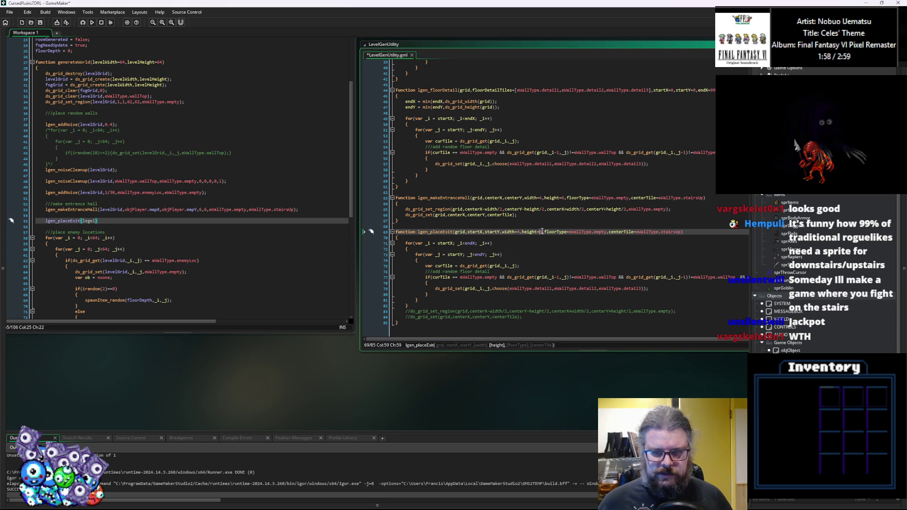
{"action": "type", "text": "4"}
Change the default centre tile from eWallType.stairsUp to eWallType.stairsDown.
{"action": "left_click", "coordinate": [677, 232]}
{"action": "key", "text": "shift+Left"}
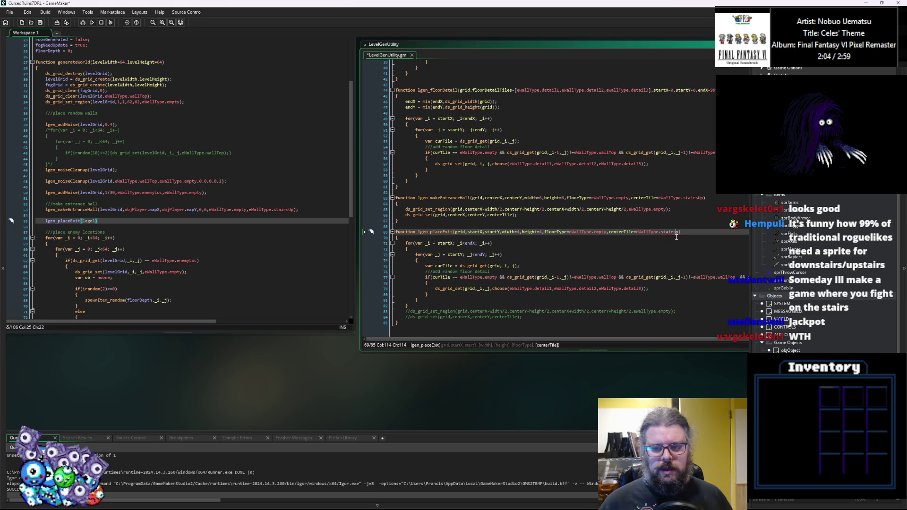
{"action": "key", "text": "BackSpace"}
{"action": "type", "text": "Down"}
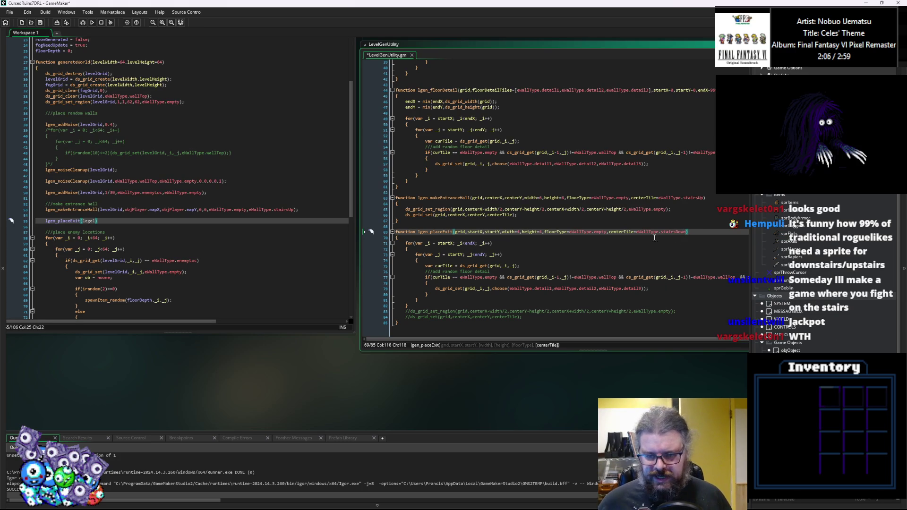
{"action": "left_click", "coordinate": [601, 232]}
{"action": "key", "text": "Down"}
{"action": "key", "text": "Down"}
{"action": "key", "text": "Down"}
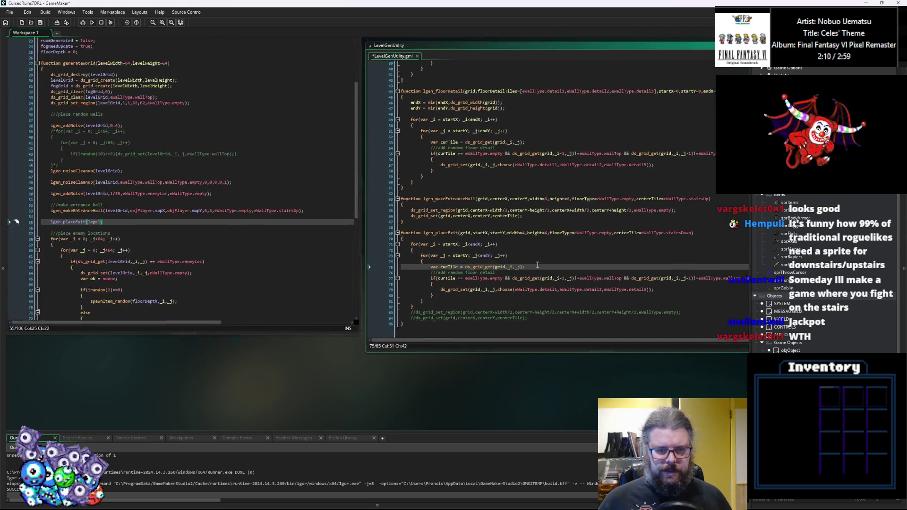
{"action": "left_click_drag", "start_coordinate": [541, 268], "coordinate": [360, 258]}
{"action": "mouse_move", "coordinate": [283, 236]}
{"action": "left_mouse_down"}
{"action": "mouse_move", "coordinate": [458, 231]}
{"action": "mouse_move", "coordinate": [426, 231]}
{"action": "left_mouse_up"}
Add a ///find best spot comment followed by var centerX = 0; and var centerY = 0;.
{"action": "left_click", "coordinate": [445, 225]}
{"action": "key", "text": "Return"}
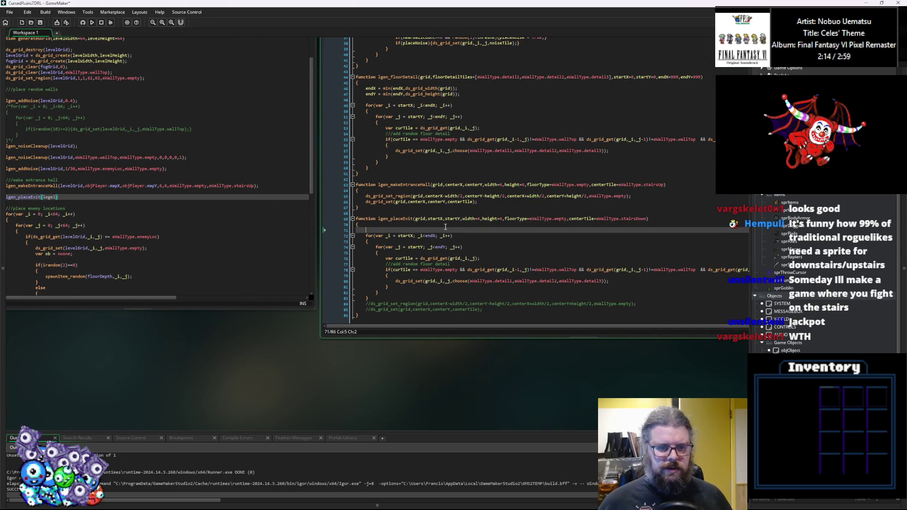
{"action": "type", "text": "///ind best spot"}
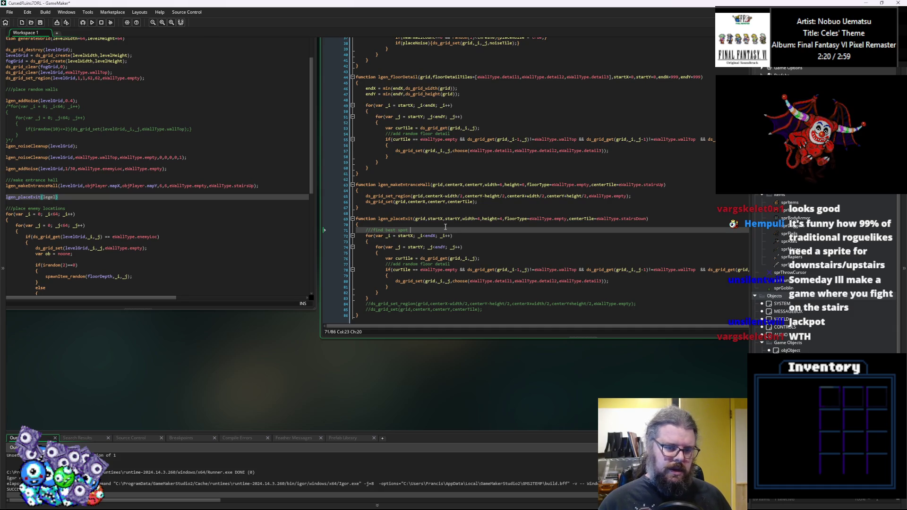
{"action": "key", "text": "BackSpace"}
{"action": "key", "text": "Return"}
{"action": "type", "text": "var"}
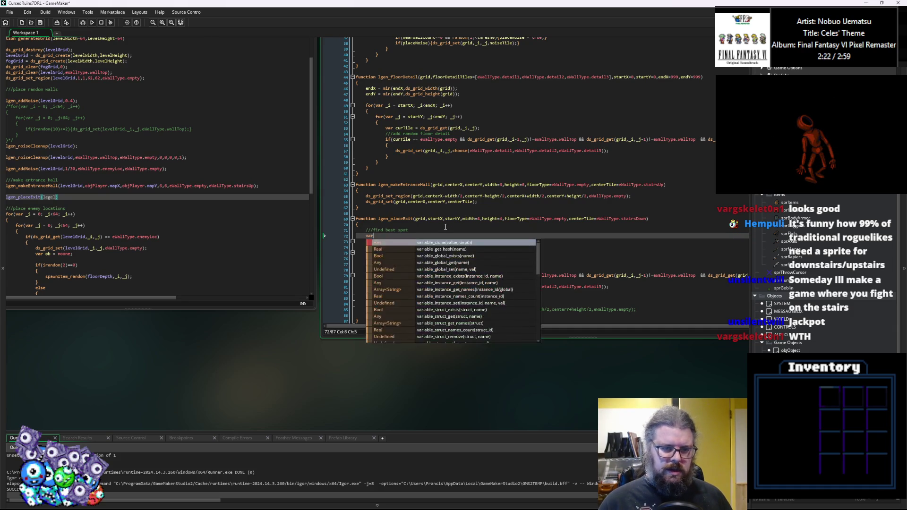
{"action": "type", "text": " centerX = 0;"}
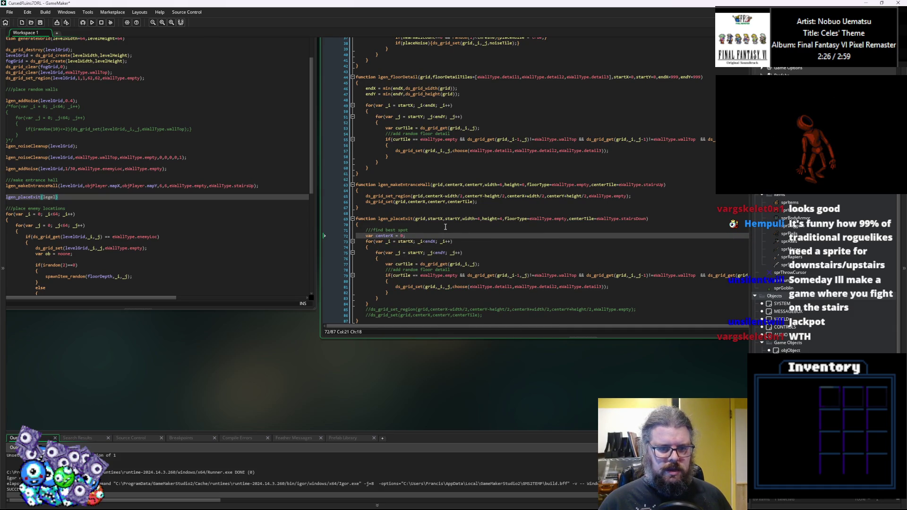
{"action": "key", "text": "Return"}
{"action": "type", "text": "var centerY = 0;"}
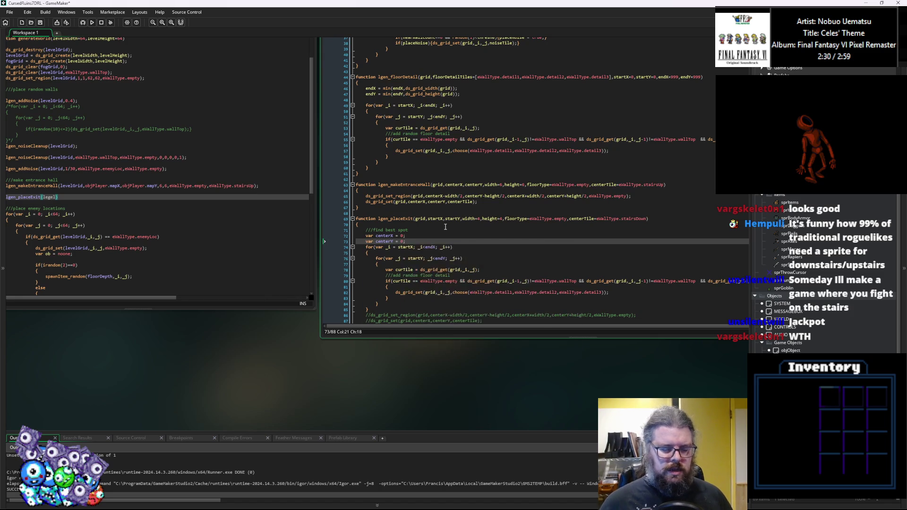
Declare an empty spotList array in lgen_placeExit.
{"action": "key", "text": "Return"}
{"action": "type", "text": "var spotList = [];"}
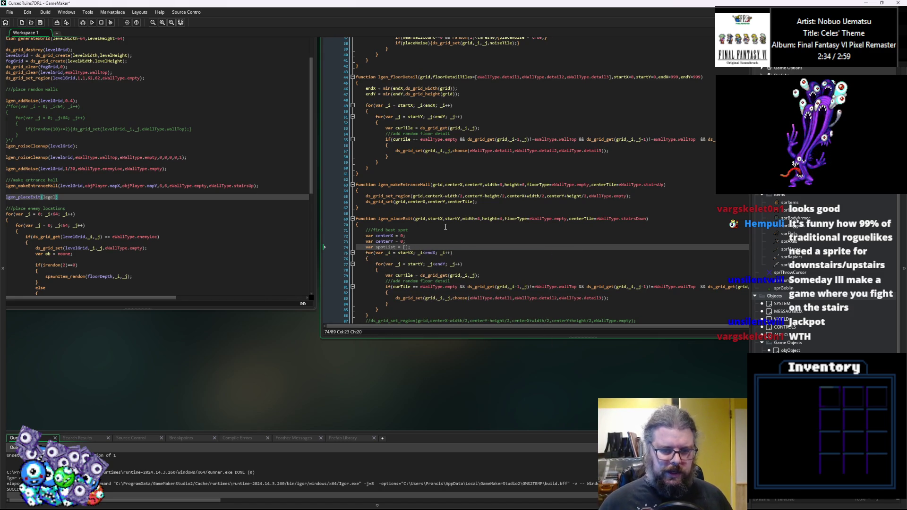
{"action": "scroll", "coordinate": [445, 227], "scroll_direction": "down", "scroll_amount": 2}
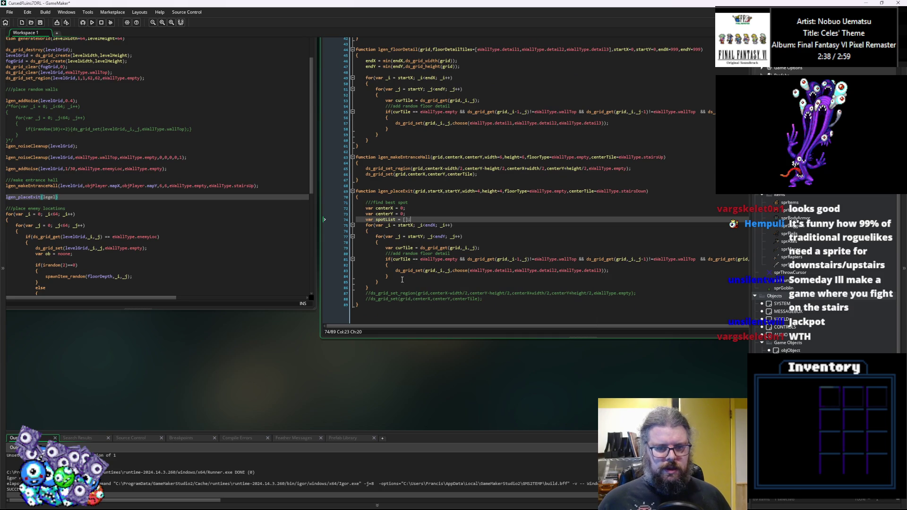
{"action": "left_click", "coordinate": [513, 270]}
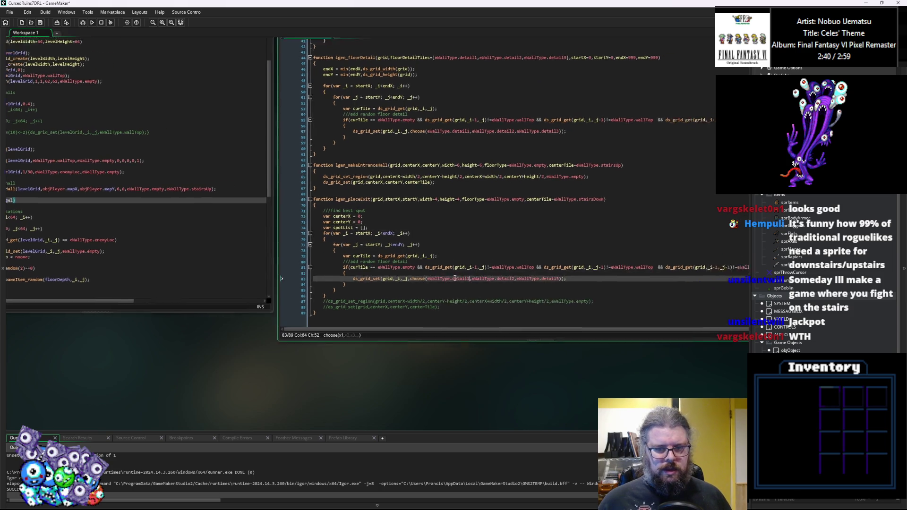
{"action": "left_click", "coordinate": [342, 279]}
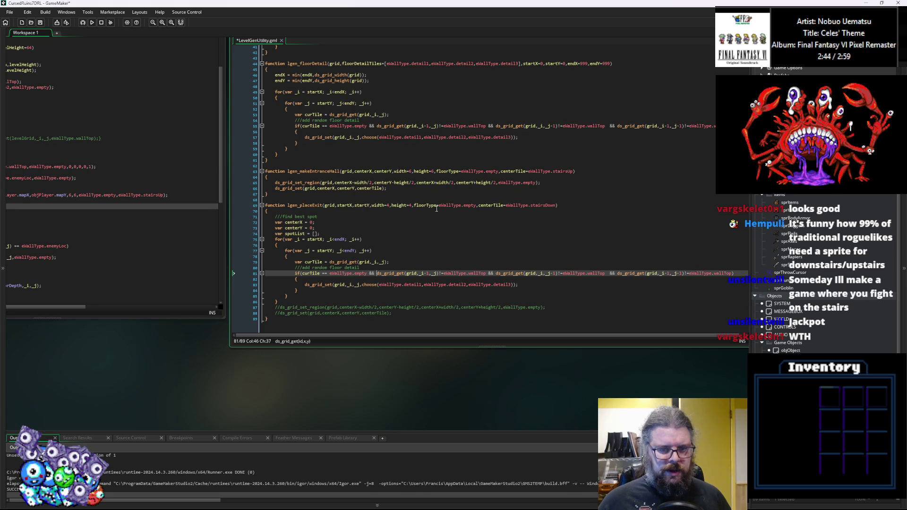
Add a targetTile parameter defaulting to eWallType.enemyLoc, picked from autocomplete.
{"action": "left_click", "coordinate": [414, 206]}
{"action": "type", "text": "targe"}
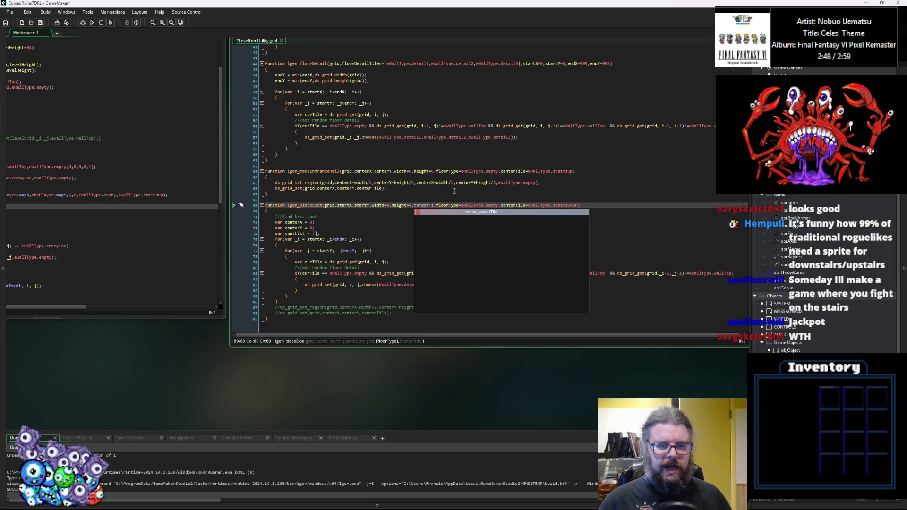
{"action": "type", "text": "tTile = eWal"}
{"action": "type", "text": "lType."}
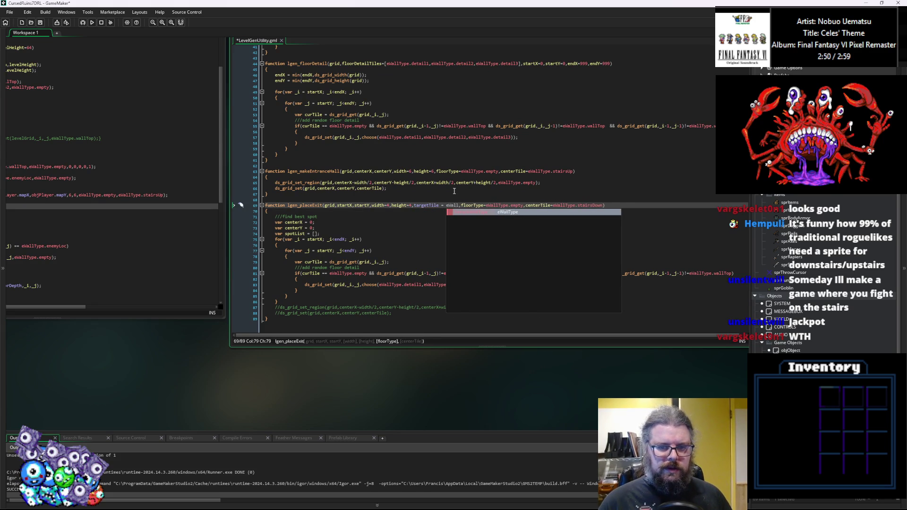
{"action": "key", "text": "Escape"}
{"action": "key", "text": "Down"}
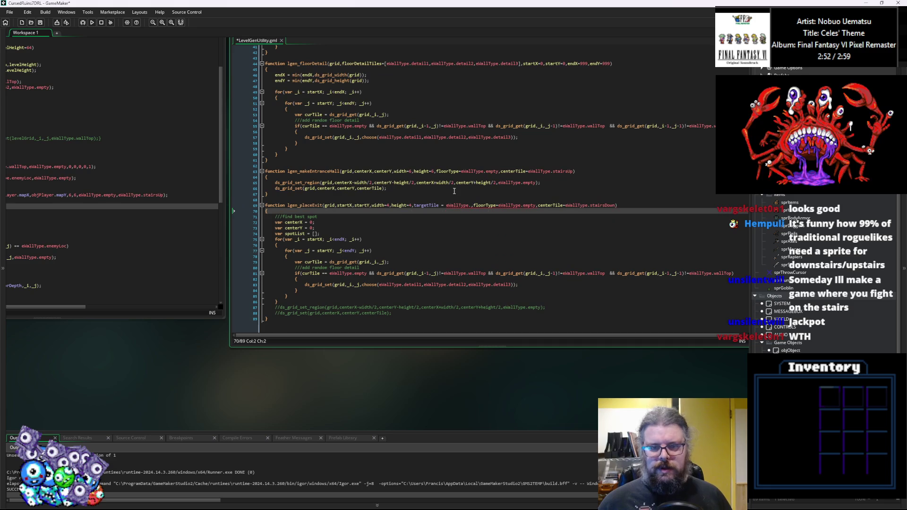
{"action": "key", "text": "Up"}
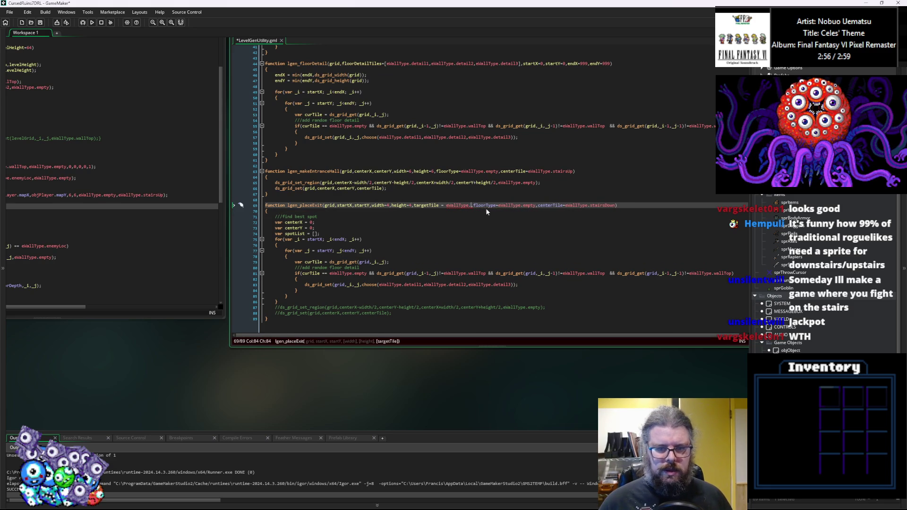
{"action": "key", "text": "ctrl+space"}
{"action": "double_click", "coordinate": [528, 259]}
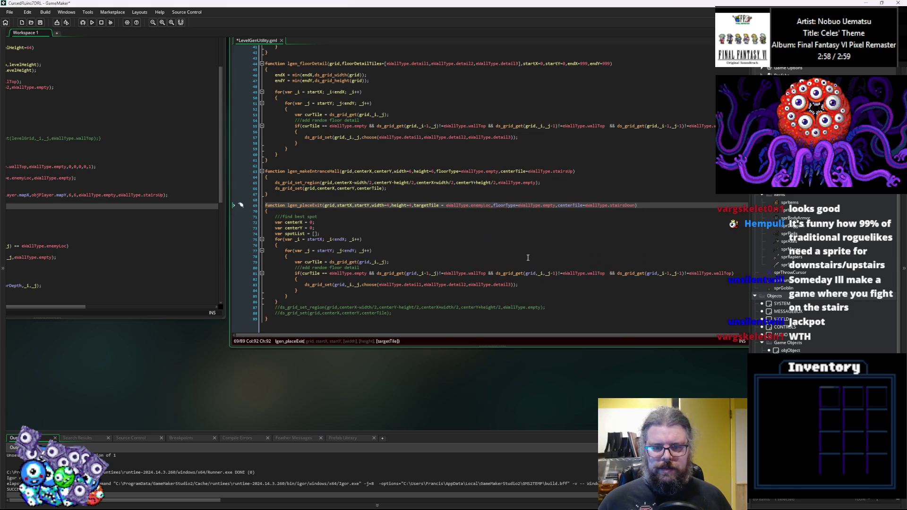
{"action": "left_click", "coordinate": [528, 257]}
{"action": "left_click", "coordinate": [439, 205]}
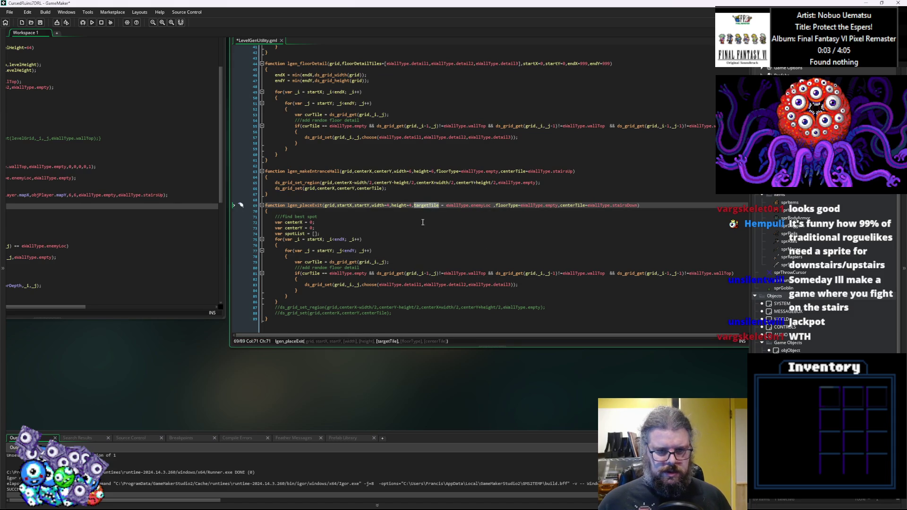
{"action": "left_click", "coordinate": [399, 263]}
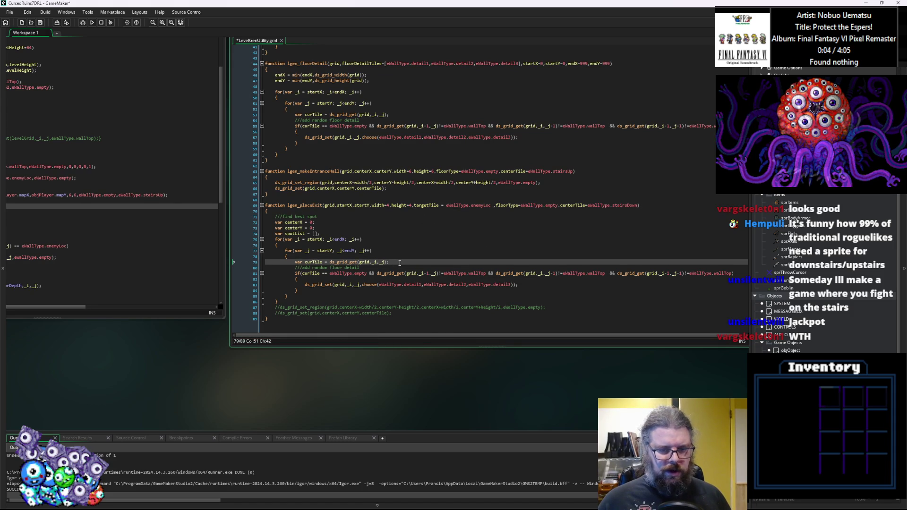
Reduce the line-81 condition to if(curTile == targetTile), deleting eWallType. and the neighbour-wall checks.
{"action": "key", "text": "Down"}
{"action": "key", "text": "Up"}
{"action": "key", "text": "Up"}
{"action": "key", "text": "Down"}
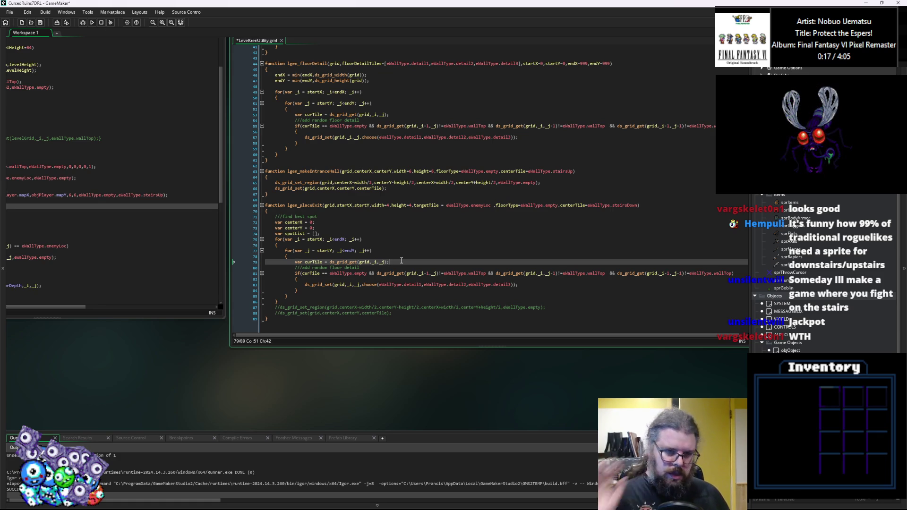
{"action": "key", "text": "Left"}
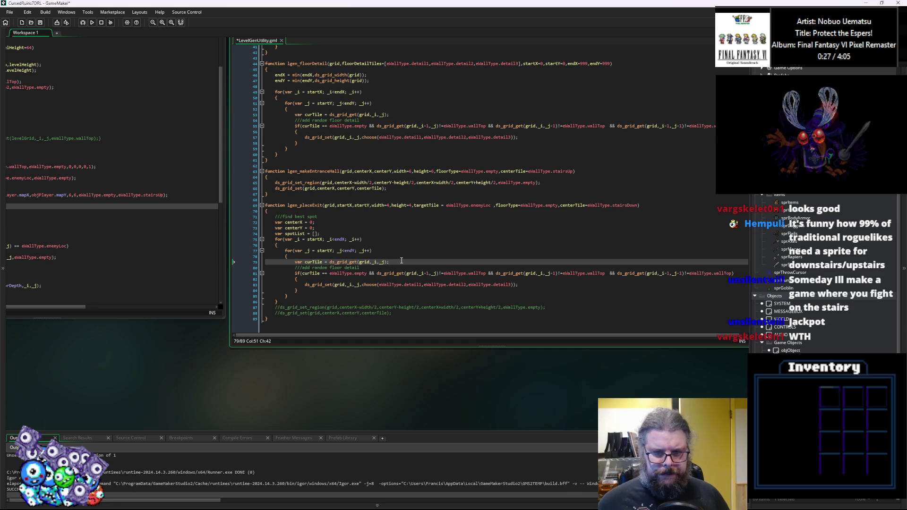
{"action": "double_click", "coordinate": [435, 206]}
{"action": "key", "text": "ctrl+c"}
{"action": "double_click", "coordinate": [363, 273]}
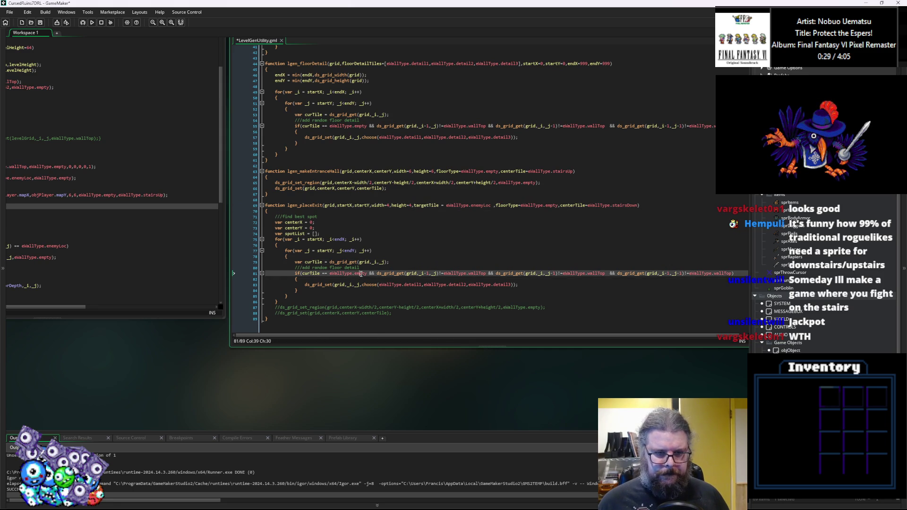
{"action": "key", "text": "ctrl+v"}
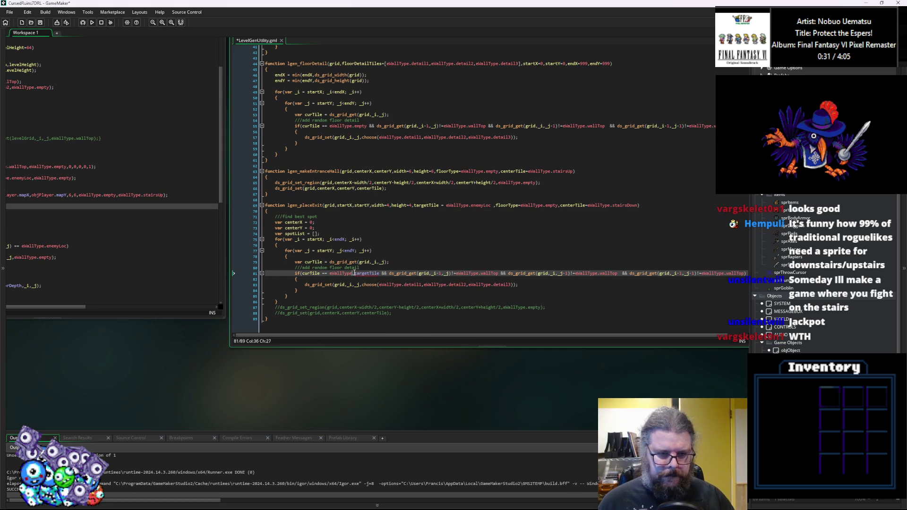
{"action": "mouse_move", "coordinate": [354, 273]}
{"action": "left_mouse_down"}
{"action": "mouse_move", "coordinate": [709, 286]}
{"action": "mouse_move", "coordinate": [720, 274]}
{"action": "left_mouse_up"}
{"action": "key", "text": "Delete"}
{"action": "key", "text": "Delete"}
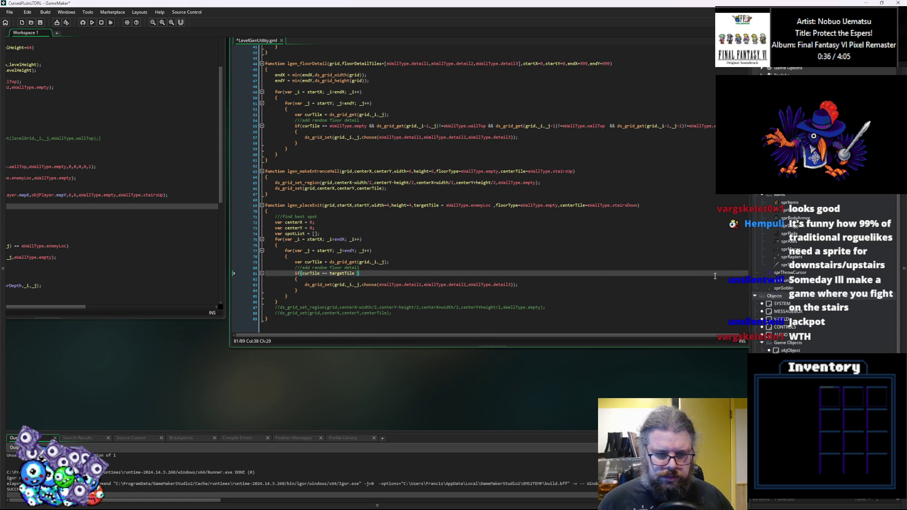
{"action": "key", "text": "BackSpace"}
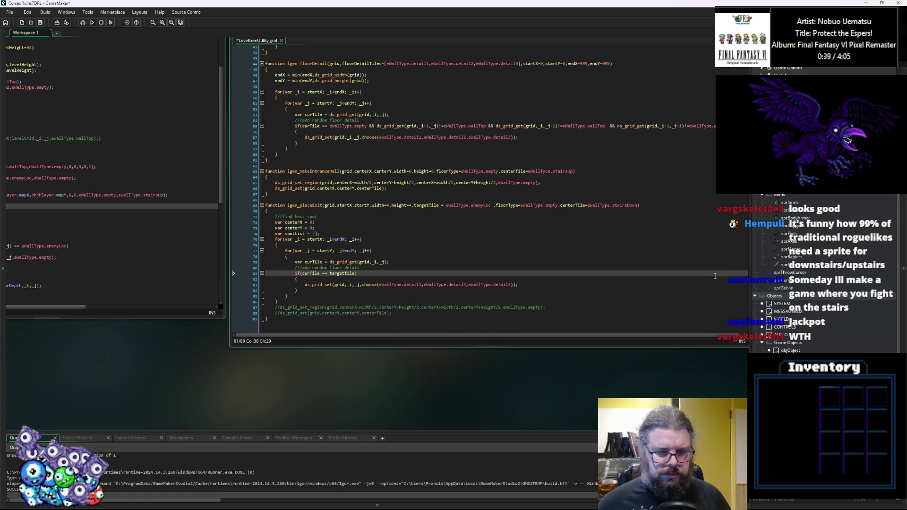
{"action": "left_click", "coordinate": [472, 276]}
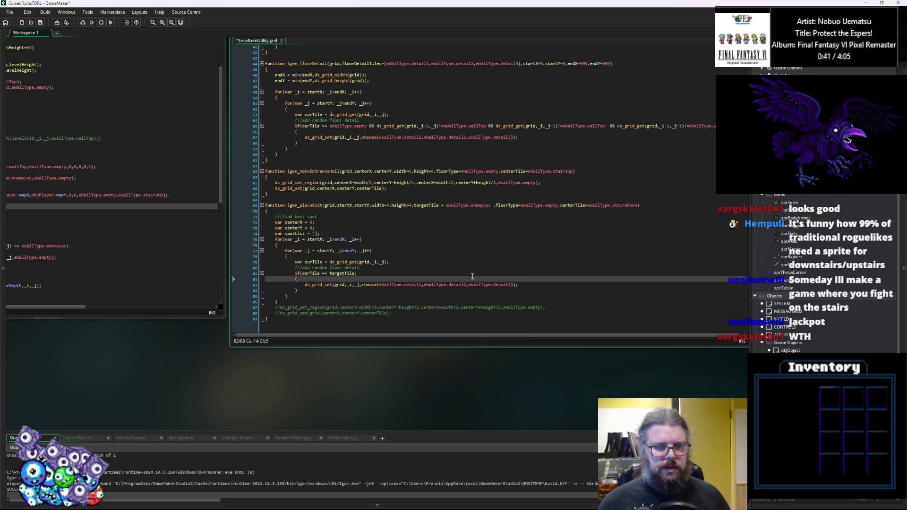
Add var dist = point_distance(startX,startY,_i,_j); inside the target-tile check.
{"action": "key", "text": "Return"}
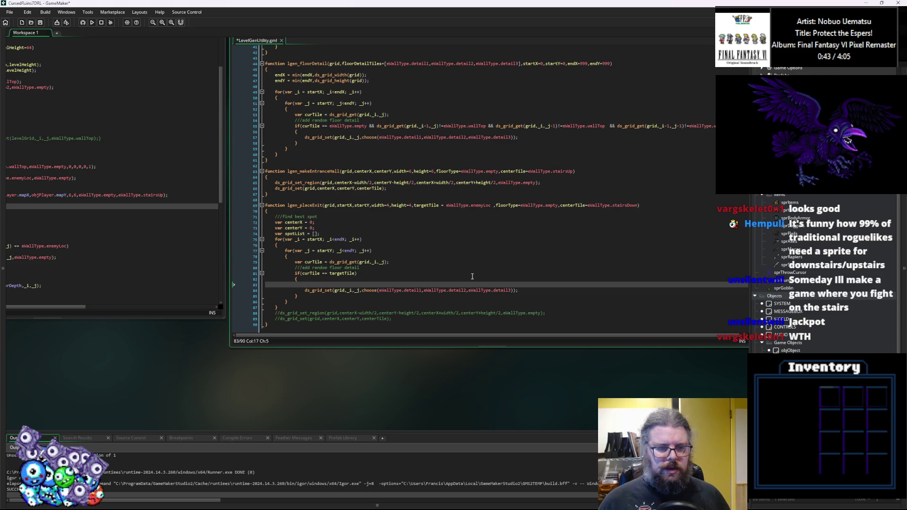
{"action": "type", "text": "var dist = "}
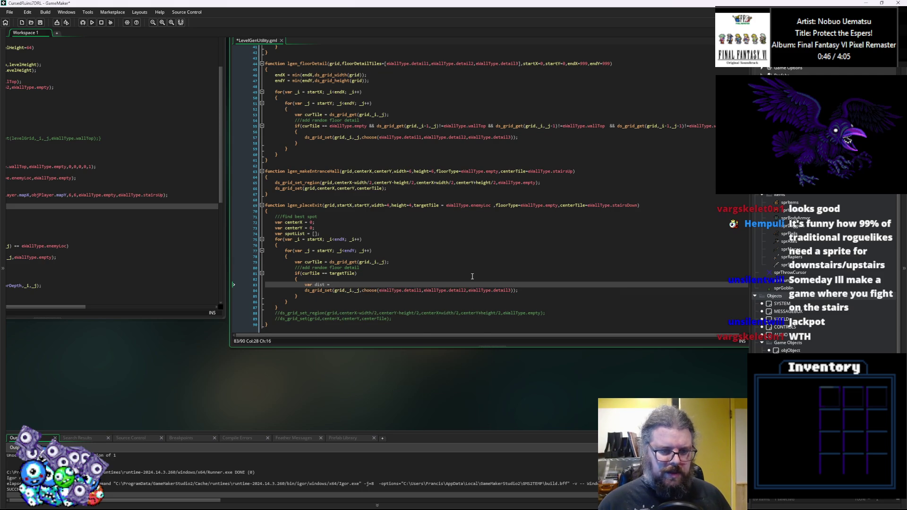
{"action": "type", "text": "c"}
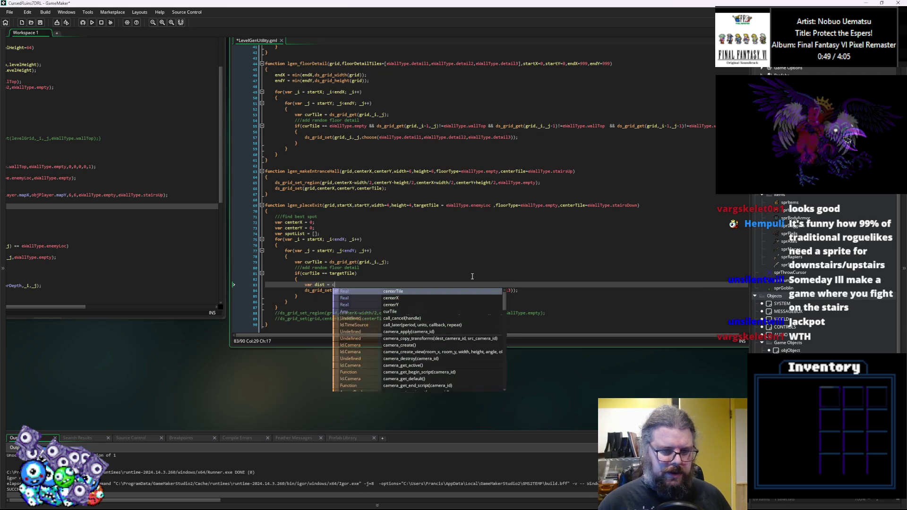
{"action": "key", "text": "BackSpace"}
{"action": "type", "text": "point_distance("}
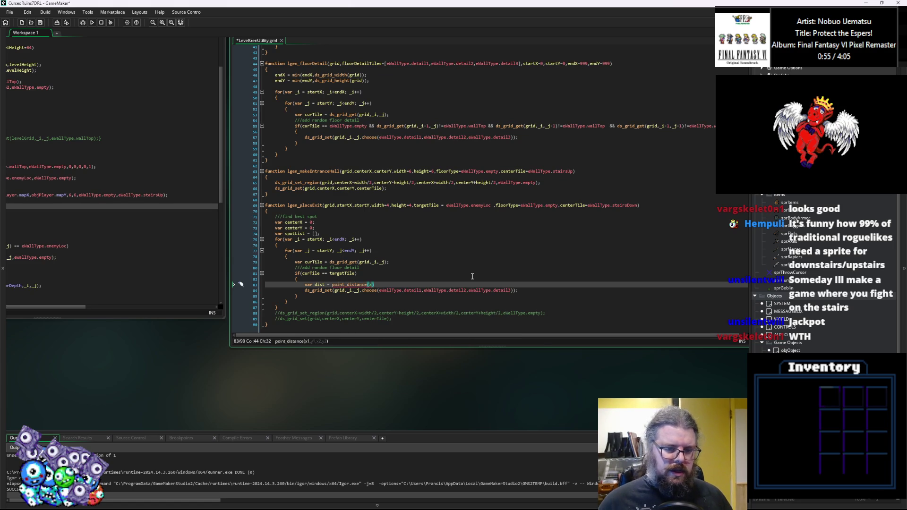
{"action": "type", "text": "c"}
{"action": "key", "text": "BackSpace"}
{"action": "type", "text": "startX,sta"}
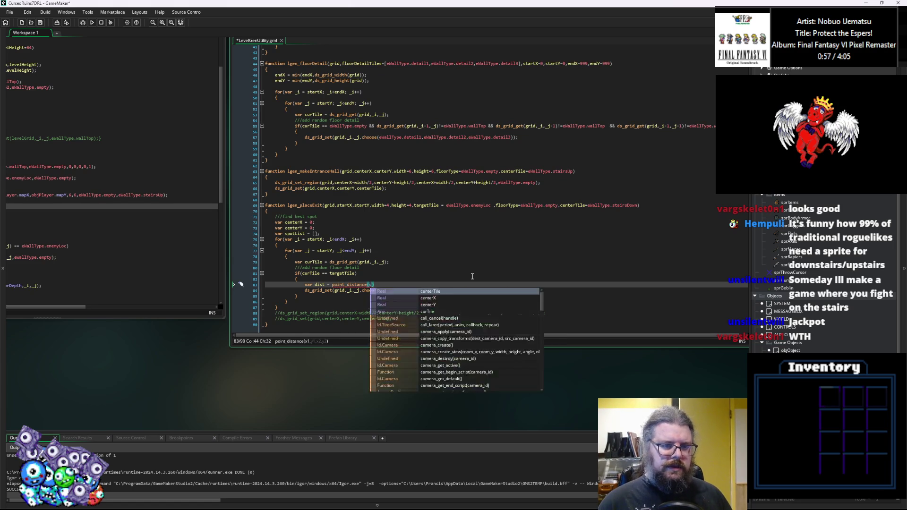
{"action": "type", "text": "rtY,"}
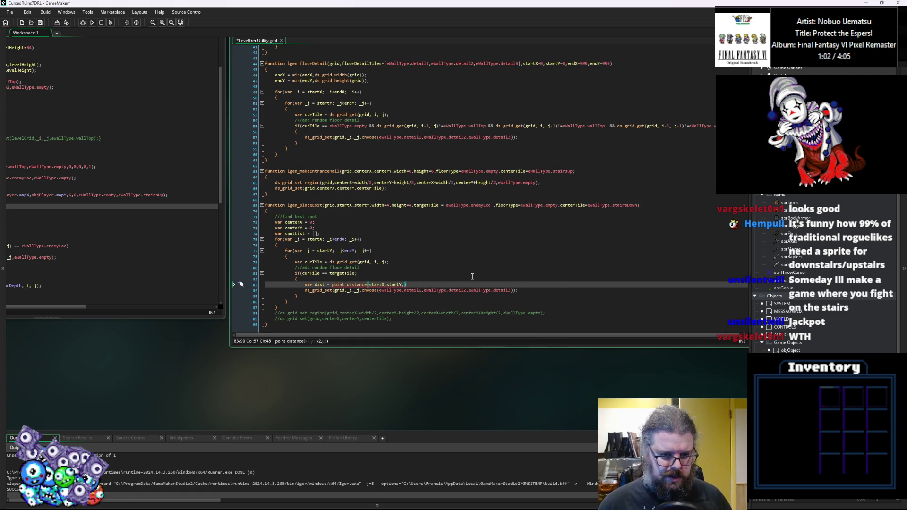
{"action": "type", "text": "_i,_"}
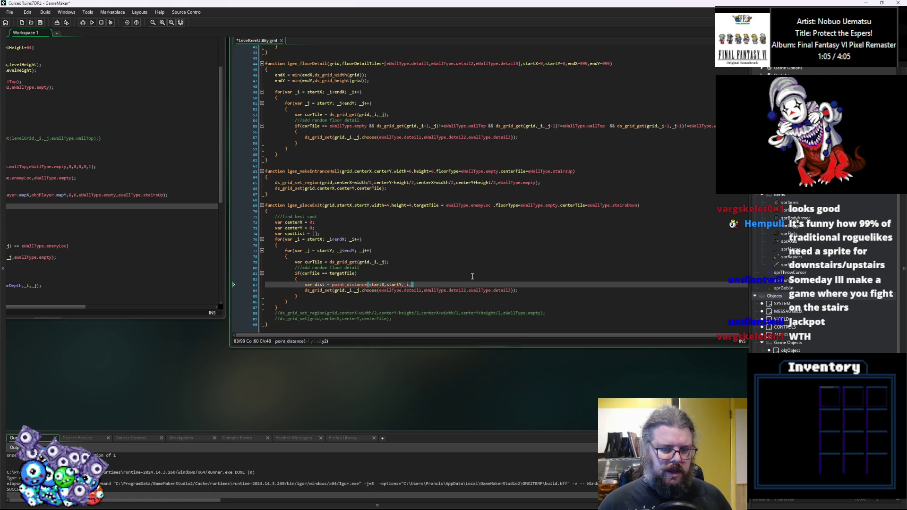
{"action": "type", "text": "j)"}
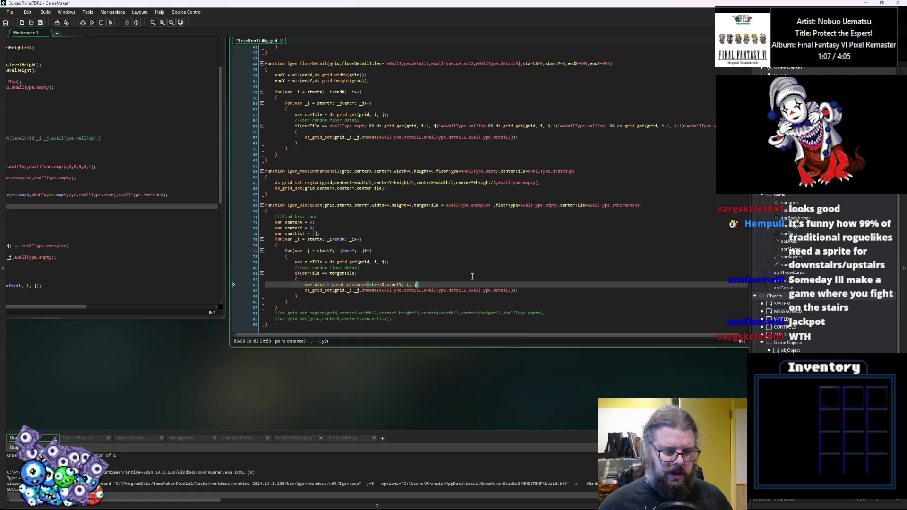
Comment out the old ds_grid_set line with //.
{"action": "key", "text": "Return"}
{"action": "key", "text": "Down"}
{"action": "type", "text": "//"}
{"action": "scroll", "coordinate": [401, 274], "scroll_direction": "down", "scroll_amount": 1}
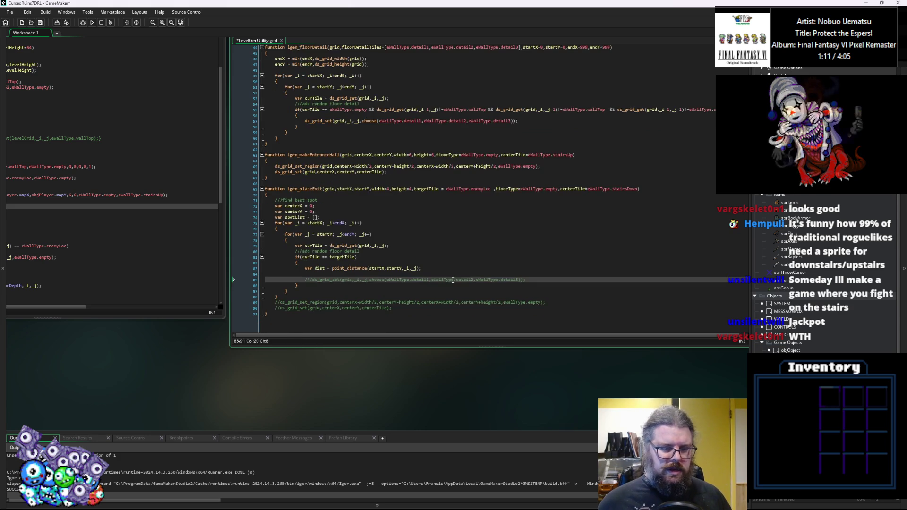
Fix the misspelled array_push call on the new loop line.
{"action": "key", "text": "Up"}
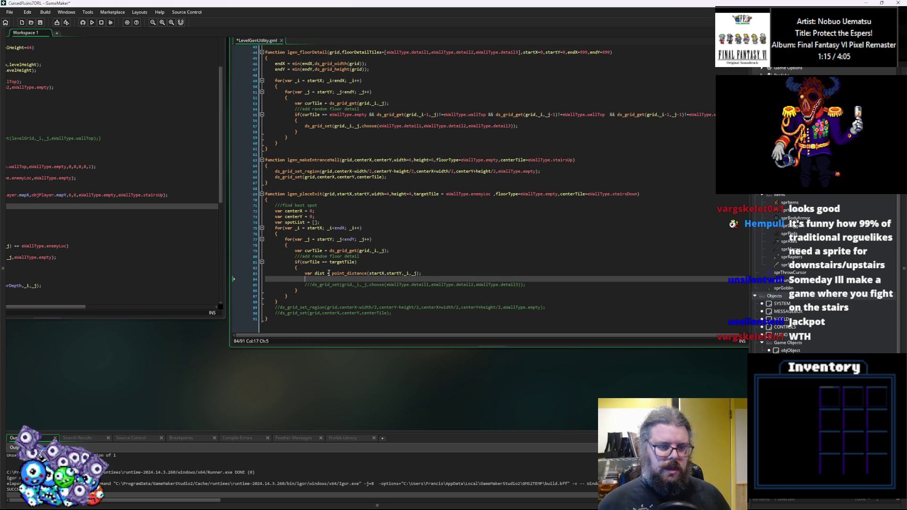
{"action": "type", "text": "rray_pay("}
{"action": "key", "text": "BackSpace"}
{"action": "key", "text": "BackSpace"}
{"action": "key", "text": "BackSpace"}
{"action": "type", "text": "ush"}
Declare 'var spotDistList = [];' below the spotList declaration.
{"action": "left_click", "coordinate": [327, 222]}
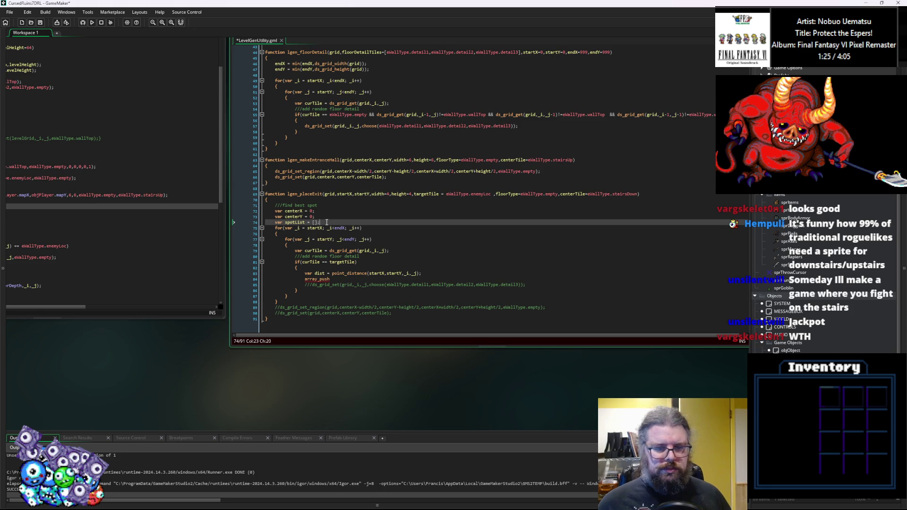
{"action": "scroll", "coordinate": [327, 222], "scroll_direction": "down", "scroll_amount": 1}
{"action": "key", "text": "Return"}
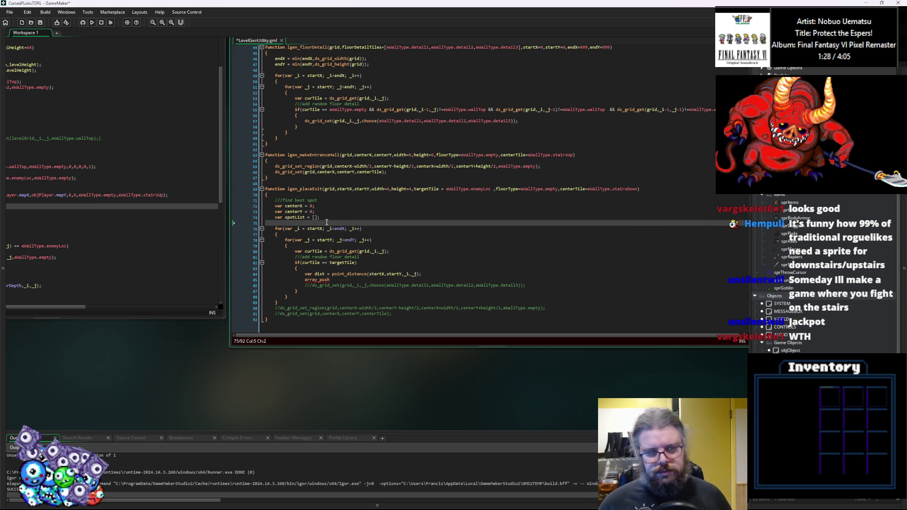
{"action": "type", "text": "var "}
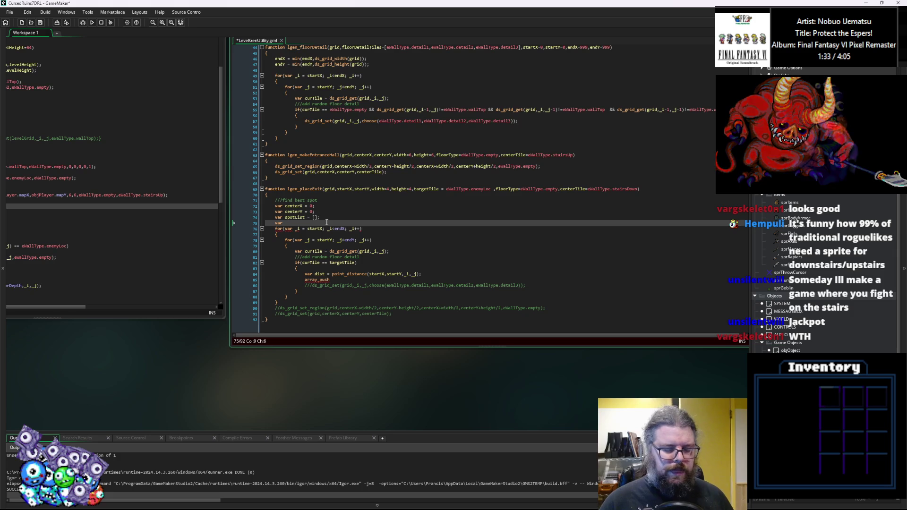
{"action": "type", "text": "spotL"}
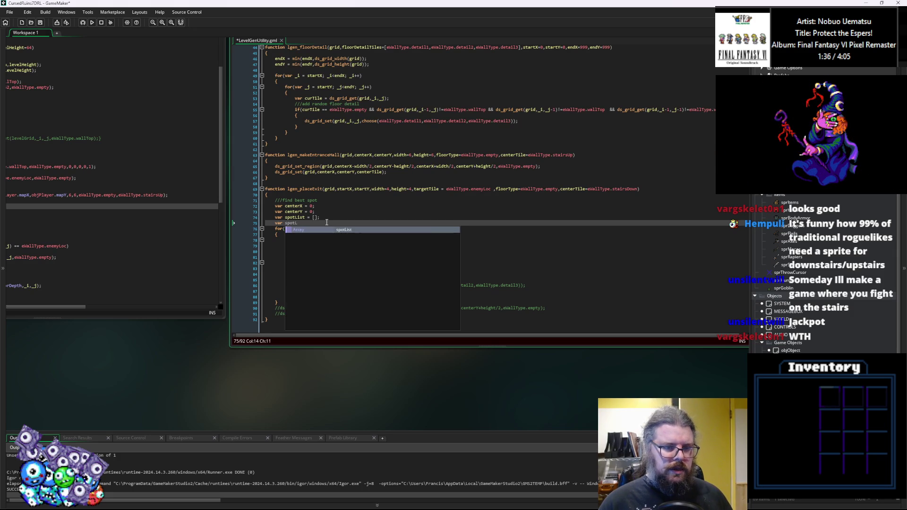
{"action": "key", "text": "BackSpace"}
{"action": "type", "text": "DistL"}
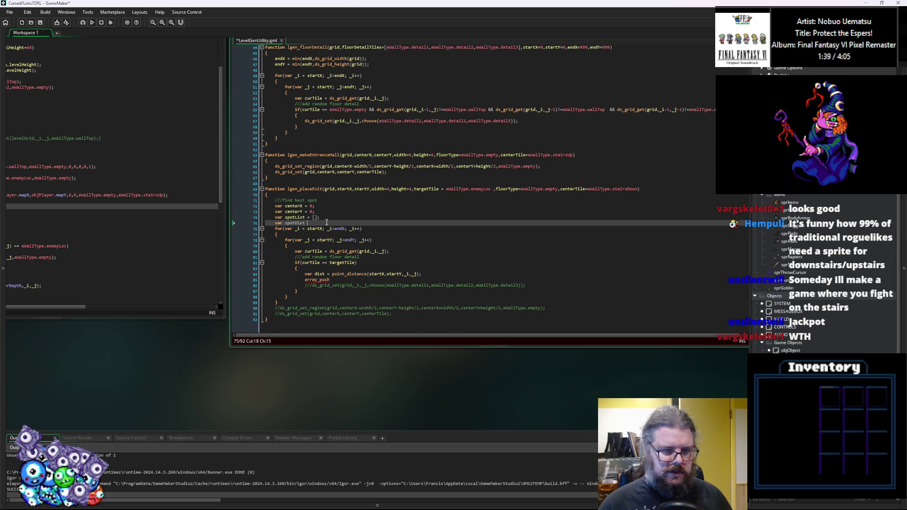
{"action": "type", "text": "ist = [];"}
Complete the call as array_push(spotList,[_i,_j]), copying the spotList name from its declaration.
{"action": "left_click", "coordinate": [339, 284]}
{"action": "left_click", "coordinate": [339, 279]}
{"action": "type", "text": "("}
{"action": "key", "text": "Escape"}
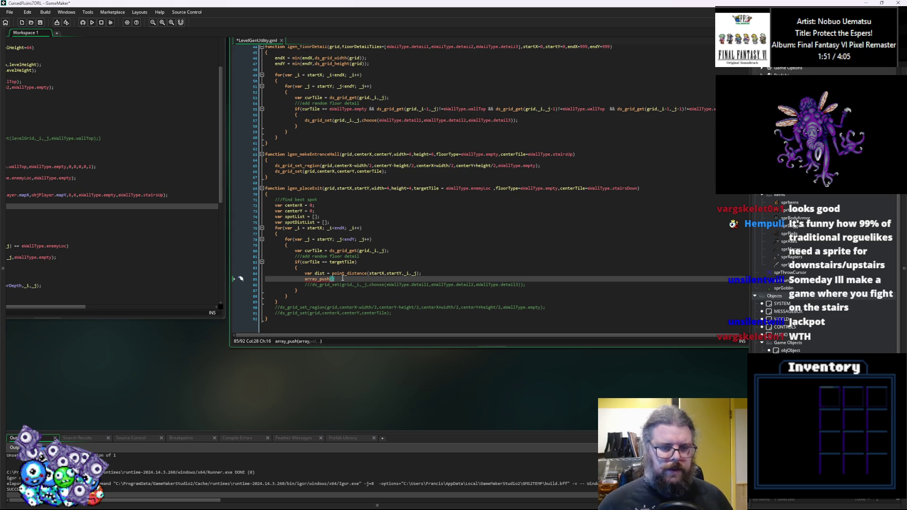
{"action": "scroll", "coordinate": [343, 279], "scroll_direction": "down", "scroll_amount": 1}
{"action": "scroll", "coordinate": [305, 217], "scroll_direction": "up", "scroll_amount": 1}
{"action": "left_click", "coordinate": [305, 217]}
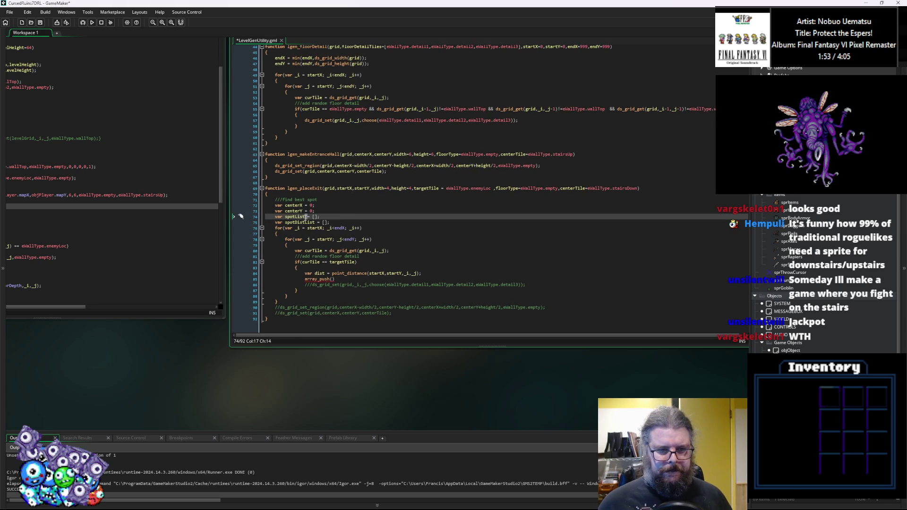
{"action": "double_click", "coordinate": [299, 217]}
{"action": "key", "text": "ctrl+c"}
{"action": "left_click", "coordinate": [333, 279]}
{"action": "key", "text": "ctrl+v"}
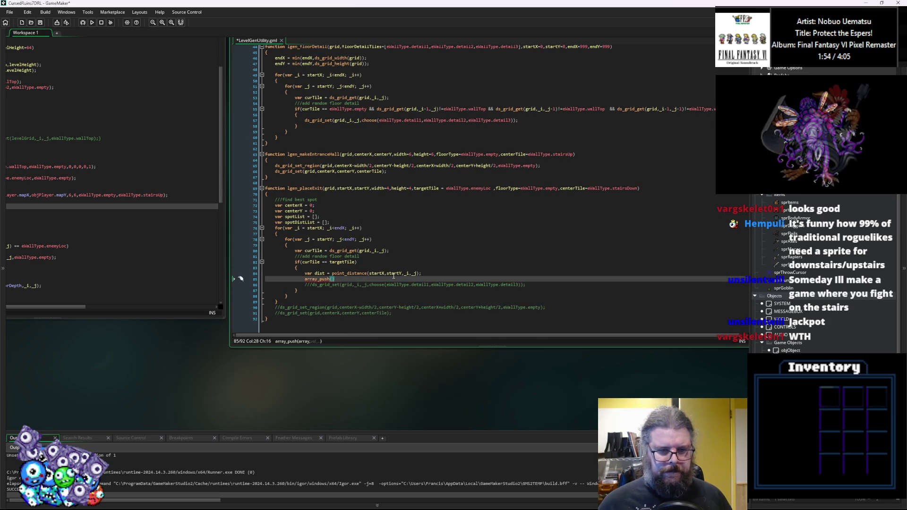
{"action": "type", "text": ")"}
{"action": "key", "text": "Left"}
{"action": "type", "text": ",[_i,_j"}
{"action": "key", "text": "End"}
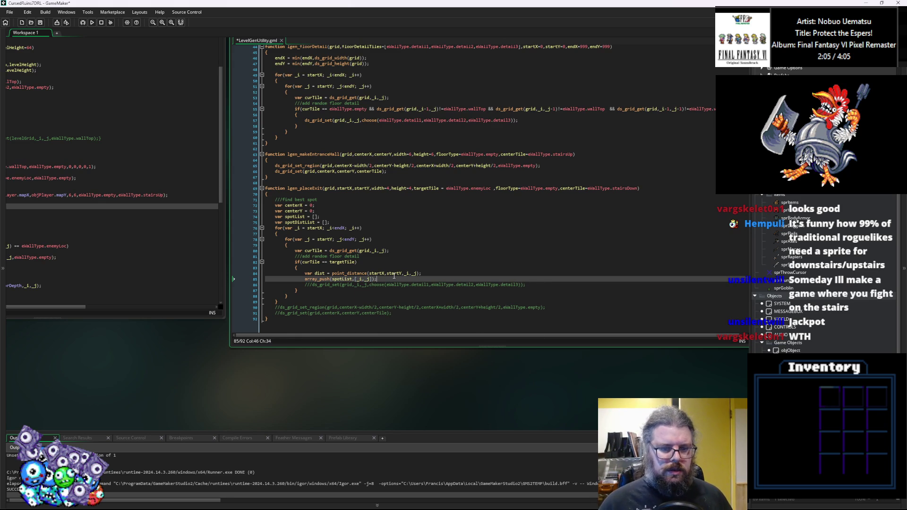
Start a second array_push line after the spotList push.
{"action": "key", "text": "Return"}
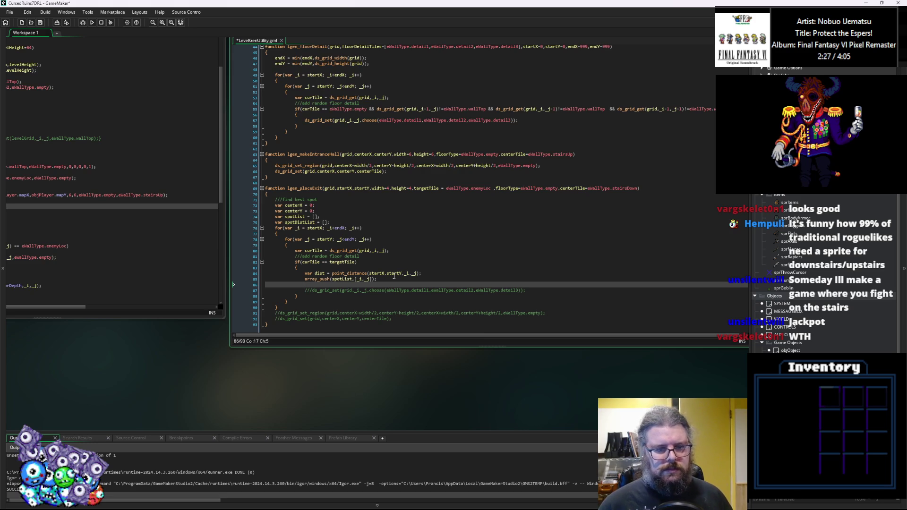
{"action": "type", "text": "array_push"}
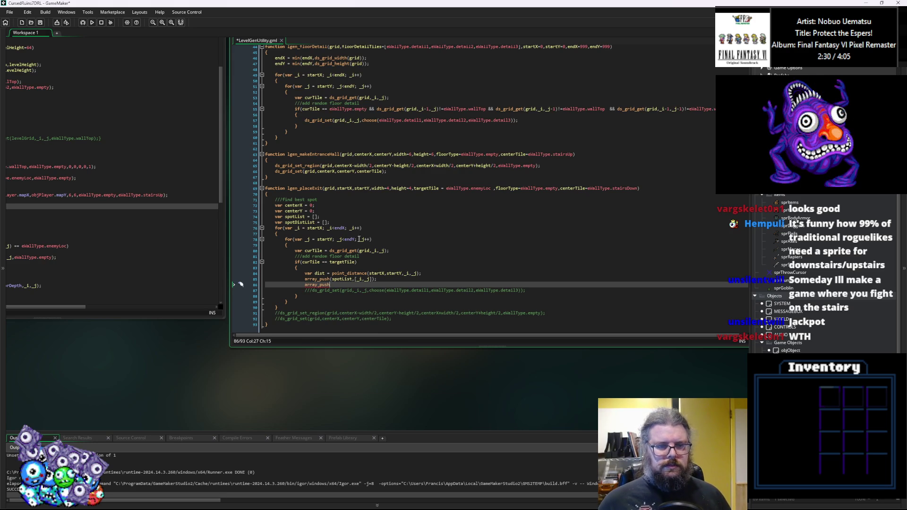
{"action": "left_click", "coordinate": [341, 223]}
{"action": "key", "text": "Return"}
{"action": "type", "text": "var"}
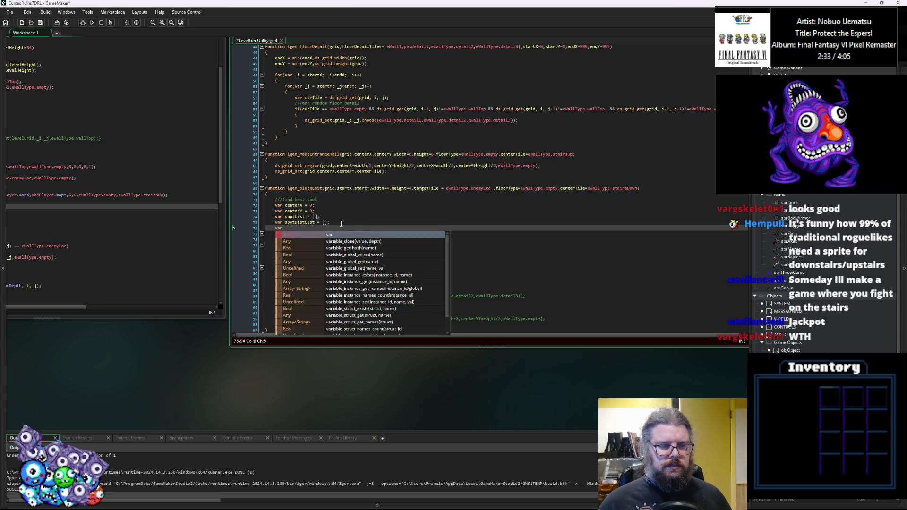
{"action": "key", "text": "BackSpace"}
{"action": "key", "text": "BackSpace"}
{"action": "key", "text": "BackSpace"}
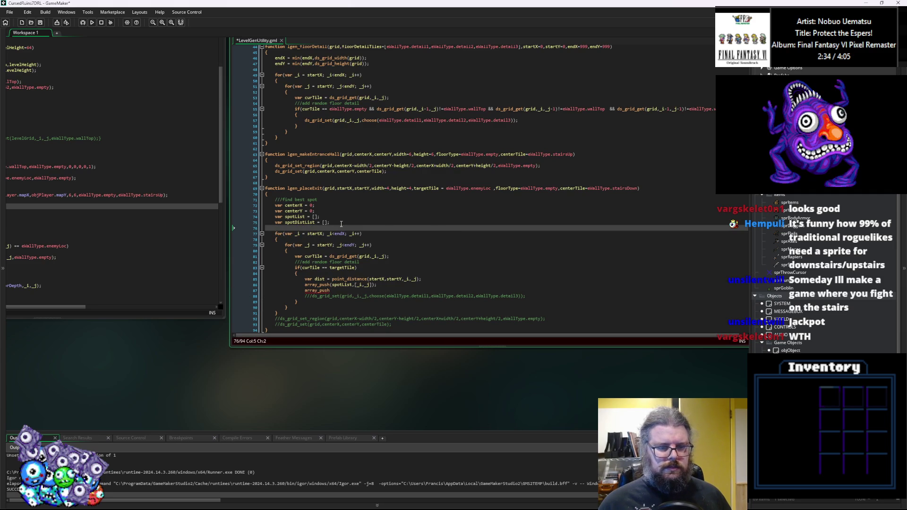
{"action": "key", "text": "BackSpace"}
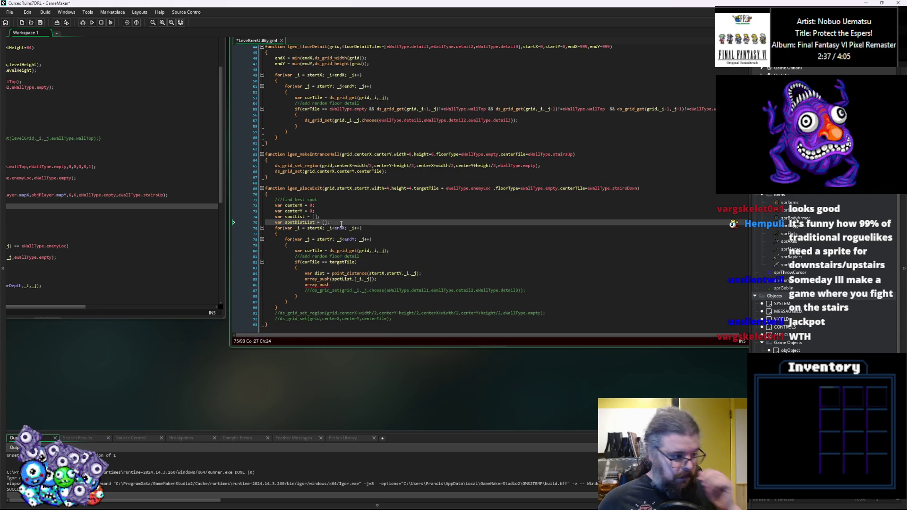
Finish it as array_push(spotDistList,dist); and begin a new line.
{"action": "left_click", "coordinate": [349, 284]}
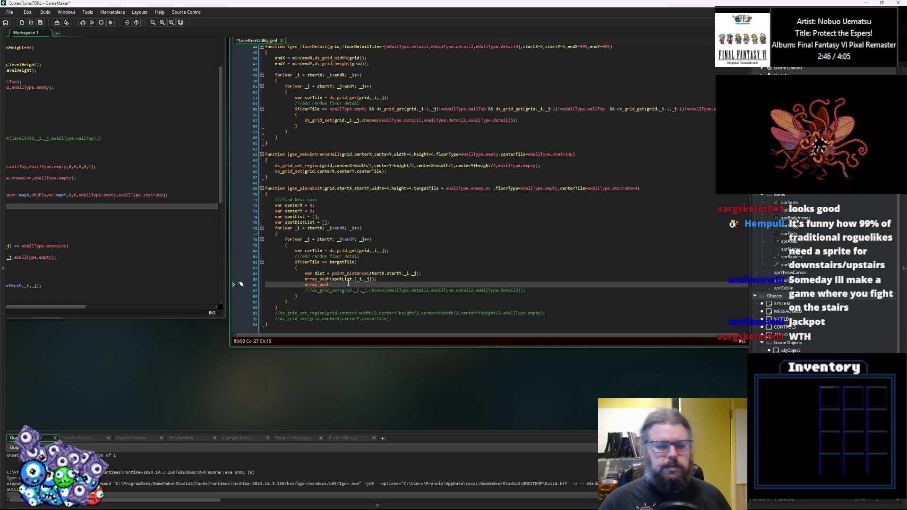
{"action": "type", "text": "(ds"}
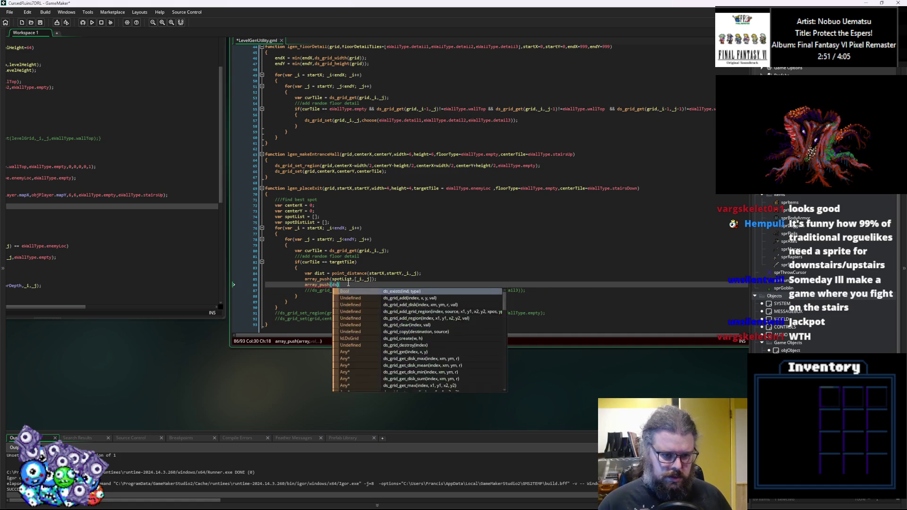
{"action": "type", "text": "t"}
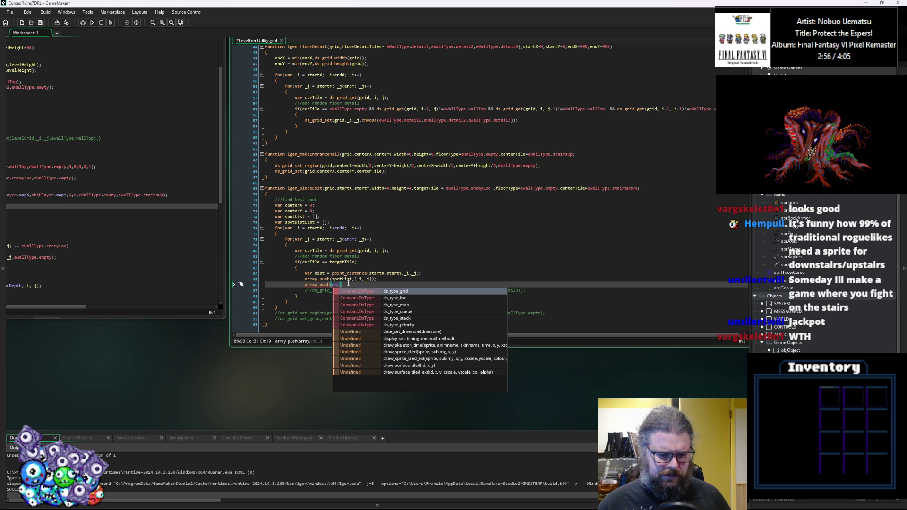
{"action": "key", "text": "BackSpace"}
{"action": "key", "text": "BackSpace"}
{"action": "key", "text": "BackSpace"}
{"action": "type", "text": "spotDi"}
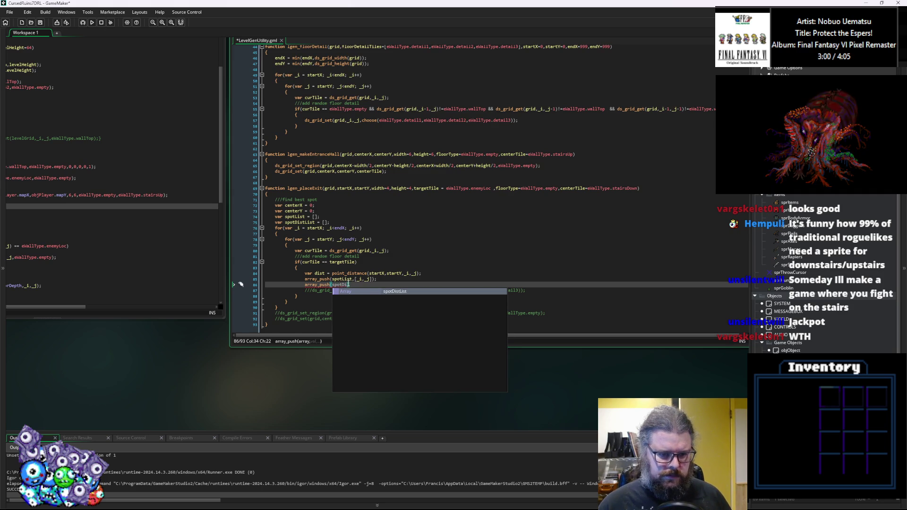
{"action": "key", "text": "Return"}
{"action": "type", "text": ",s"}
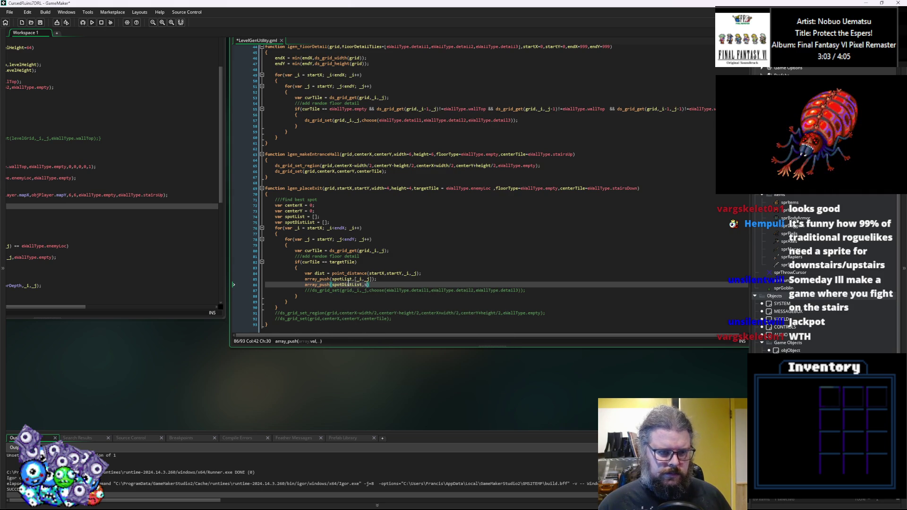
{"action": "key", "text": "BackSpace"}
{"action": "type", "text": "dist"}
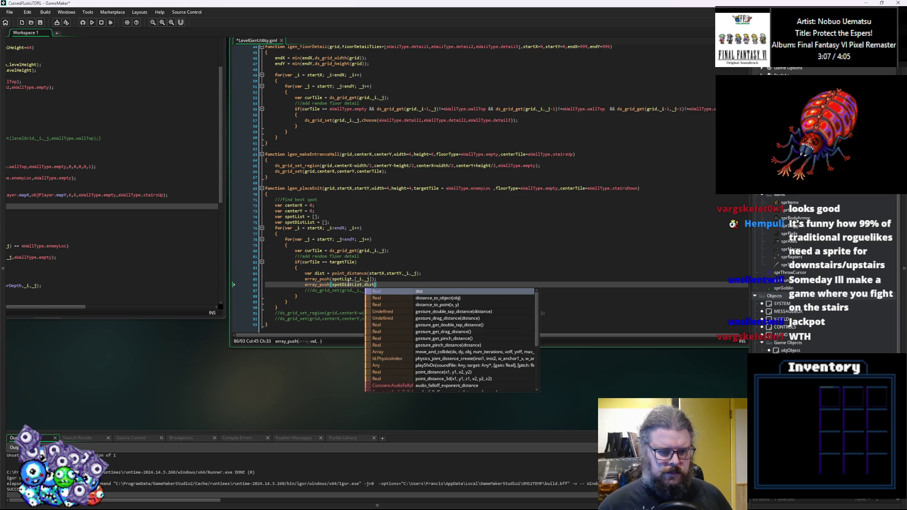
{"action": "type", "text": ");"}
{"action": "key", "text": "Return"}
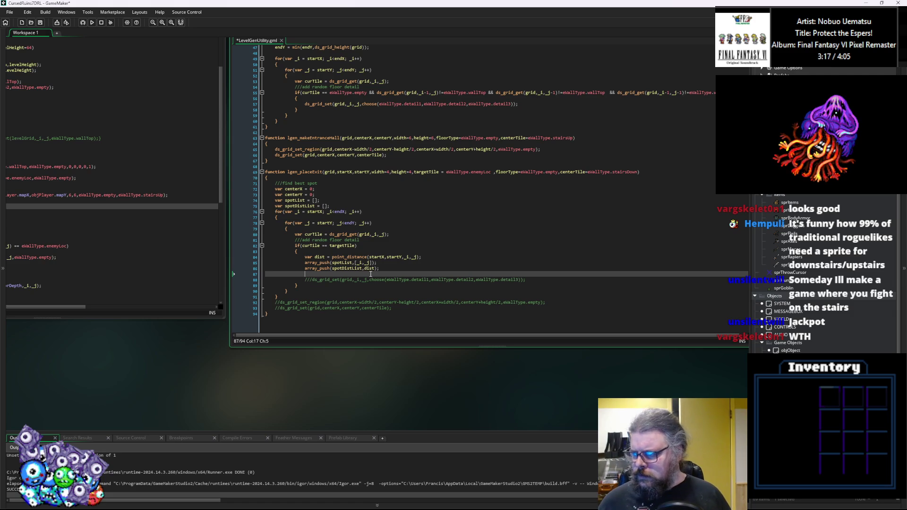
{"action": "left_click", "coordinate": [391, 269]}
{"action": "scroll", "coordinate": [391, 268], "scroll_direction": "up", "scroll_amount": 1}
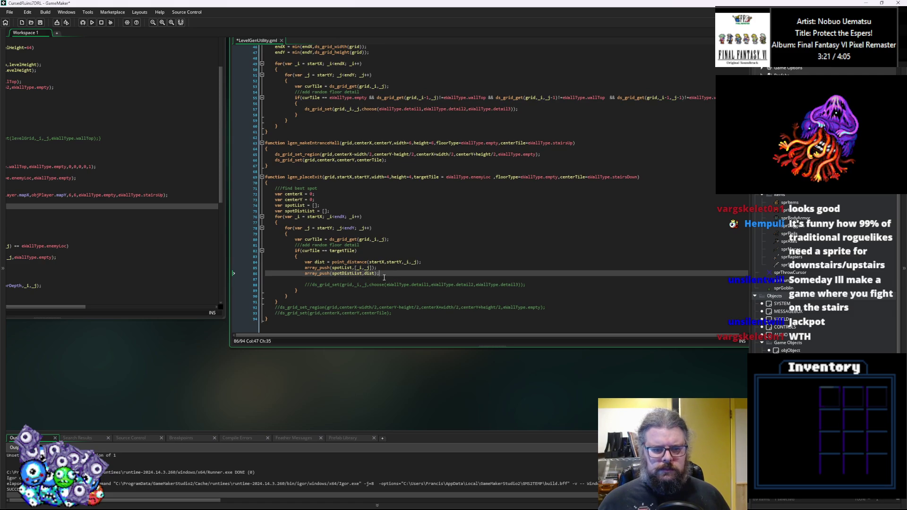
{"action": "left_click", "coordinate": [385, 285]}
{"action": "left_click", "coordinate": [394, 279]}
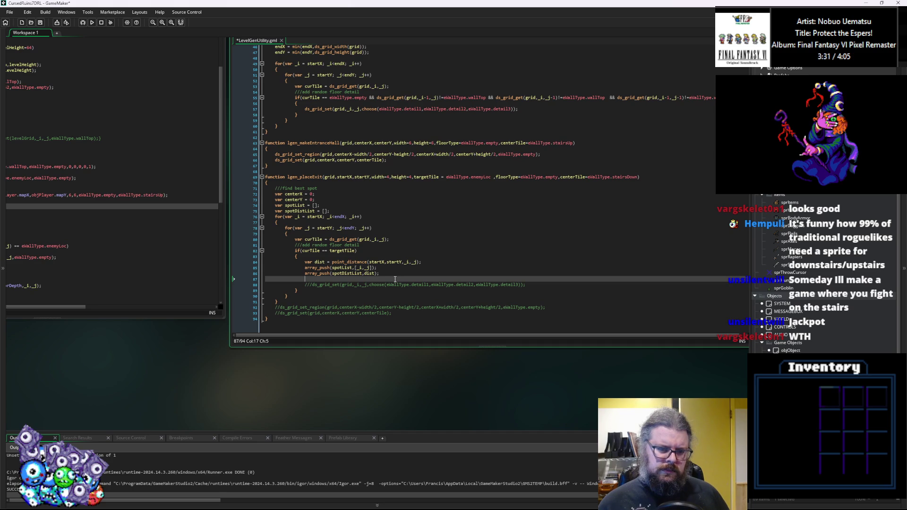
{"action": "key", "text": "Up"}
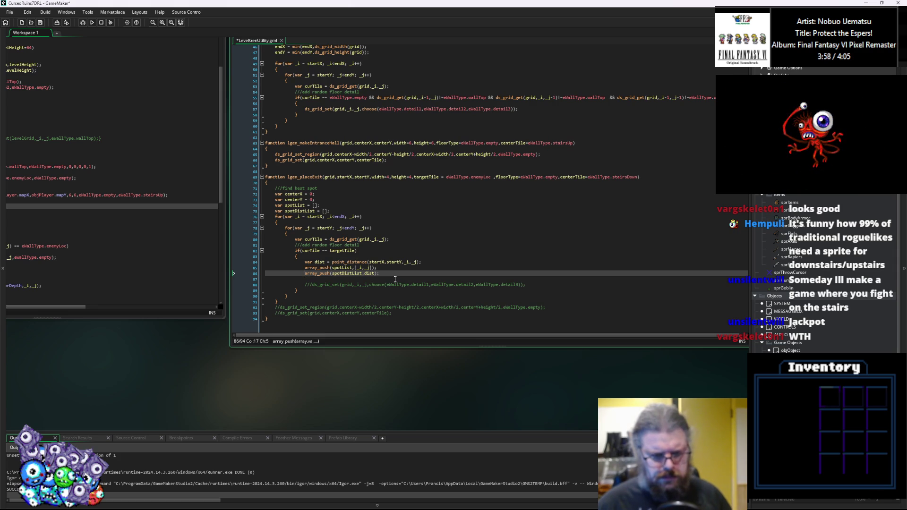
{"action": "left_click", "coordinate": [395, 279]}
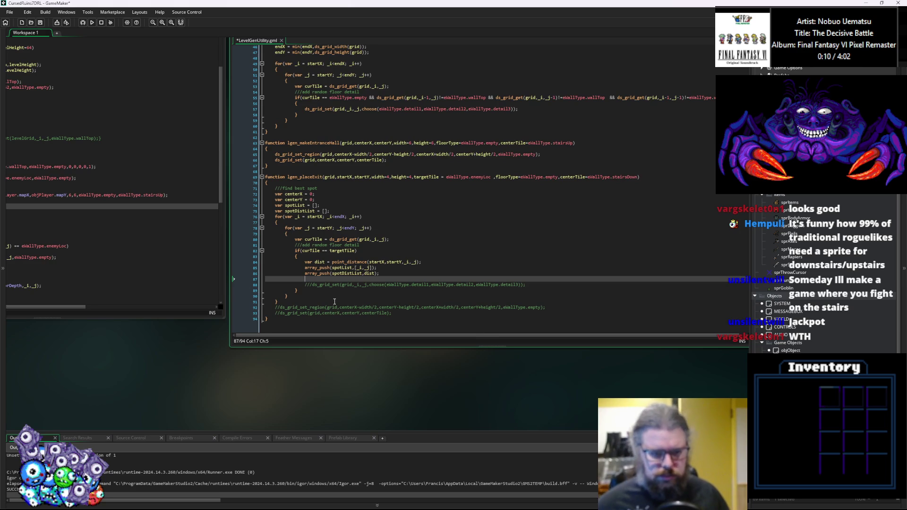
{"action": "scroll", "coordinate": [373, 279], "scroll_direction": "down", "scroll_amount": 1}
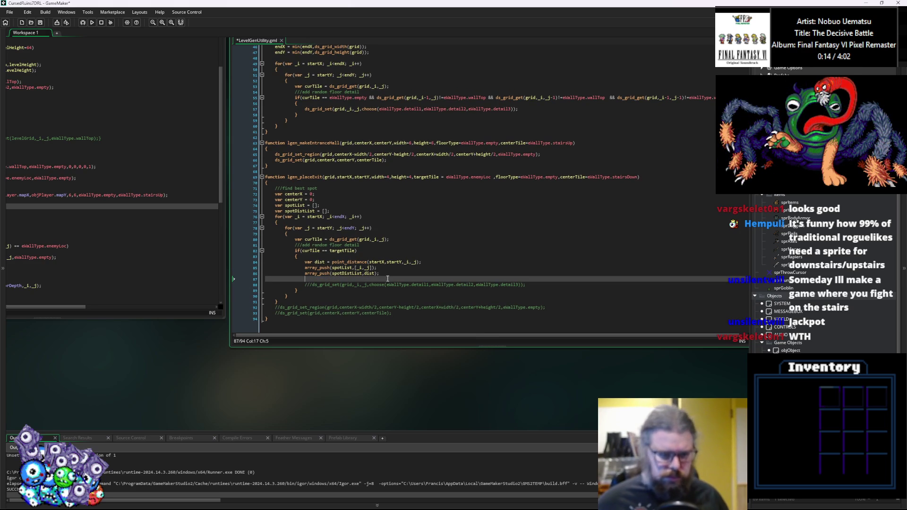
{"action": "scroll", "coordinate": [387, 279], "scroll_direction": "up", "scroll_amount": 1}
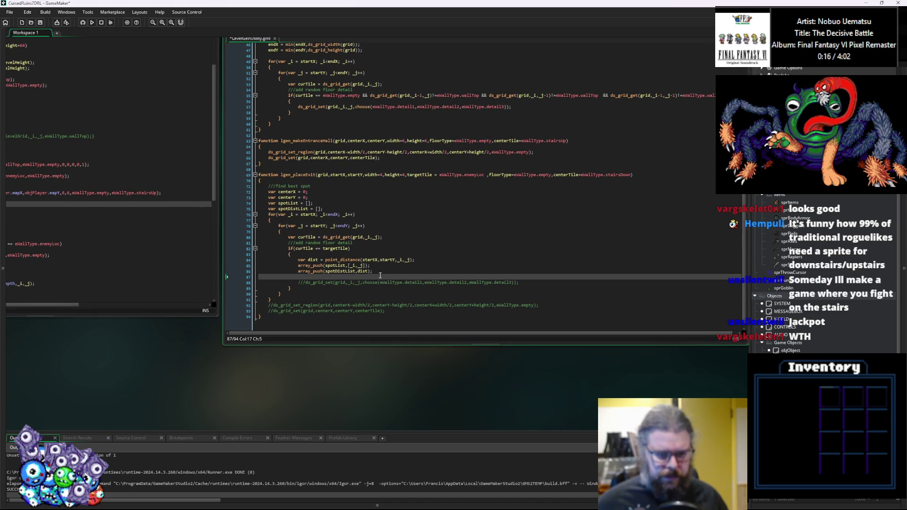
Declare var maxDist and var minDist below the spotDistList declaration.
{"action": "left_click", "coordinate": [381, 211]}
{"action": "key", "text": "Return"}
{"action": "type", "text": "var maxDist = 0;"}
{"action": "key", "text": "Return"}
{"action": "type", "text": "var minDist = 0;"}
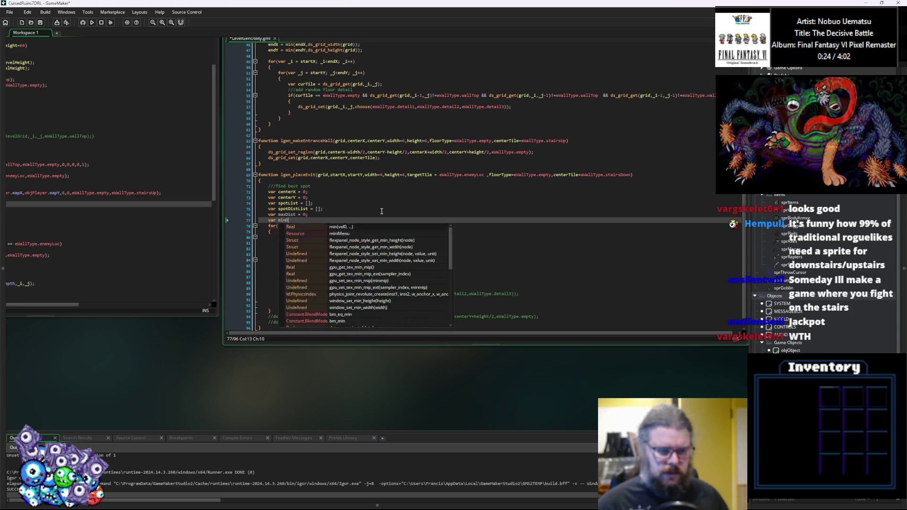
{"action": "key", "text": "Up"}
{"action": "key", "text": "Left"}
{"action": "key", "text": "BackSpace"}
{"action": "type", "text": "9999"}
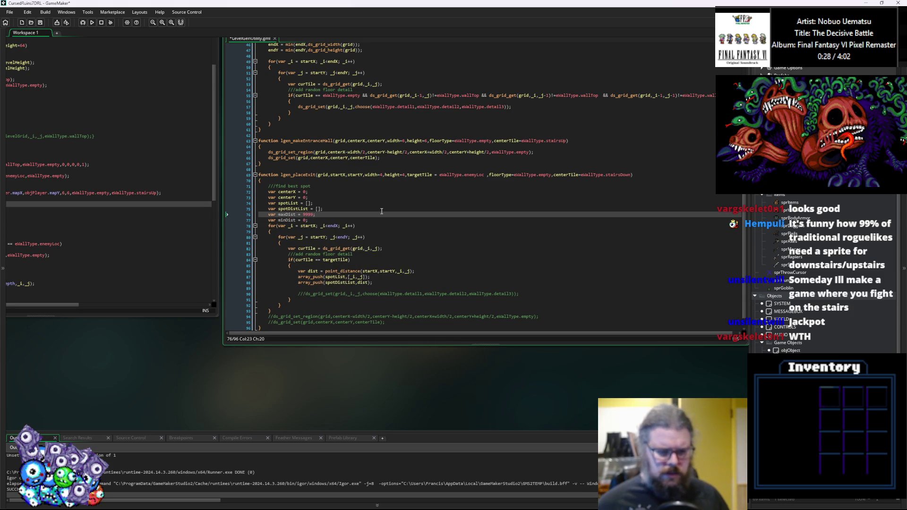
Add if(dist<minDist){minDist = dist;} and set starting values minDist 9999, maxDist 0.
{"action": "scroll", "coordinate": [369, 283], "scroll_direction": "down", "scroll_amount": 1}
{"action": "left_click", "coordinate": [370, 275]}
{"action": "type", "text": "if"}
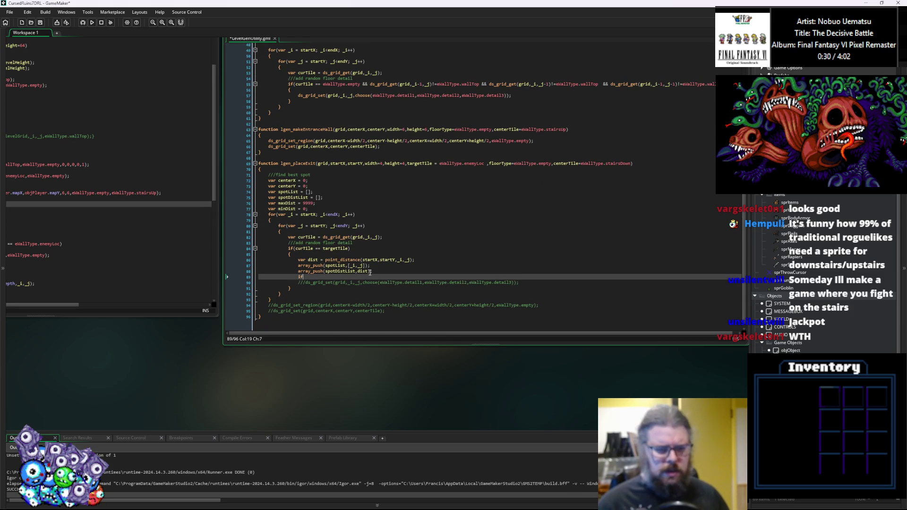
{"action": "type", "text": "(dist<"}
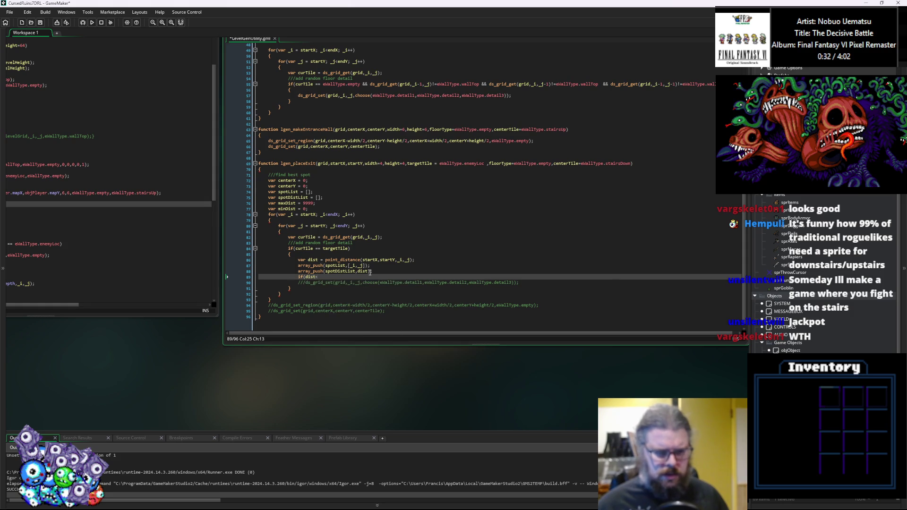
{"action": "type", "text": "minDist){"}
{"action": "left_click", "coordinate": [305, 210]}
{"action": "double_click", "coordinate": [305, 209]}
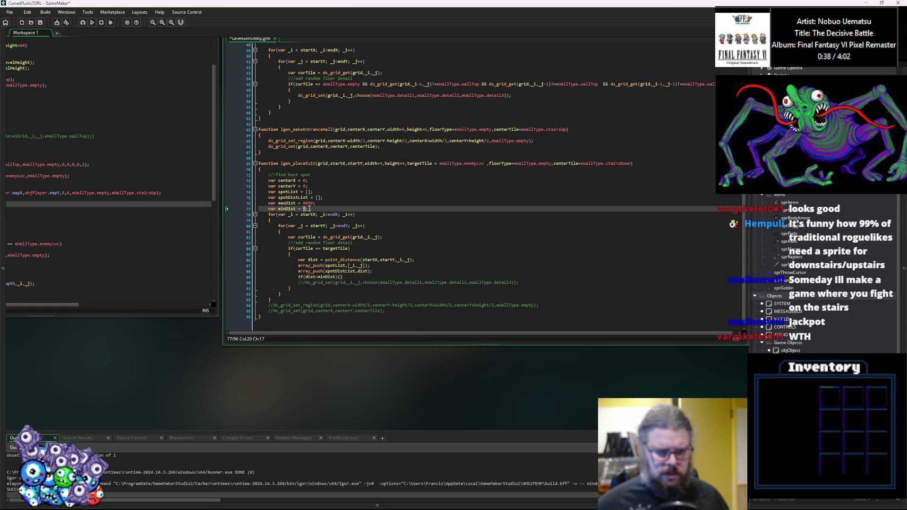
{"action": "type", "text": "99"}
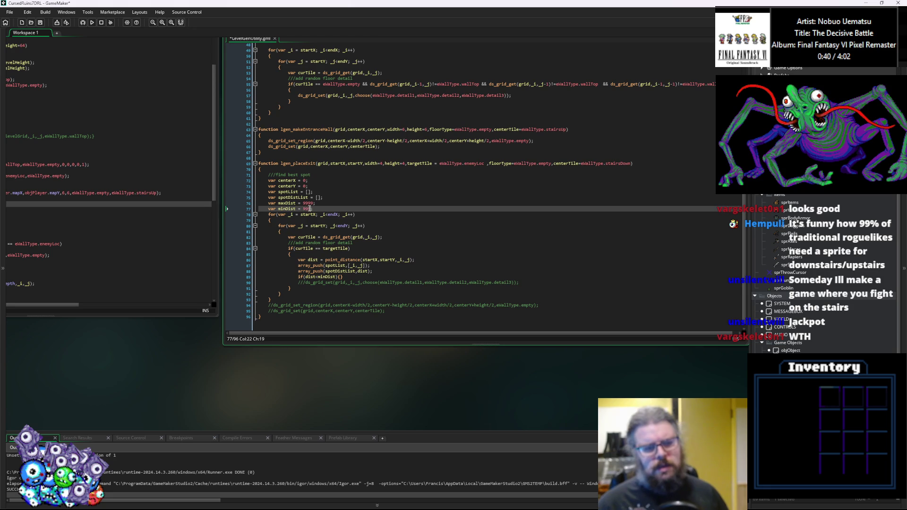
{"action": "type", "text": "9"}
{"action": "key", "text": "Up"}
{"action": "key", "text": "BackSpace"}
{"action": "key", "text": "BackSpace"}
{"action": "key", "text": "BackSpace"}
{"action": "type", "text": "0"}
{"action": "left_click", "coordinate": [355, 277]}
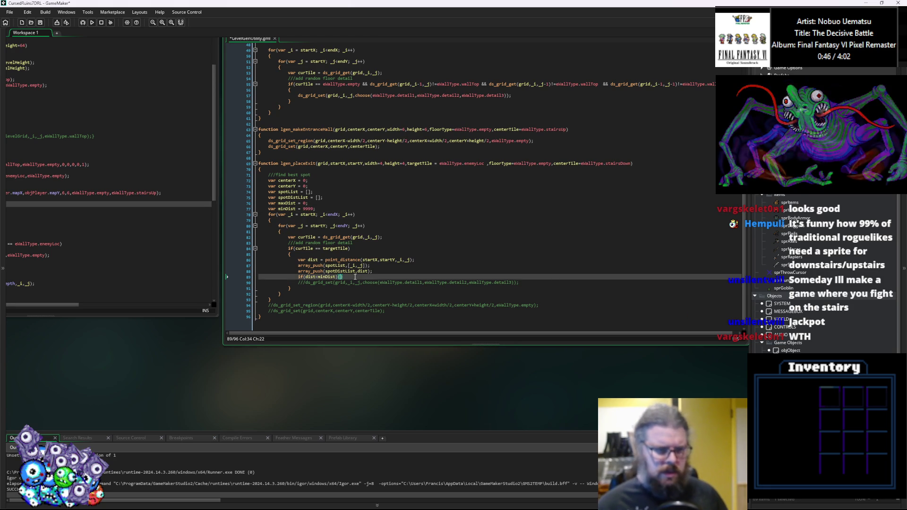
{"action": "type", "text": "minD"}
{"action": "type", "text": "ist = dist"}
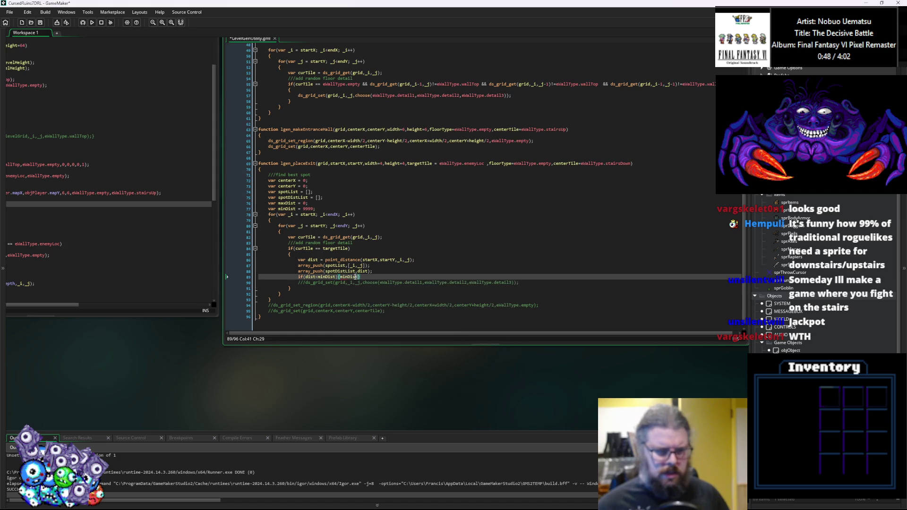
{"action": "type", "text": ";"}
{"action": "key", "text": "End"}
Add if(dist>maxDist){maxDist = dist;} below the minDist check.
{"action": "key", "text": "Return"}
{"action": "type", "text": "if(maxDist"}
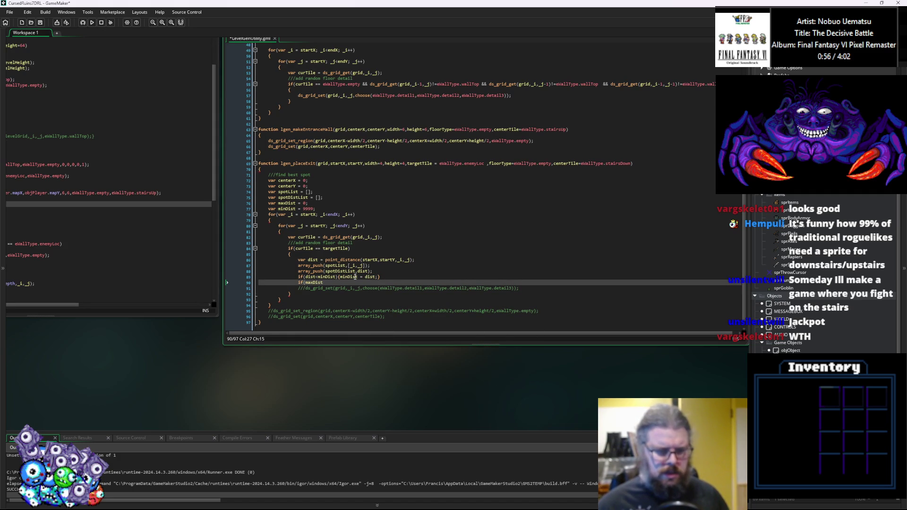
{"action": "key", "text": "ctrl+Left"}
{"action": "type", "text": "dist>"}
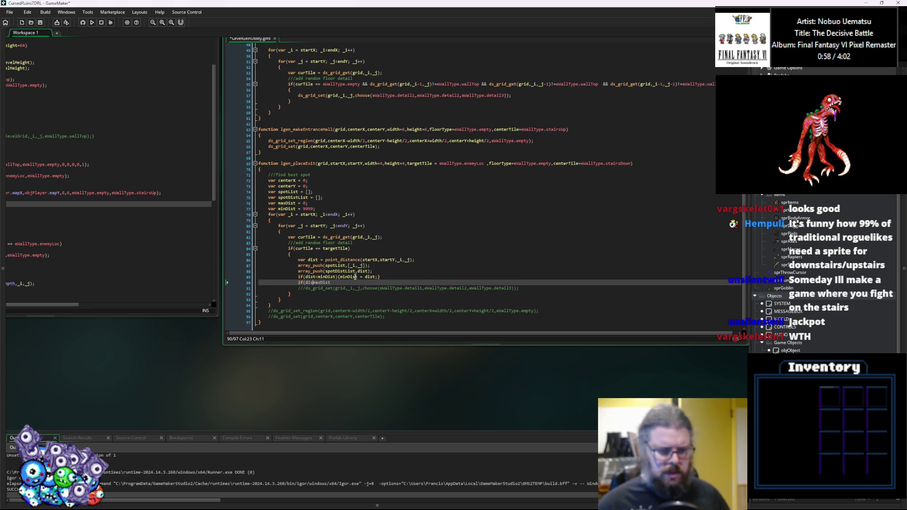
{"action": "key", "text": "End"}
{"action": "type", "text": "){"}
{"action": "type", "text": "maxDi"}
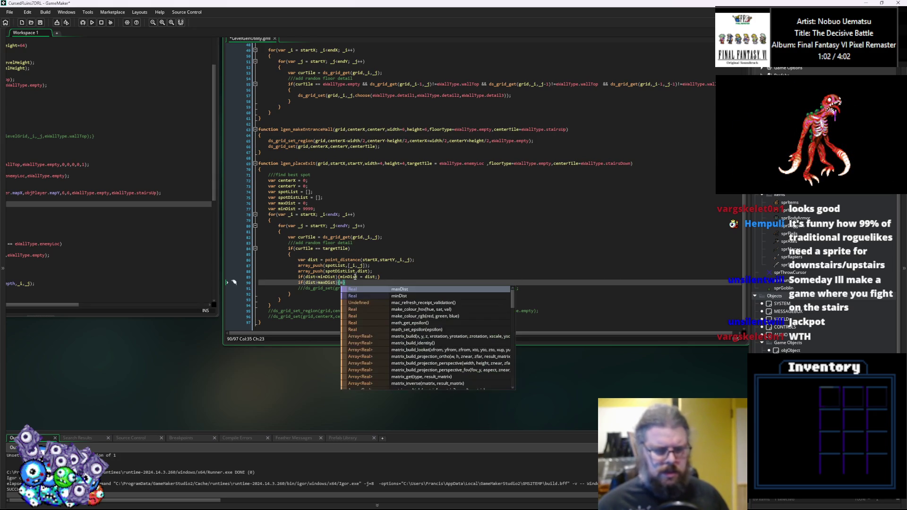
{"action": "type", "text": "st = dist;"}
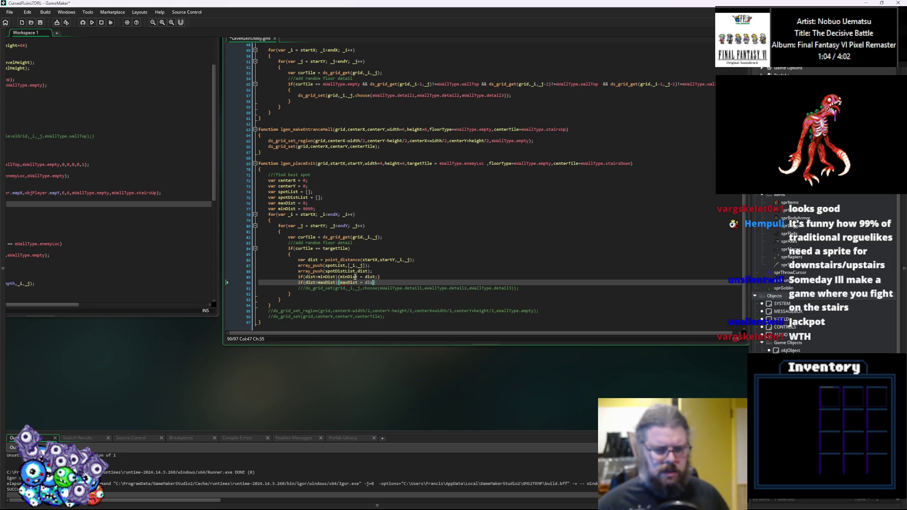
{"action": "key", "text": "End"}
{"action": "key", "text": "Return"}
{"action": "scroll", "coordinate": [355, 277], "scroll_direction": "down", "scroll_amount": 1}
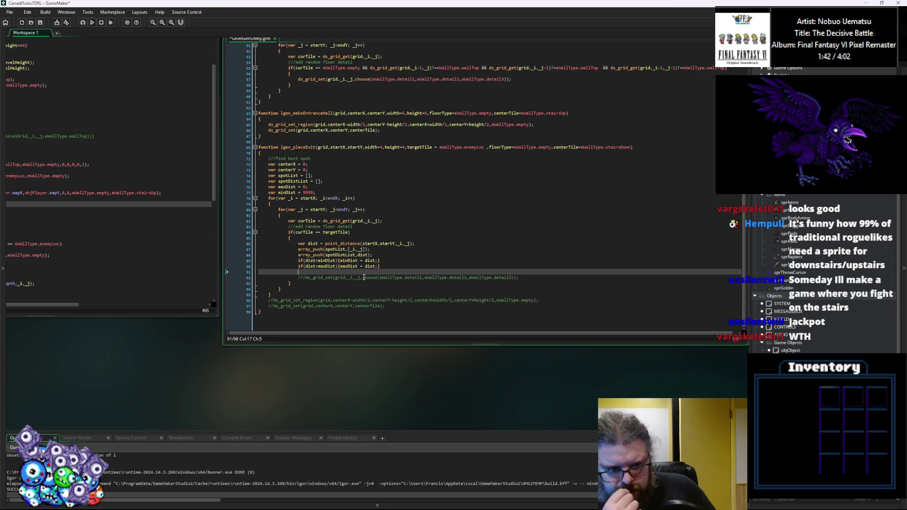
Insert two blank lines after the point_distance line in lgen_placeExit.
{"action": "left_click", "coordinate": [426, 244]}
{"action": "key", "text": "Return"}
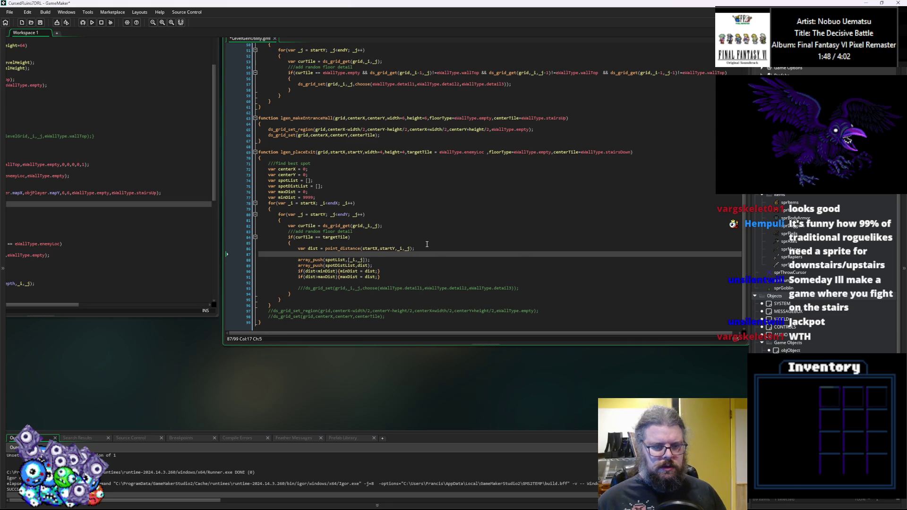
{"action": "key", "text": "Return"}
{"action": "key", "text": "Up"}
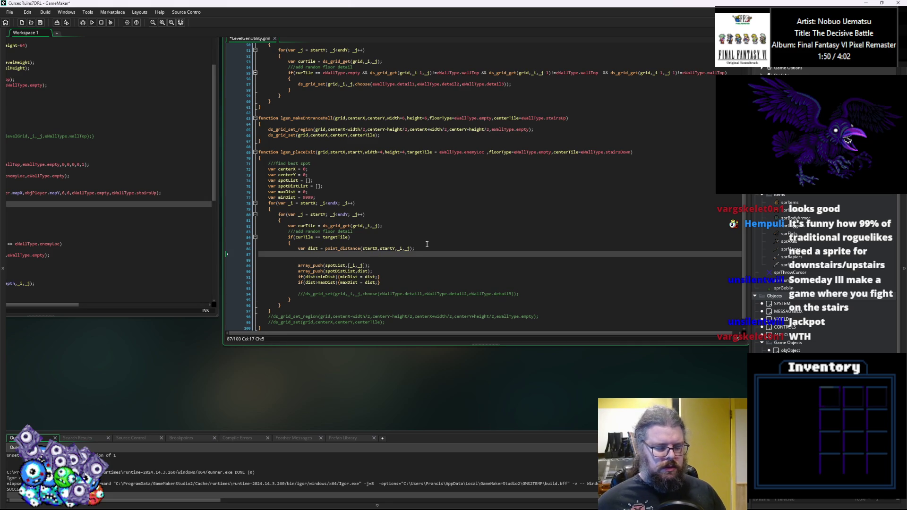
{"action": "scroll", "coordinate": [355, 257], "scroll_direction": "down", "scroll_amount": 1}
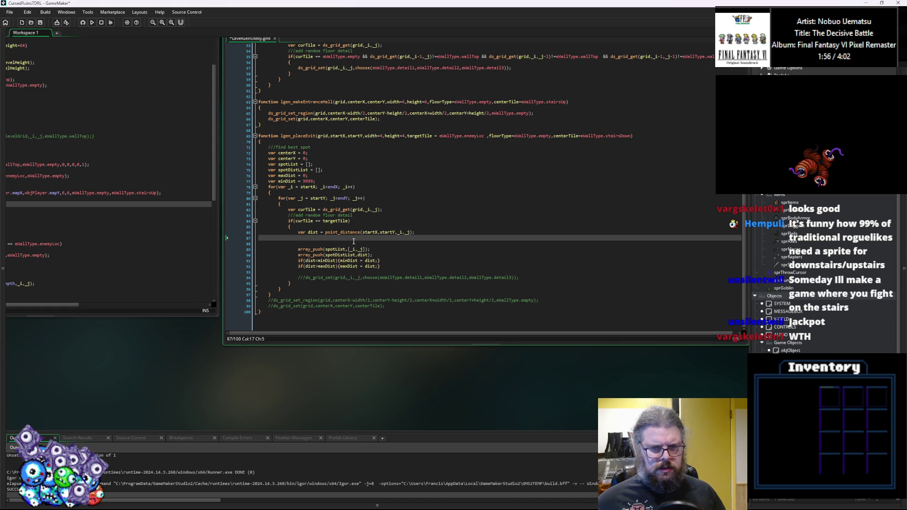
{"action": "left_click", "coordinate": [344, 243]}
{"action": "left_click_drag", "start_coordinate": [344, 242], "coordinate": [543, 256]}
Check the WORLD Create event code, then drag the MathUtils.gml window into view.
{"action": "left_click", "coordinate": [322, 254]}
{"action": "mouse_move", "coordinate": [323, 254]}
{"action": "left_mouse_down"}
{"action": "mouse_move", "coordinate": [304, 297]}
{"action": "mouse_move", "coordinate": [291, 283]}
{"action": "mouse_move", "coordinate": [294, 299]}
{"action": "mouse_move", "coordinate": [312, 303]}
{"action": "left_mouse_up"}
{"action": "left_click", "coordinate": [280, 293]}
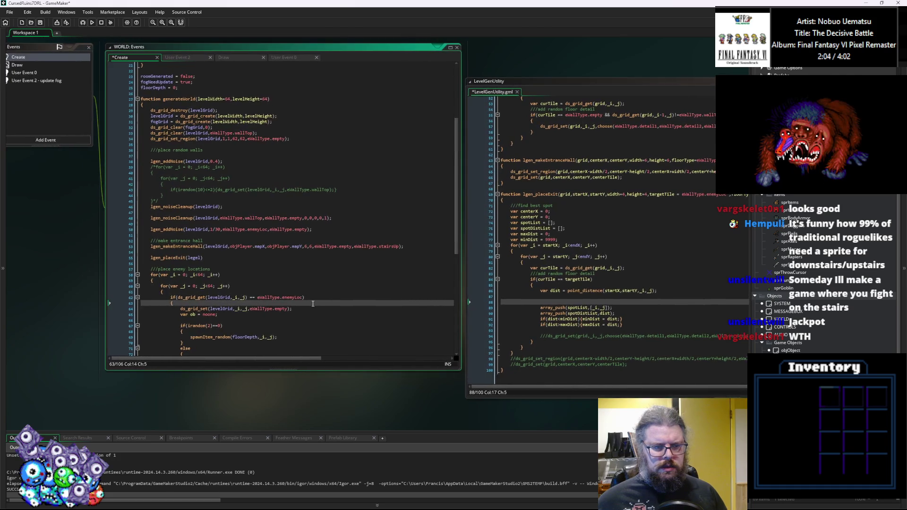
{"action": "mouse_move", "coordinate": [465, 276]}
{"action": "left_mouse_down"}
{"action": "mouse_move", "coordinate": [195, 281]}
{"action": "mouse_move", "coordinate": [3, 224]}
{"action": "mouse_move", "coordinate": [302, 262]}
{"action": "mouse_move", "coordinate": [349, 247]}
{"action": "left_mouse_up"}
{"action": "left_click", "coordinate": [479, 250]}
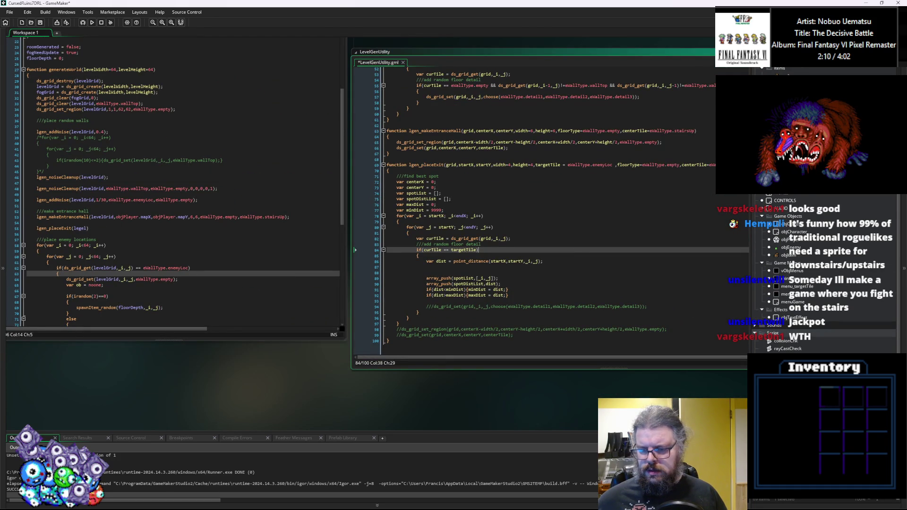
{"action": "left_click_drag", "start_coordinate": [198, 136], "coordinate": [422, 116]}
Add parameters pickRatioMin=0 and pickRatio=1 to randomDraw's signature.
{"action": "left_click", "coordinate": [317, 247]}
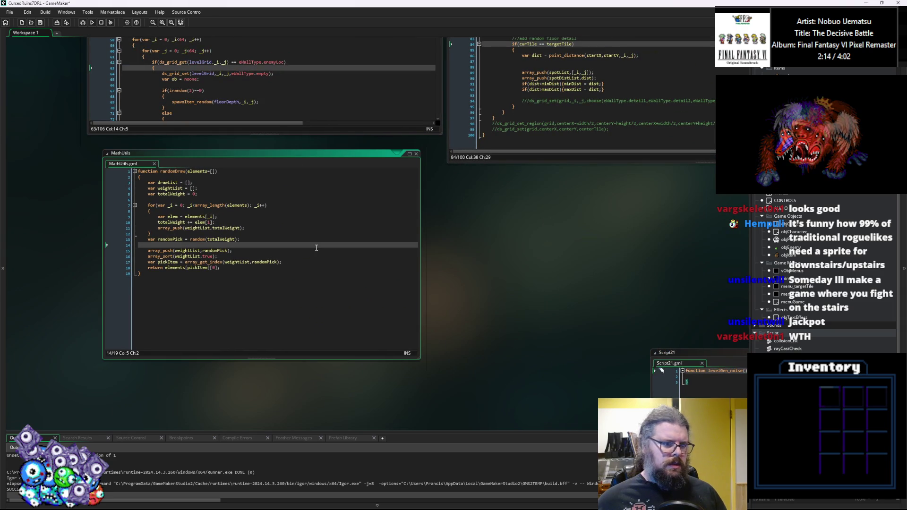
{"action": "left_click", "coordinate": [246, 266]}
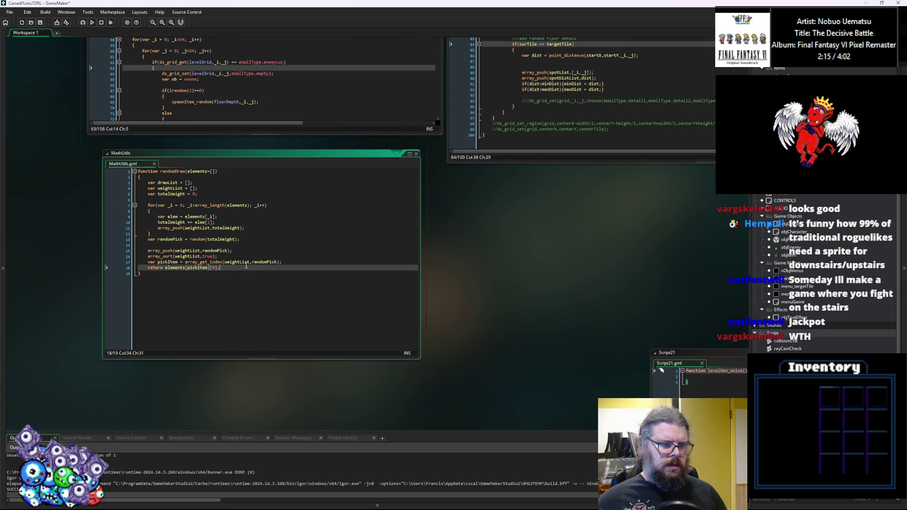
{"action": "left_click", "coordinate": [218, 171]}
{"action": "type", "text": ","}
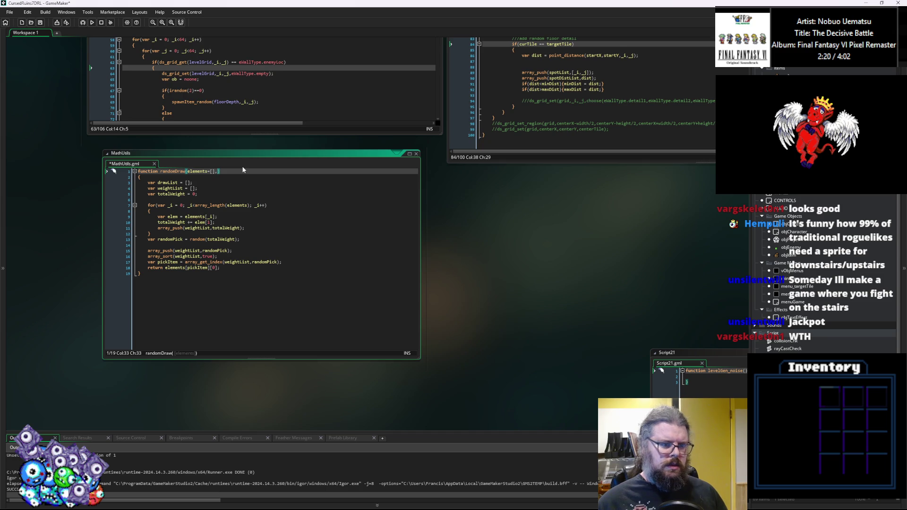
{"action": "type", "text": "pickBias"}
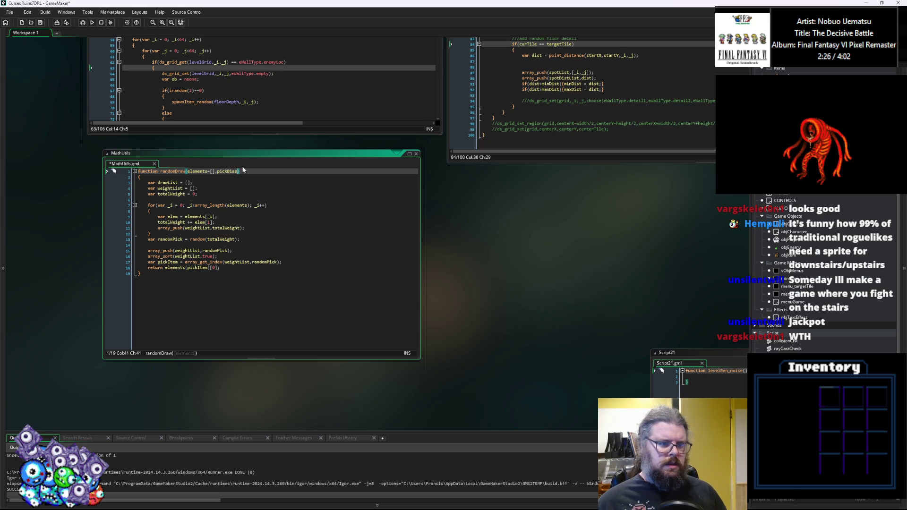
{"action": "type", "text": "="}
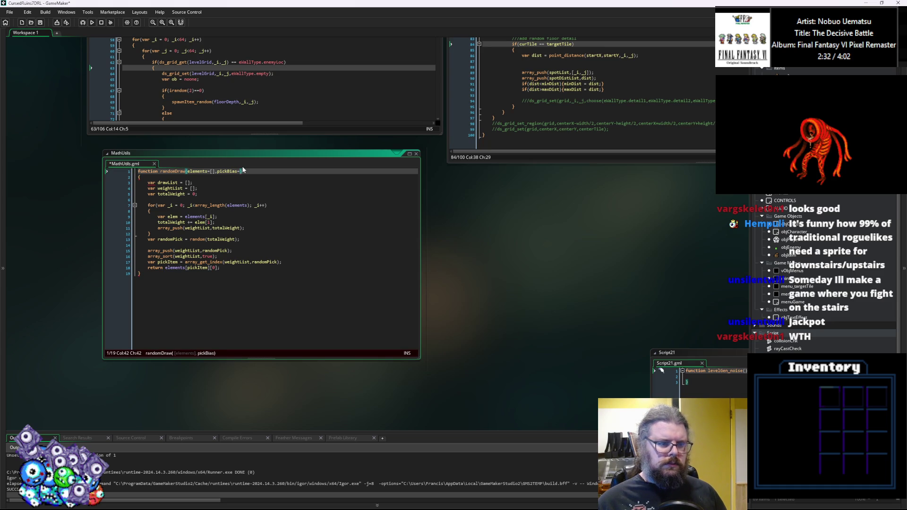
{"action": "key", "text": "BackSpace"}
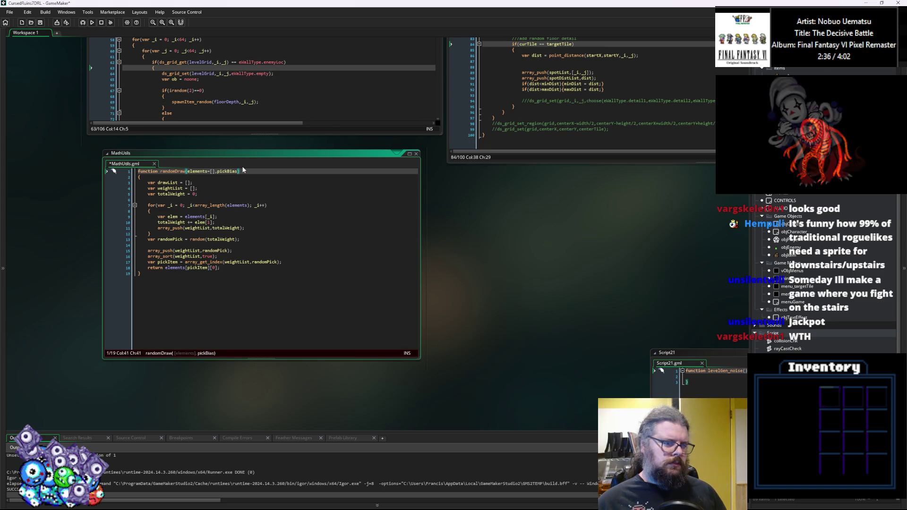
{"action": "key", "text": "BackSpace"}
{"action": "key", "text": "BackSpace"}
{"action": "key", "text": "BackSpace"}
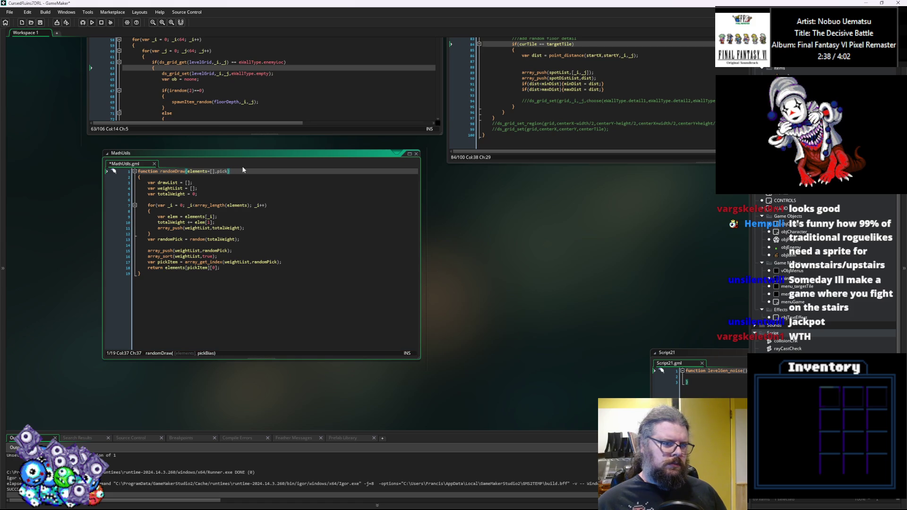
{"action": "type", "text": "Ratio=[]"}
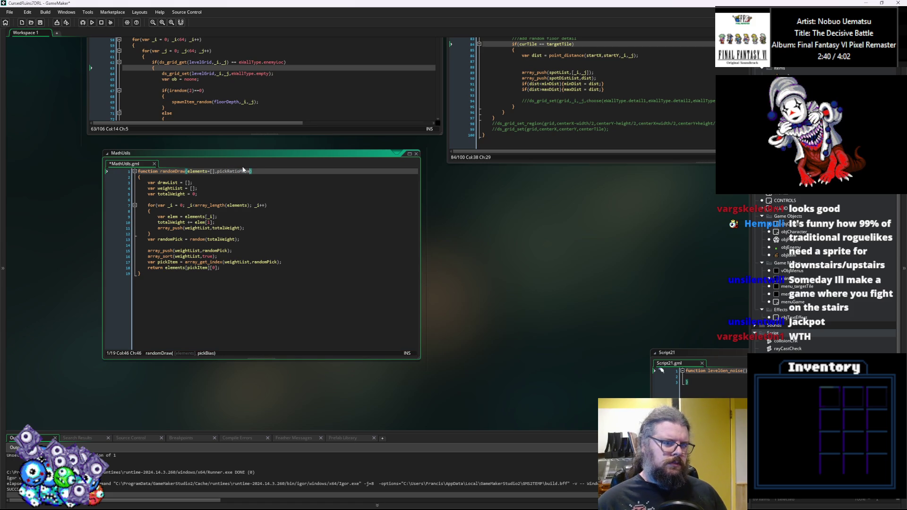
{"action": "type", "text": ",0"}
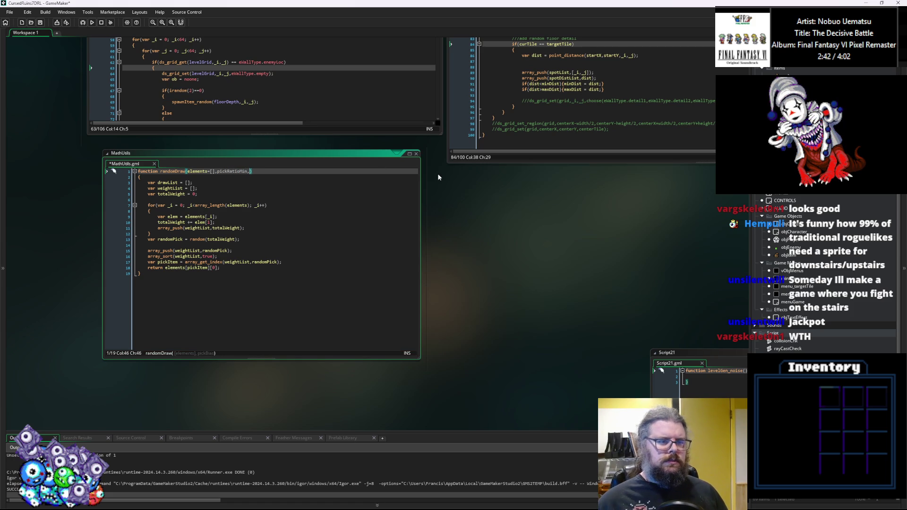
{"action": "type", "text": ","}
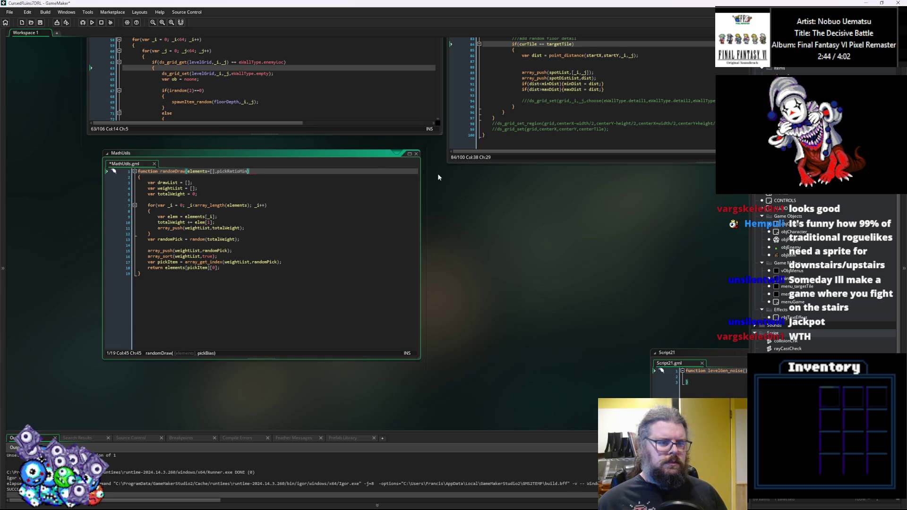
{"action": "type", "text": ",pickRatioMin"}
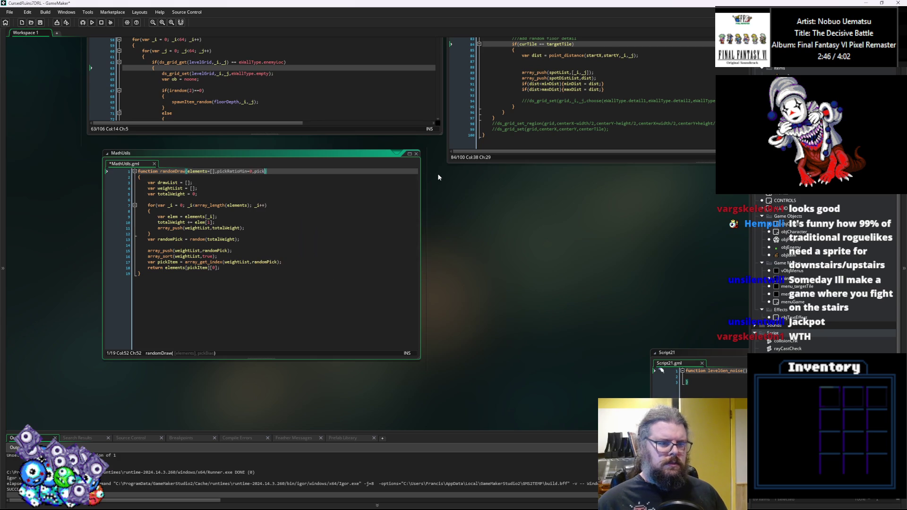
{"action": "key", "text": "BackSpace"}
{"action": "key", "text": "BackSpace"}
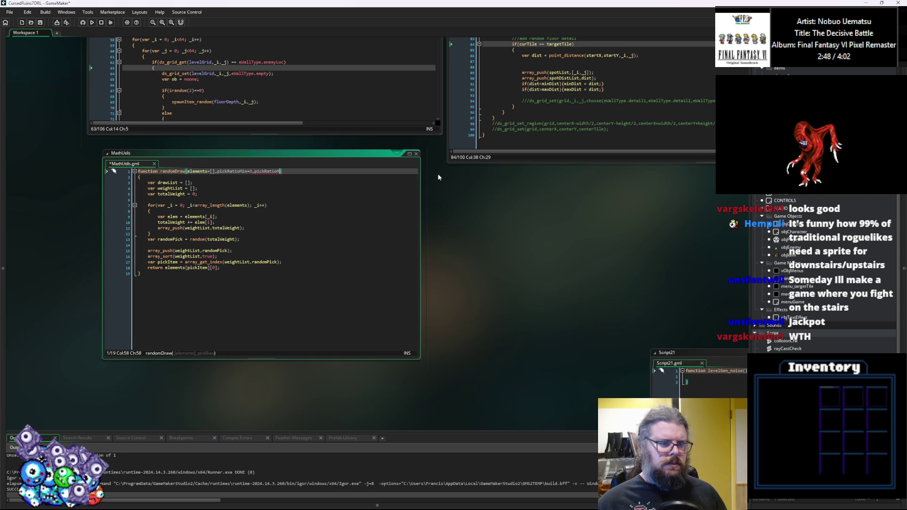
{"action": "key", "text": "BackSpace"}
{"action": "type", "text": "M"}
{"action": "key", "text": "BackSpace"}
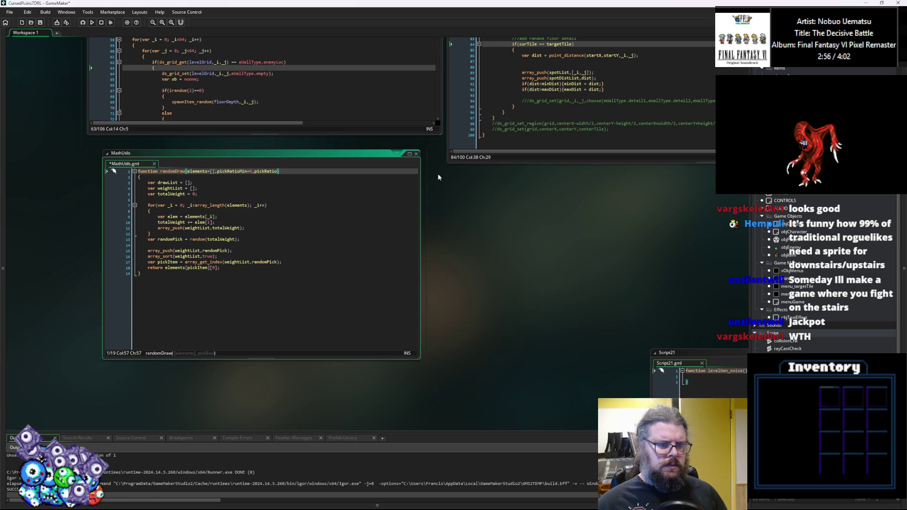
{"action": "type", "text": "Whole"}
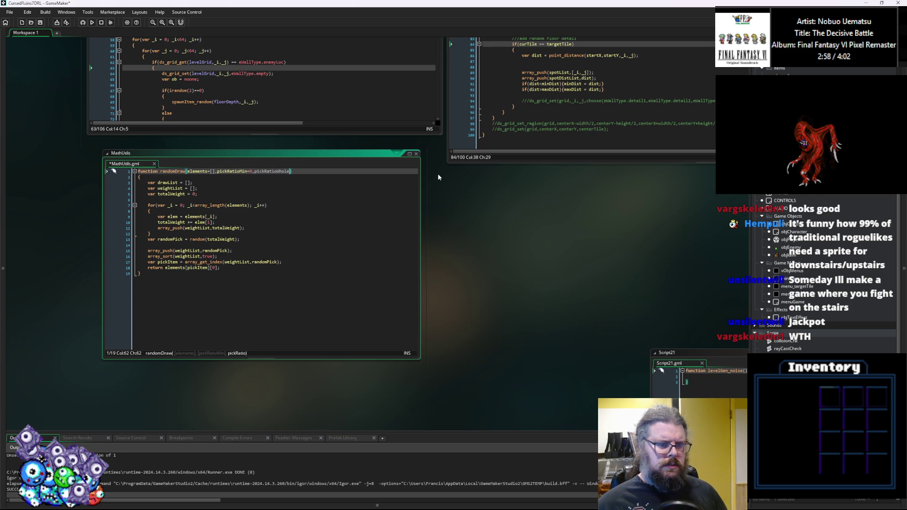
{"action": "key", "text": "BackSpace"}
{"action": "key", "text": "BackSpace"}
{"action": "key", "text": "BackSpace"}
{"action": "type", "text": "=1"}
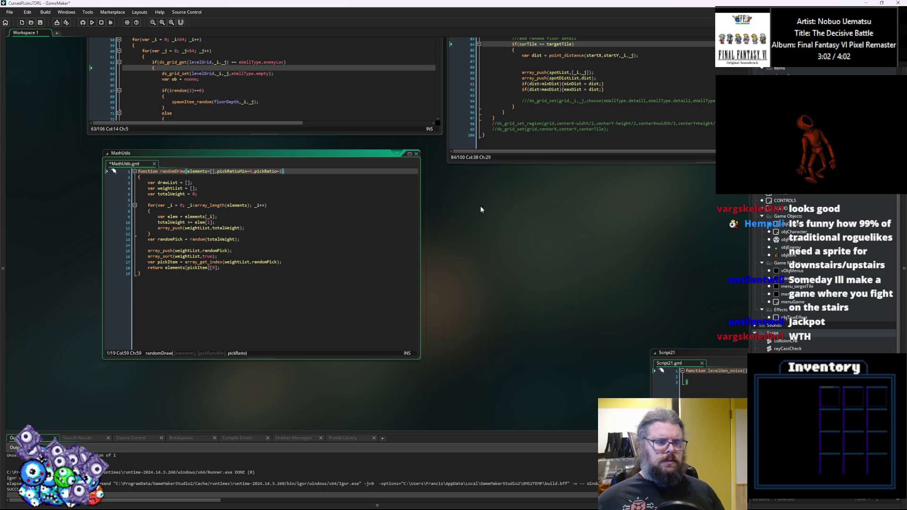
Compute the pick as totalWeight*pickRatioMin + random(totalWeight*pickRatio) and save MathUtils.
{"action": "left_click", "coordinate": [235, 239]}
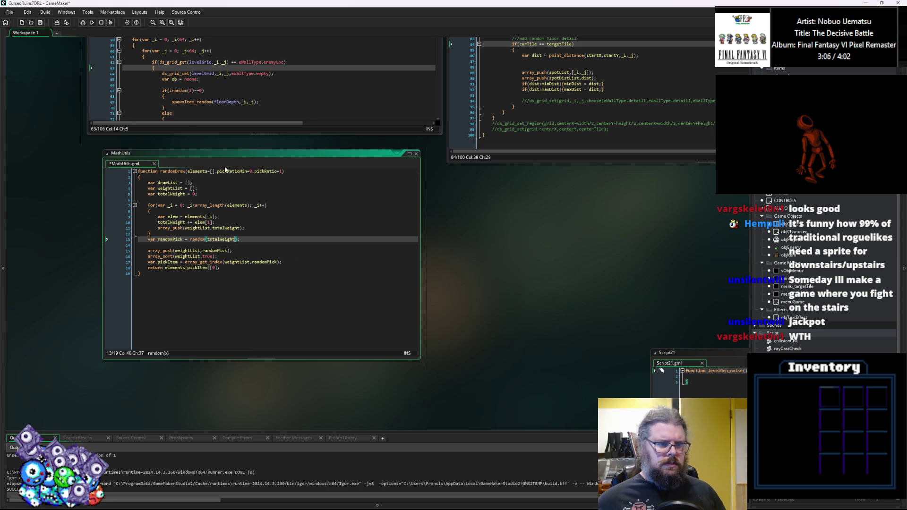
{"action": "type", "text": "*"}
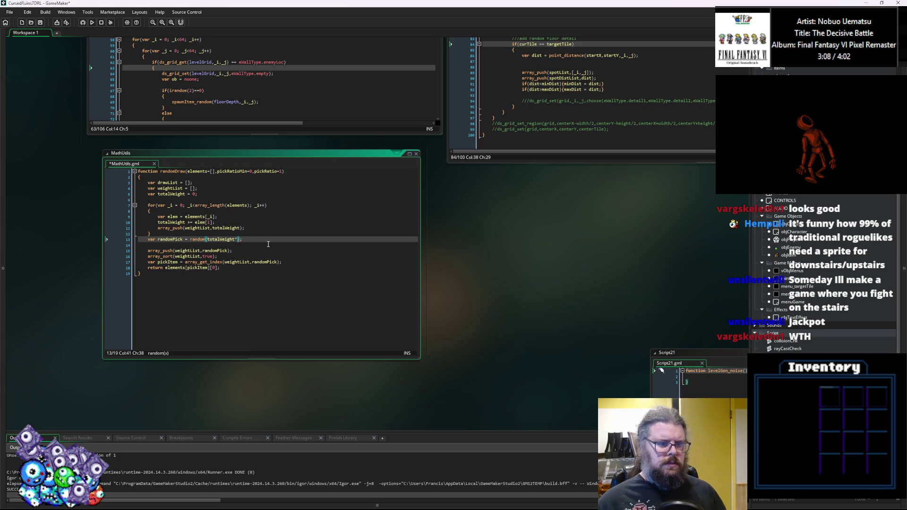
{"action": "type", "text": "pickRatio"}
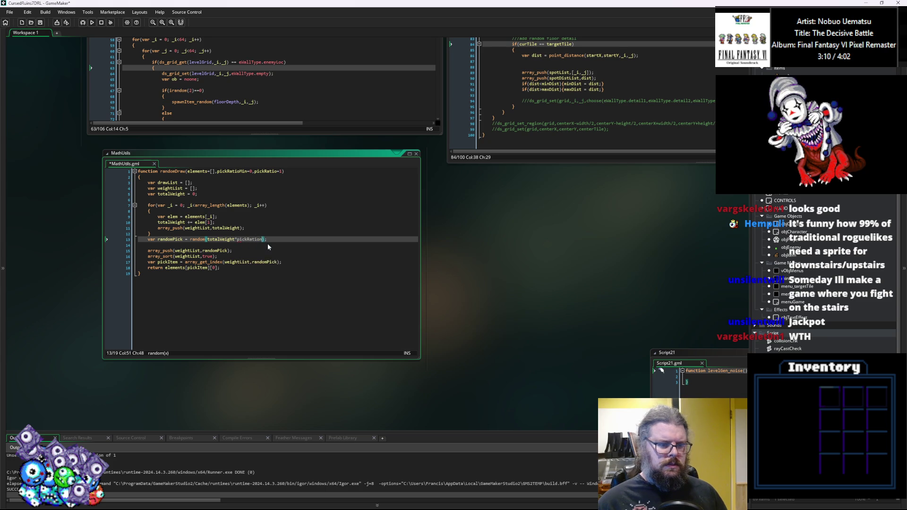
{"action": "key", "text": "Escape"}
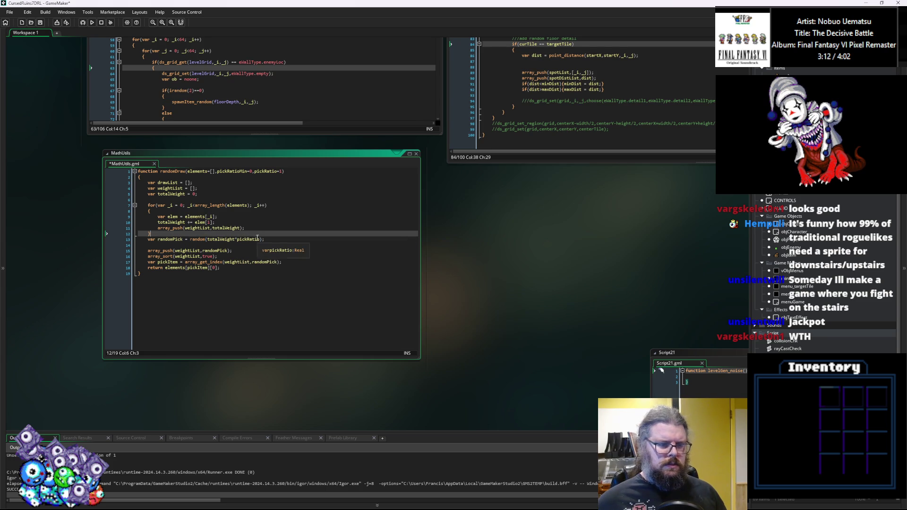
{"action": "left_click_drag", "start_coordinate": [260, 239], "coordinate": [205, 242]}
{"action": "key", "text": "ctrl+c"}
{"action": "left_click", "coordinate": [190, 239]}
{"action": "key", "text": "ctrl+v"}
{"action": "type", "text": "+ "}
{"action": "type", "text": "Min"}
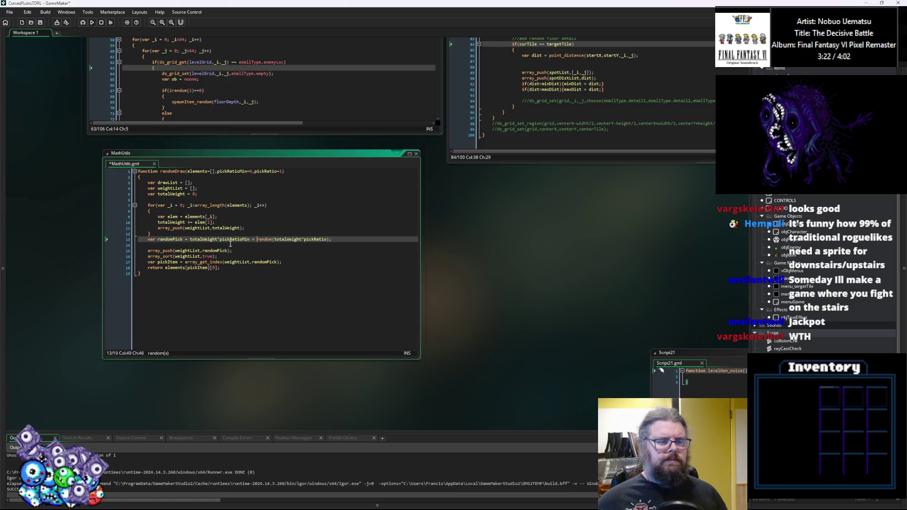
{"action": "left_click", "coordinate": [40, 22]}
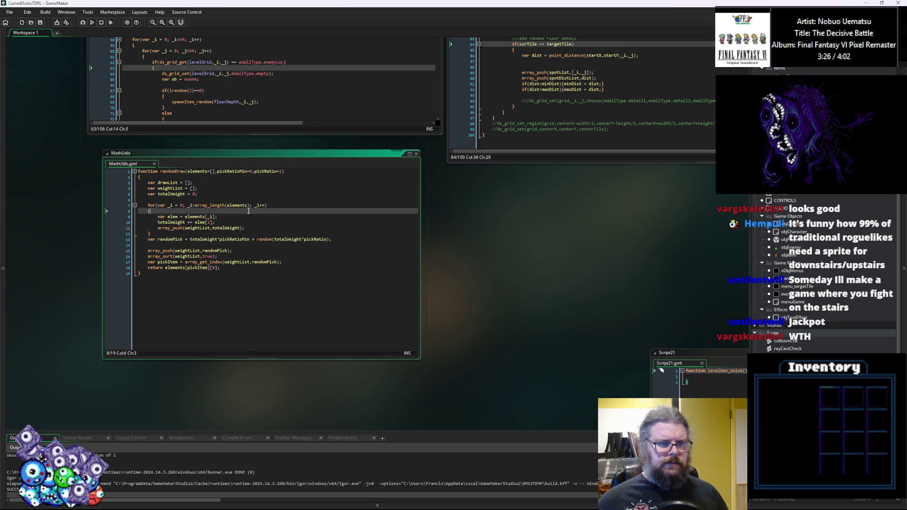
{"action": "left_click", "coordinate": [321, 278]}
Delete the array_push(spotDistList,dist) line, extra blank lines, and the spotDistList declaration.
{"action": "left_click", "coordinate": [352, 242]}
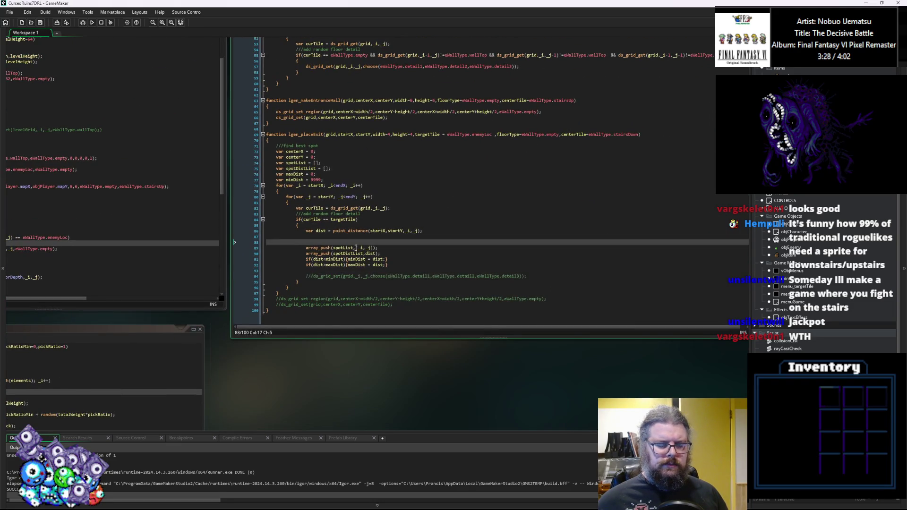
{"action": "left_click", "coordinate": [472, 197]}
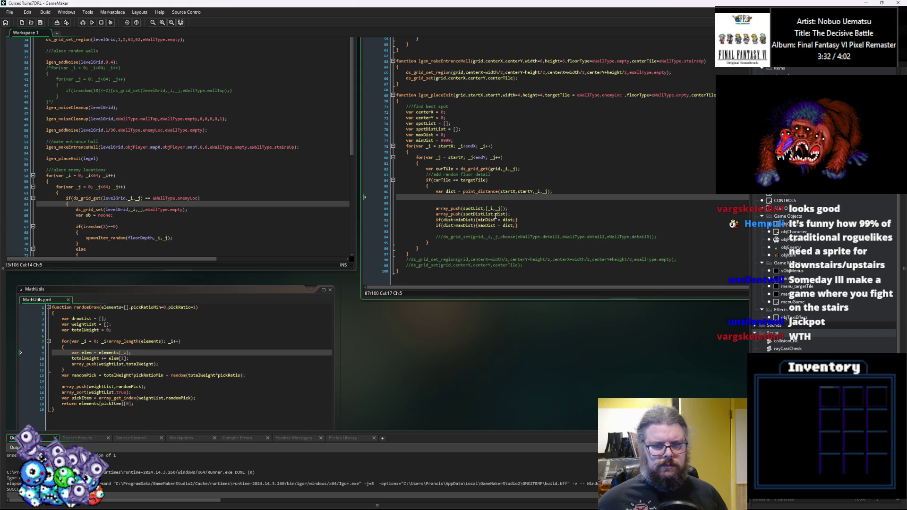
{"action": "left_click", "coordinate": [386, 216]}
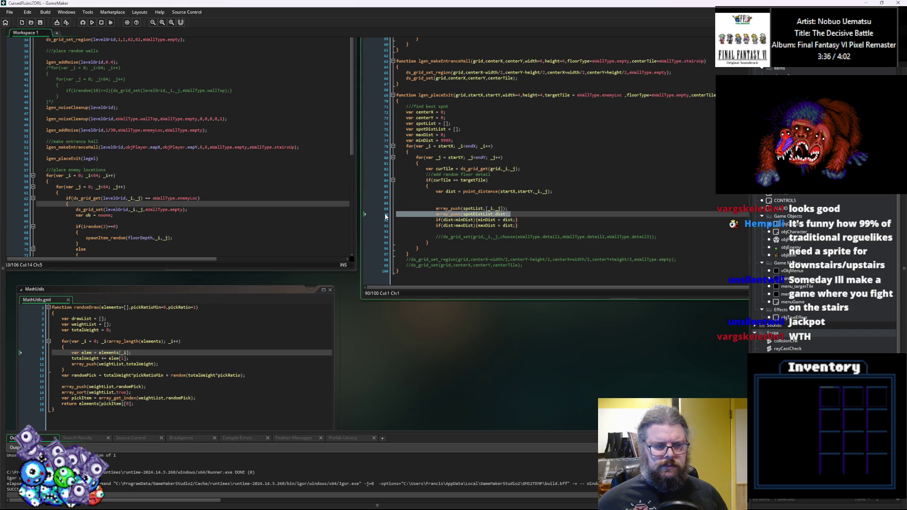
{"action": "key", "text": "ctrl+x"}
{"action": "key", "text": "Up"}
{"action": "key", "text": "Up"}
{"action": "key", "text": "BackSpace"}
{"action": "key", "text": "BackSpace"}
{"action": "key", "text": "BackSpace"}
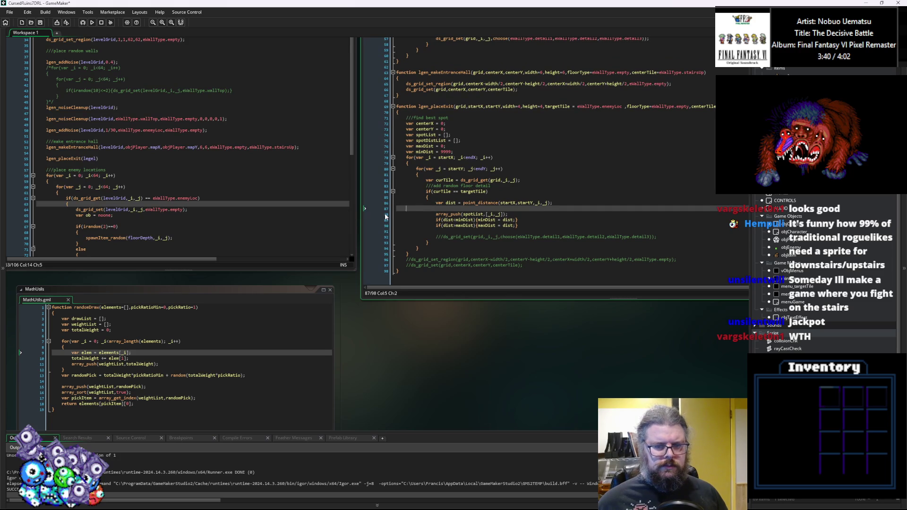
{"action": "key", "text": "Down"}
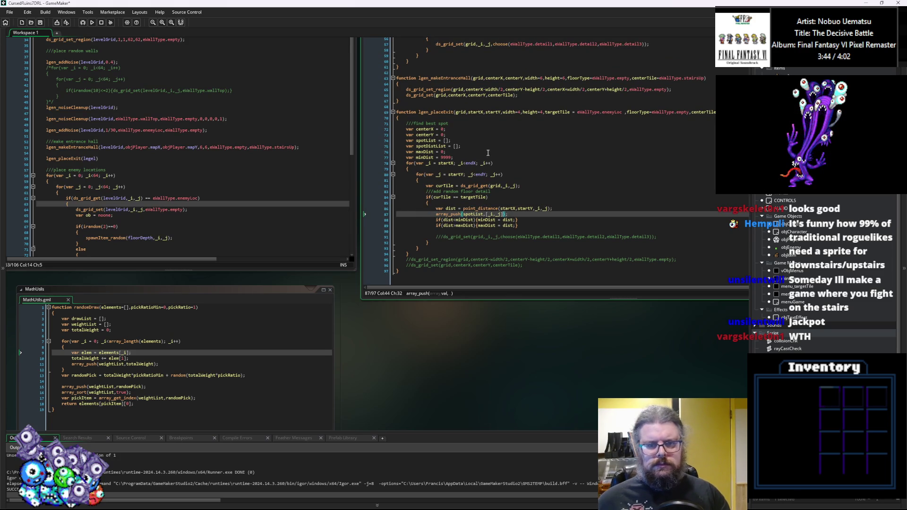
{"action": "left_click_drag", "start_coordinate": [477, 147], "coordinate": [335, 148]}
{"action": "key", "text": "BackSpace"}
{"action": "key", "text": "BackSpace"}
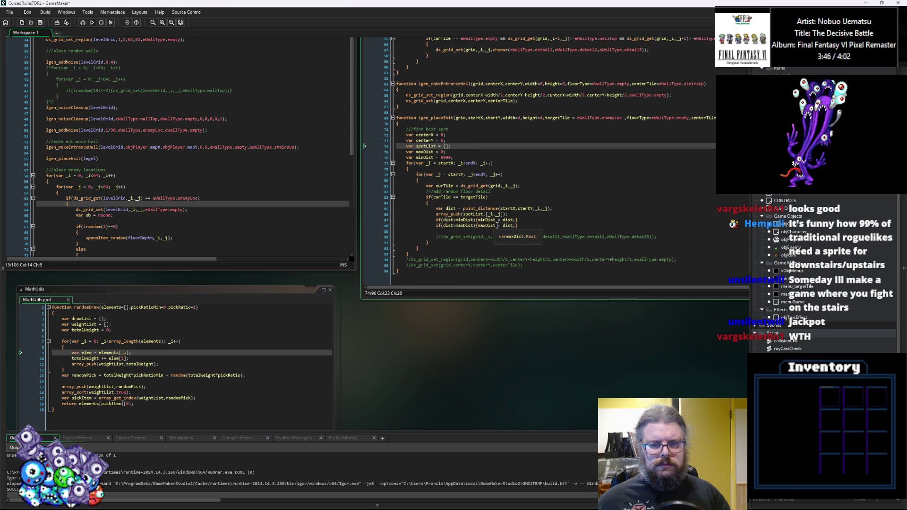
{"action": "left_click", "coordinate": [500, 214]}
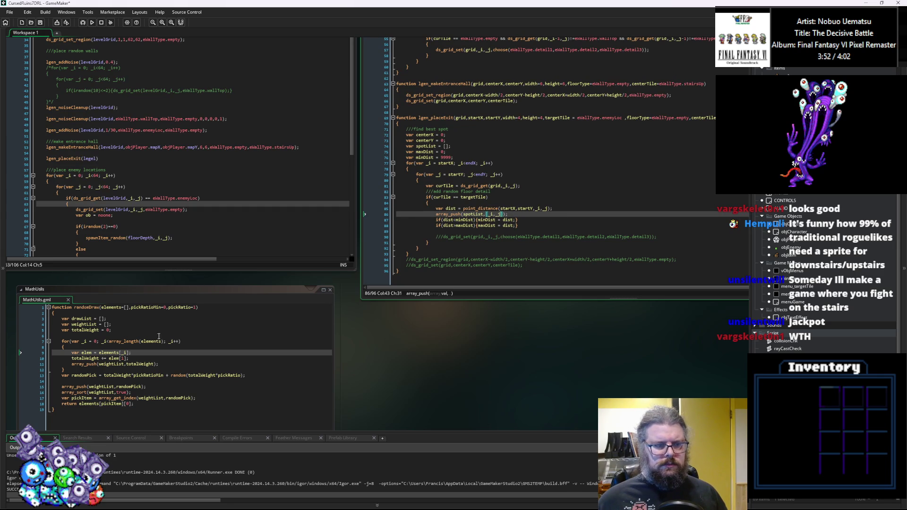
Review randomDraw's signature, its use of elements, and the array_get_index help.
{"action": "left_click", "coordinate": [137, 330]}
{"action": "left_click", "coordinate": [152, 286]}
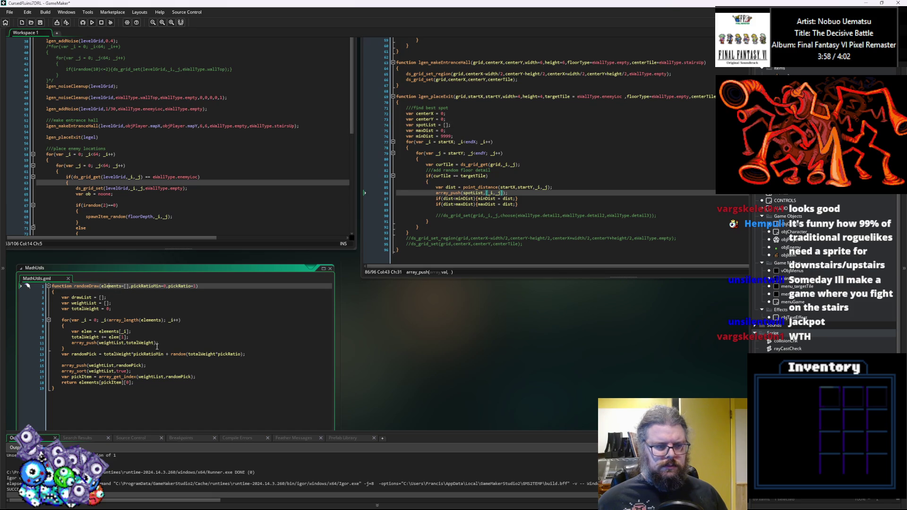
{"action": "left_click", "coordinate": [120, 331]}
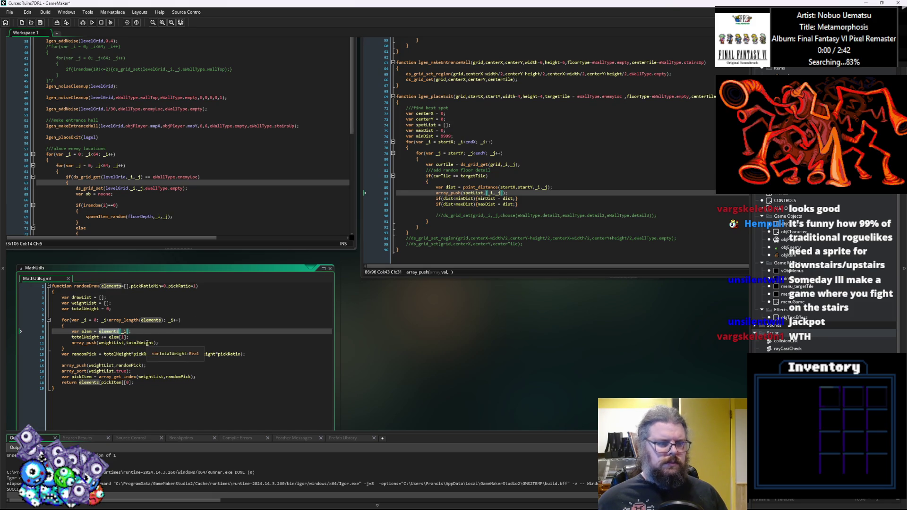
{"action": "left_click", "coordinate": [137, 377]}
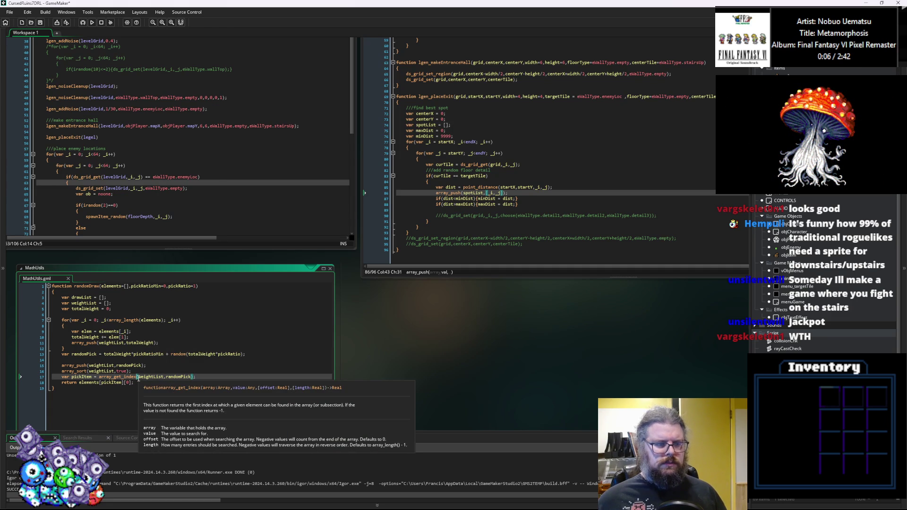
{"action": "left_click", "coordinate": [530, 198]}
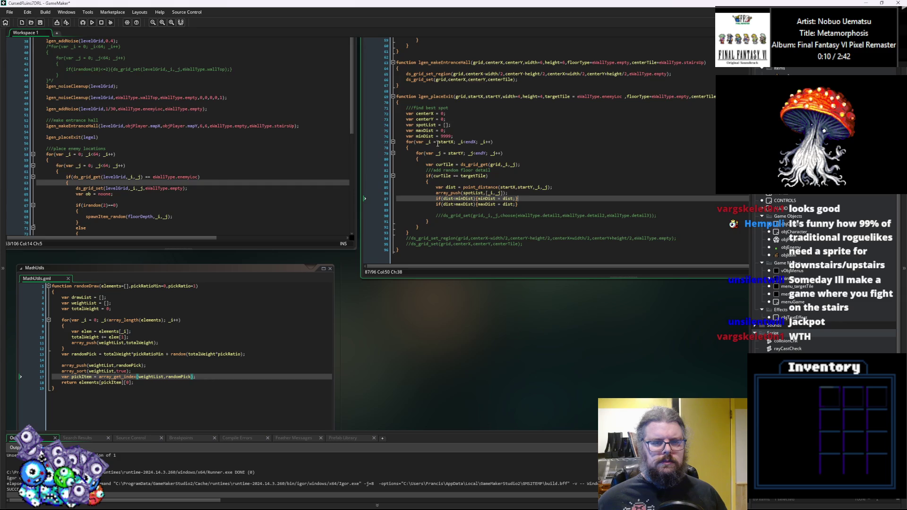
{"action": "left_click", "coordinate": [502, 192]}
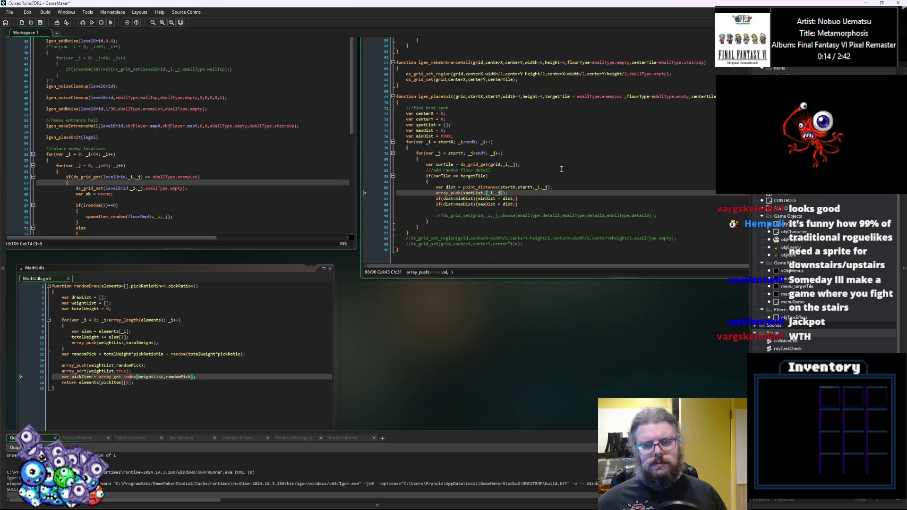
Change line 86 to array_push(spotList,[[_i,_j],dist]); pairing coordinates with distance.
{"action": "type", "text": "]"}
{"action": "key", "text": "Left"}
{"action": "key", "text": "Left"}
{"action": "key", "text": "Left"}
{"action": "type", "text": "["}
{"action": "key", "text": "Right"}
{"action": "key", "text": "Right"}
{"action": "key", "text": "Right"}
{"action": "type", "text": ","}
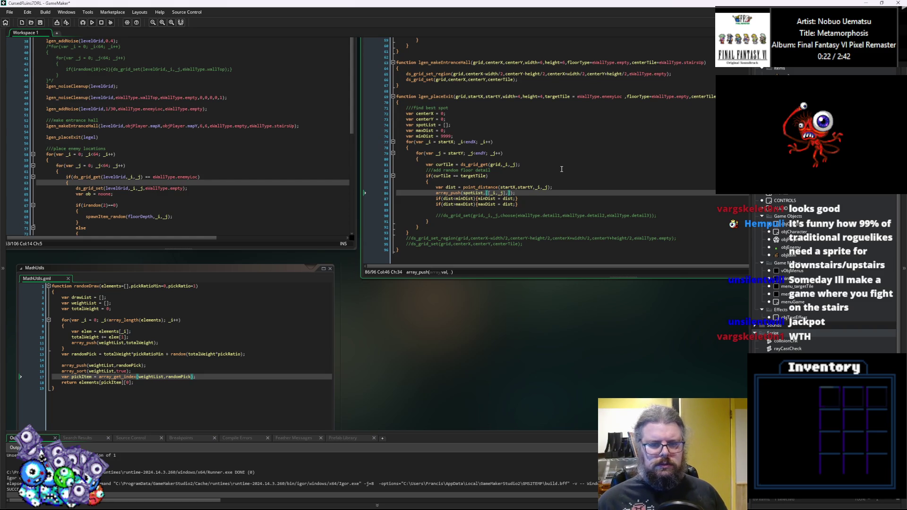
{"action": "key", "text": "BackSpace"}
{"action": "type", "text": "d"}
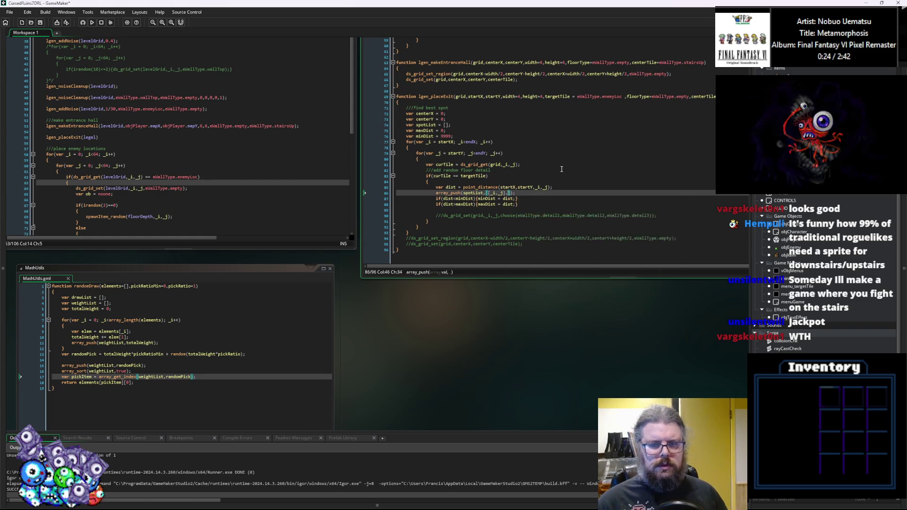
{"action": "type", "text": "ist]"}
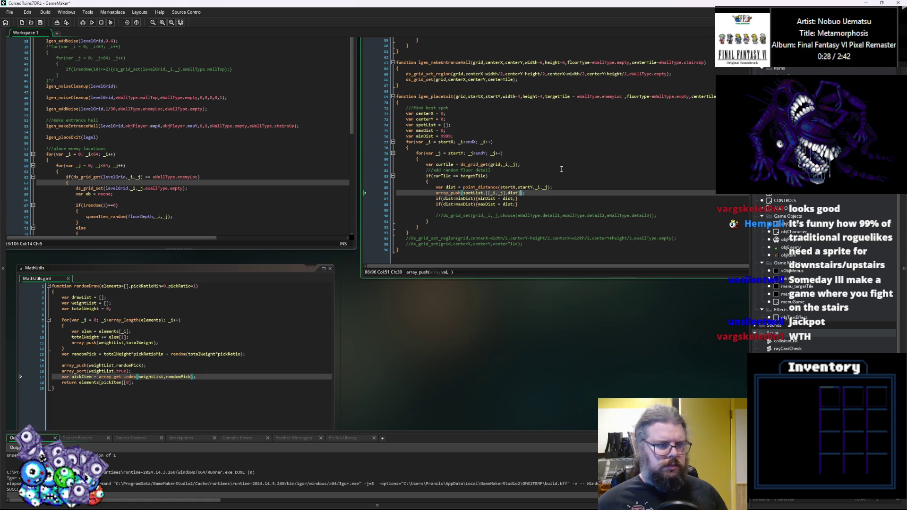
Check the brackets closing the array_push call, then select the minDist and maxDist update lines.
{"action": "key", "text": "Left"}
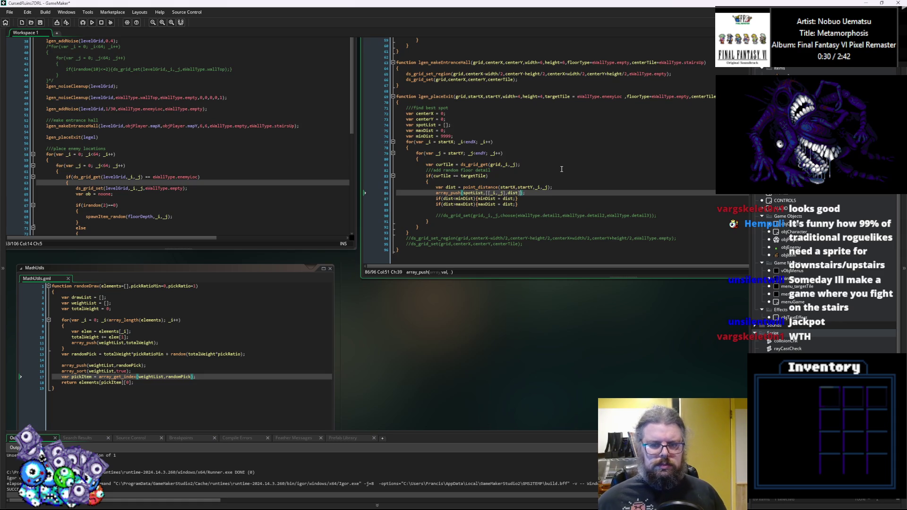
{"action": "key", "text": "Right"}
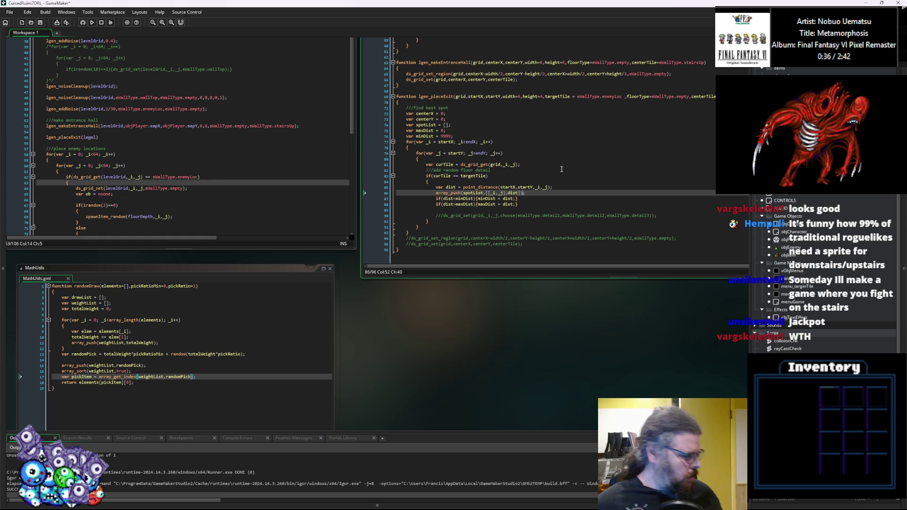
{"action": "key", "text": "Right"}
{"action": "key", "text": "Left"}
{"action": "key", "text": "Right"}
{"action": "key", "text": "Left"}
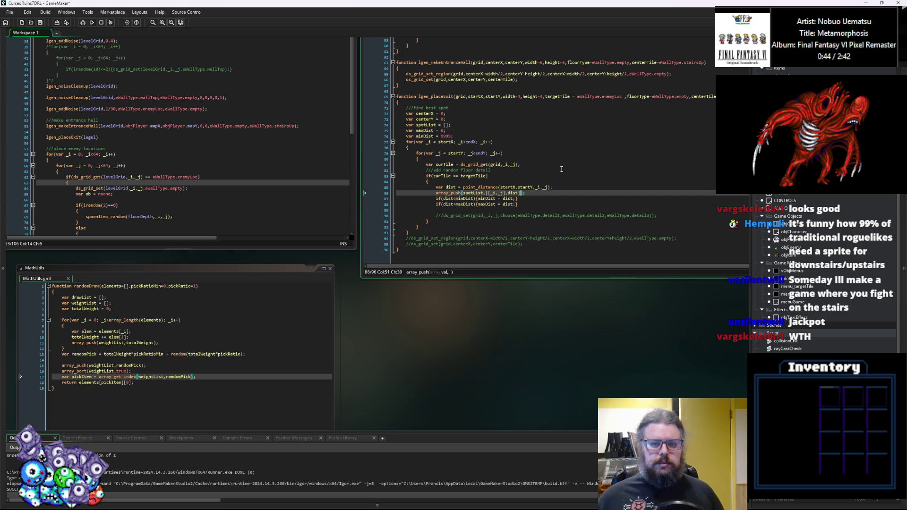
{"action": "key", "text": "Right"}
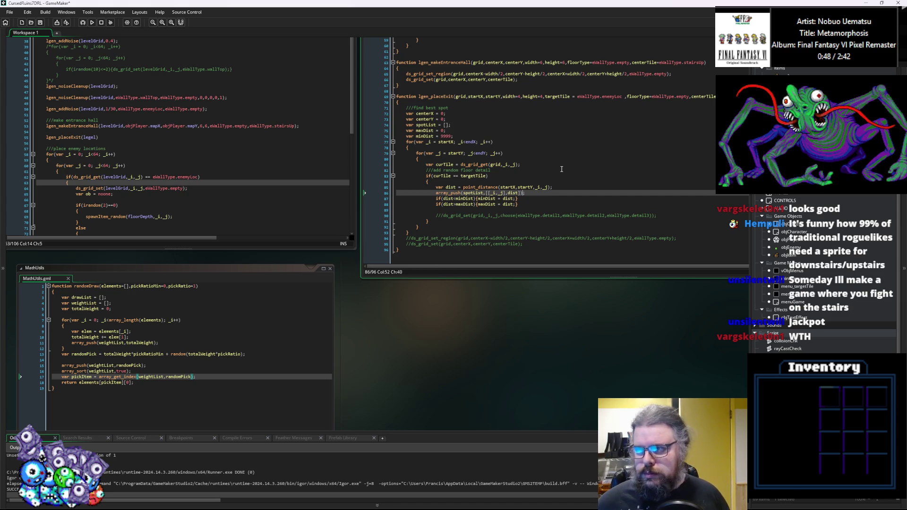
{"action": "key", "text": "Left"}
{"action": "key", "text": "Right"}
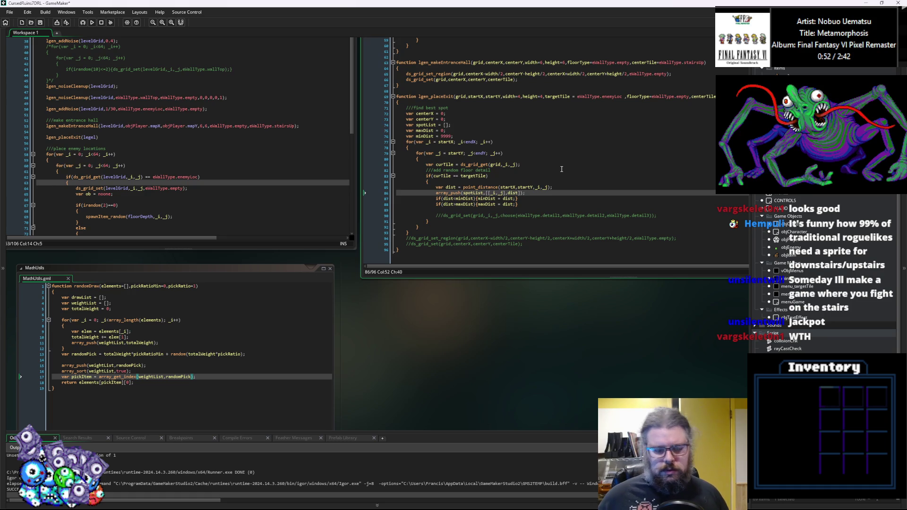
{"action": "key", "text": "Left"}
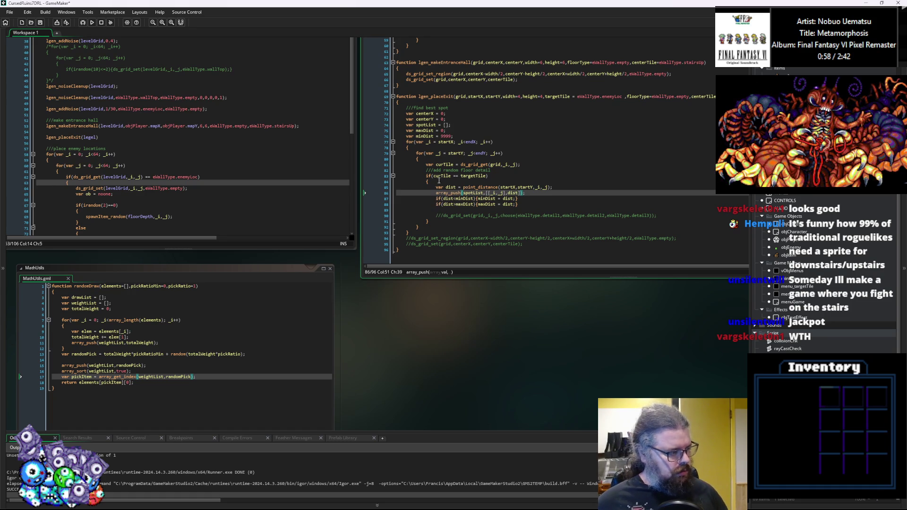
{"action": "left_click", "coordinate": [533, 191]}
{"action": "type", "text": ");"}
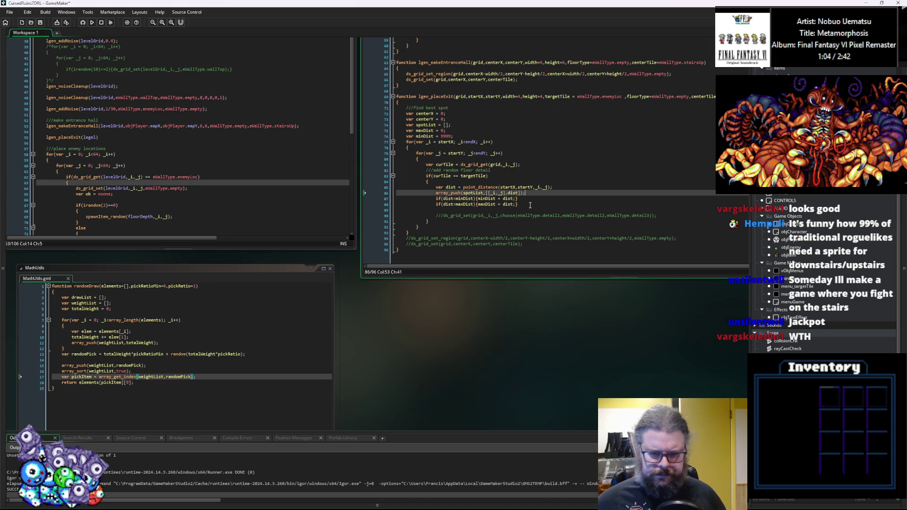
{"action": "left_click_drag", "start_coordinate": [530, 205], "coordinate": [376, 196]}
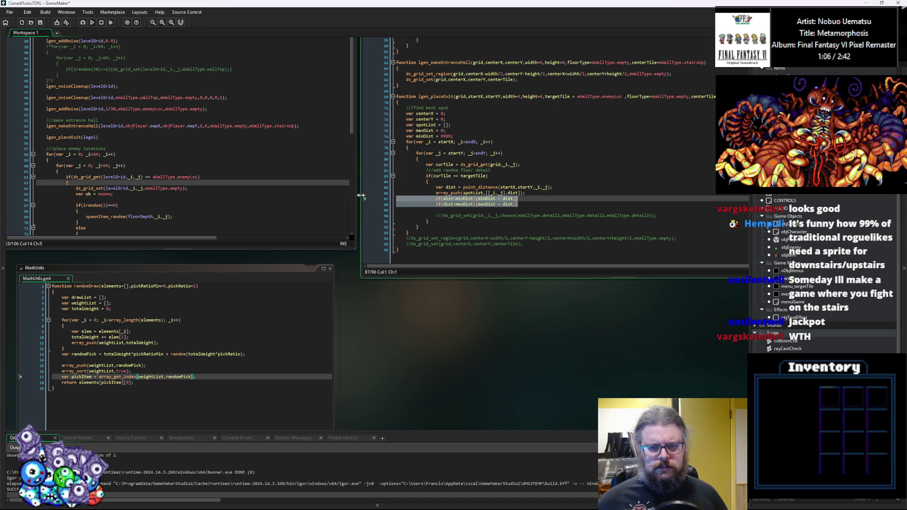
Delete the minDist and maxDist update lines and open a new line after the loops.
{"action": "key", "text": "BackSpace"}
{"action": "key", "text": "BackSpace"}
{"action": "key", "text": "Delete"}
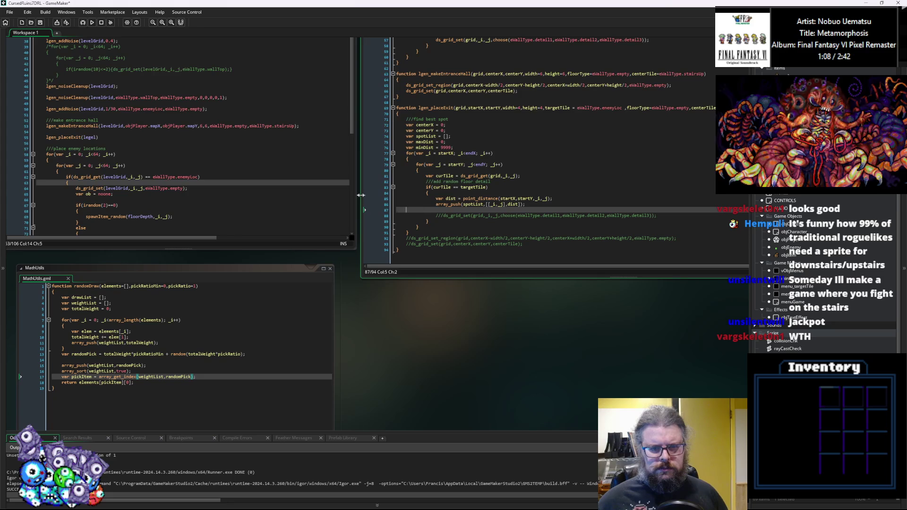
{"action": "key", "text": "Down"}
{"action": "key", "text": "Down"}
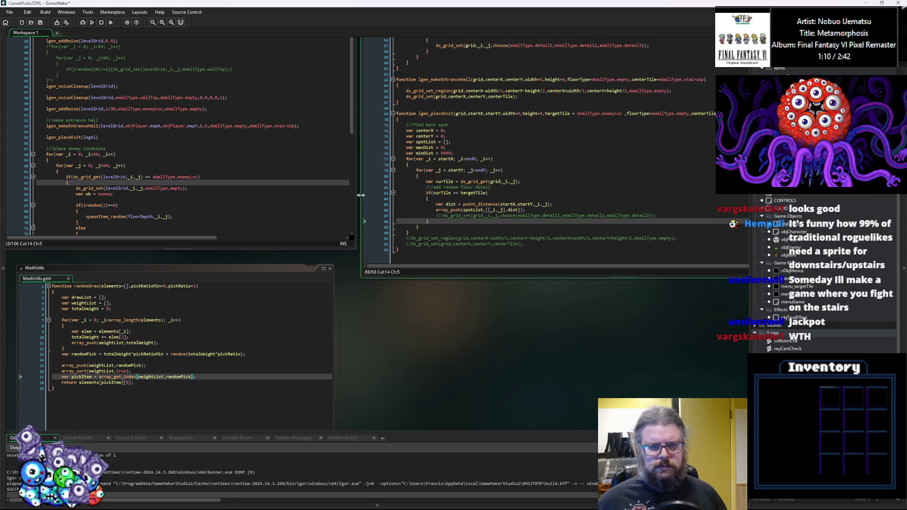
{"action": "key", "text": "Return"}
{"action": "key", "text": "BackSpace"}
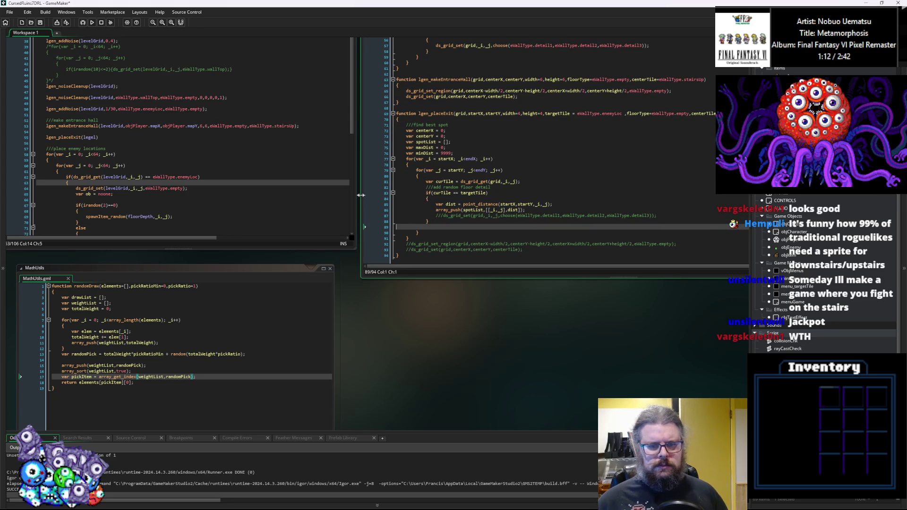
{"action": "key", "text": "BackSpace"}
{"action": "key", "text": "Down"}
{"action": "key", "text": "Down"}
Add var pickSpot = randomDraw(spotList,0.4,0.4); after the loops, then start a centerX = line.
{"action": "key", "text": "Return"}
{"action": "type", "text": "var pickSpo"}
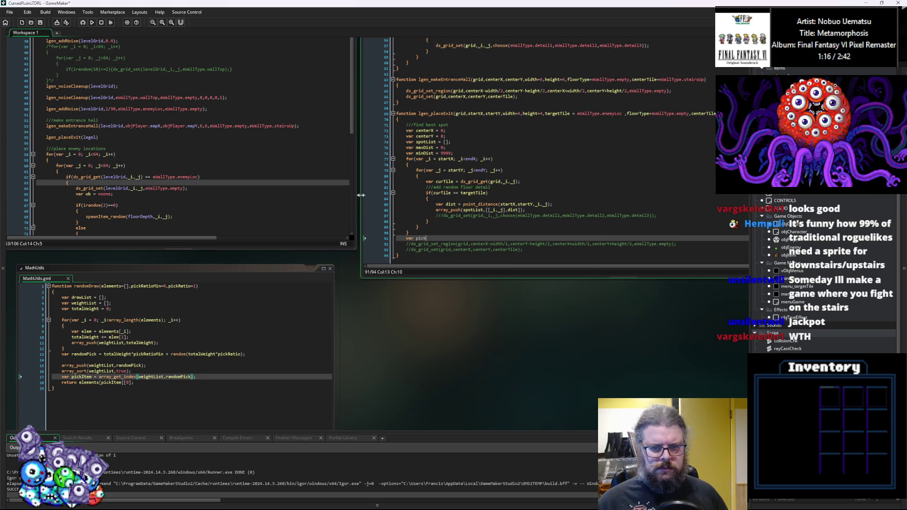
{"action": "type", "text": "t = "}
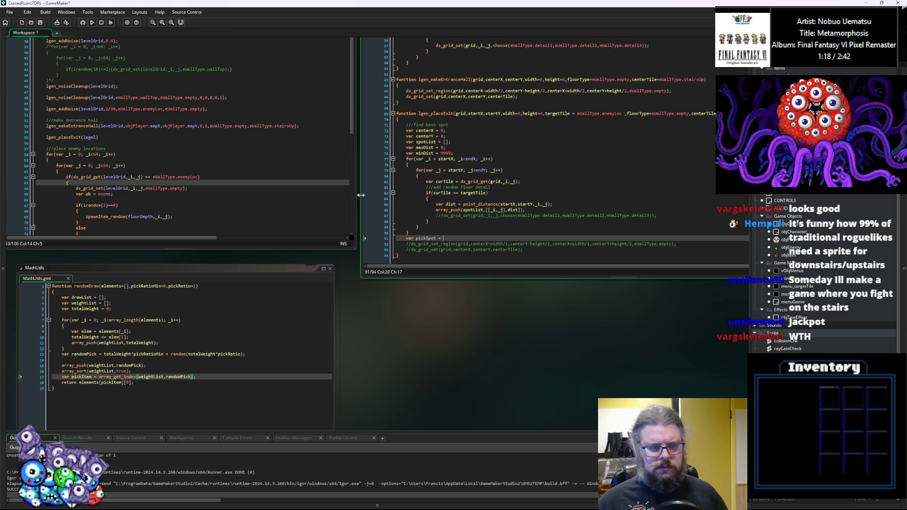
{"action": "type", "text": "randomDraw()"}
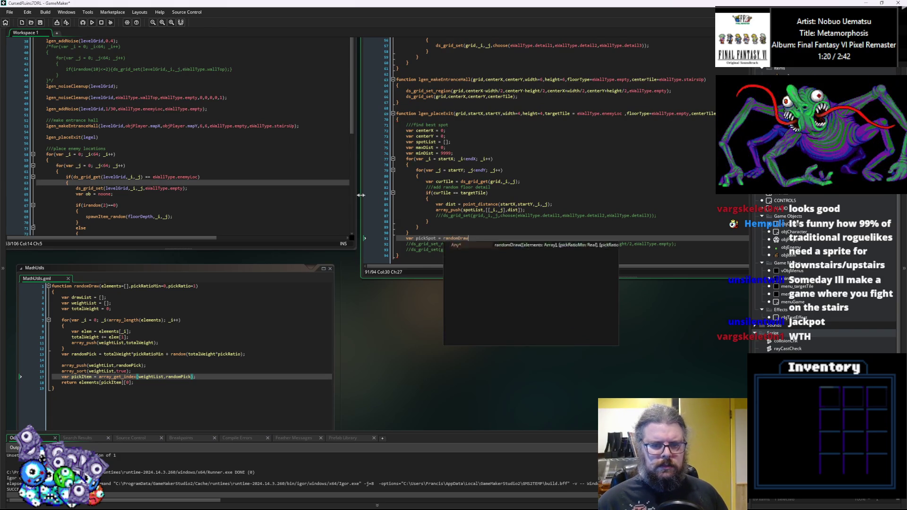
{"action": "key", "text": "Left"}
{"action": "type", "text": "spotList,"}
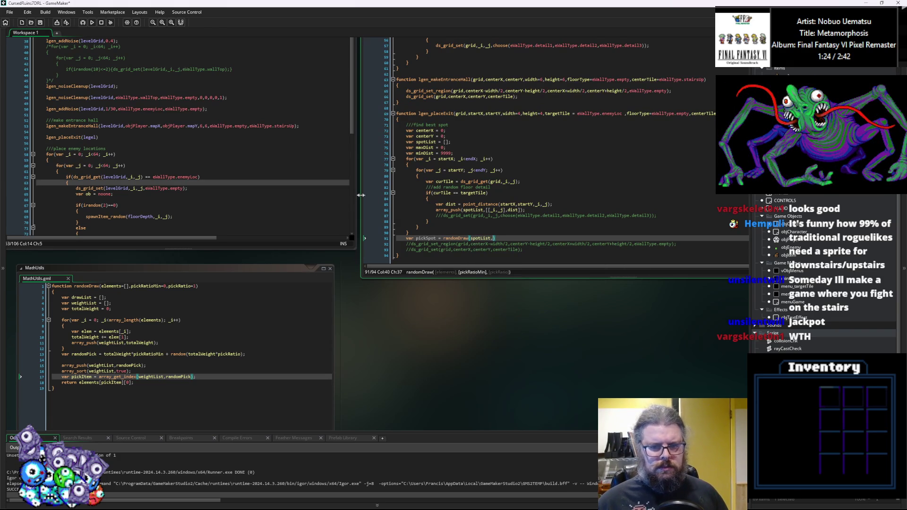
{"action": "type", "text": "0.4"}
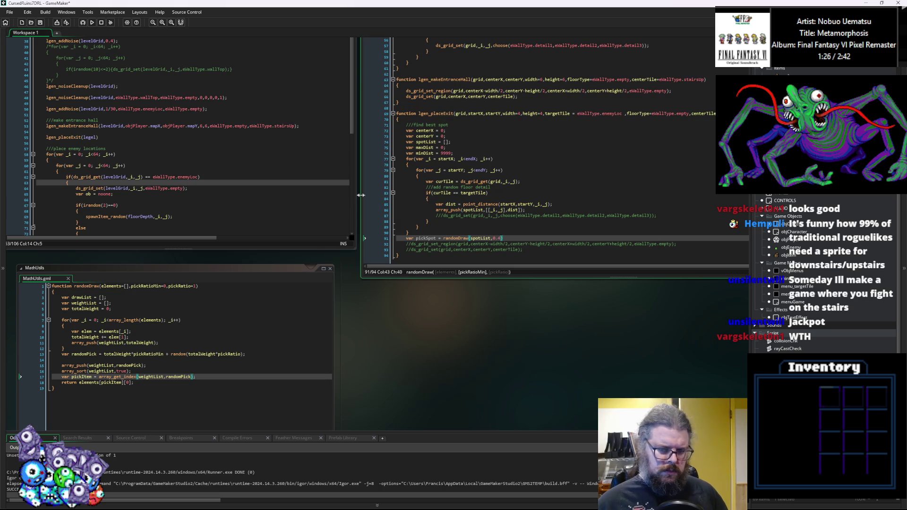
{"action": "type", "text": ",0.4"}
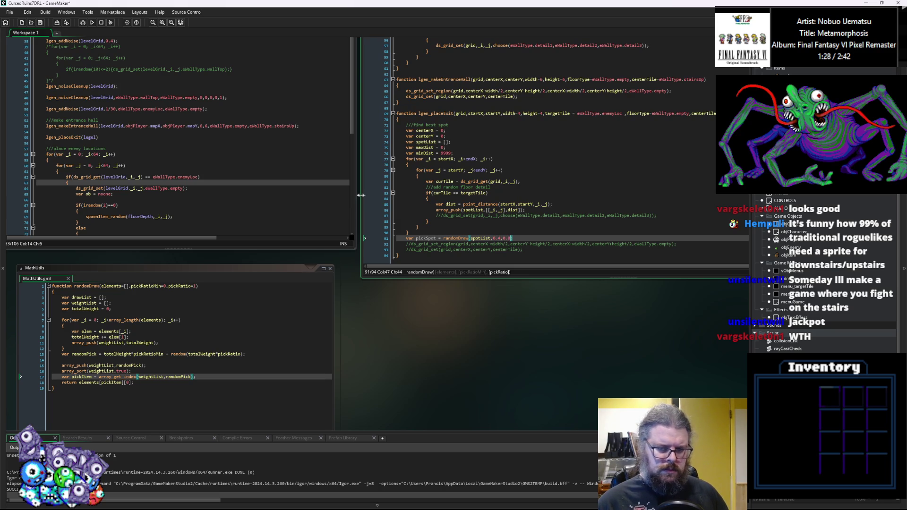
{"action": "type", "text": ");"}
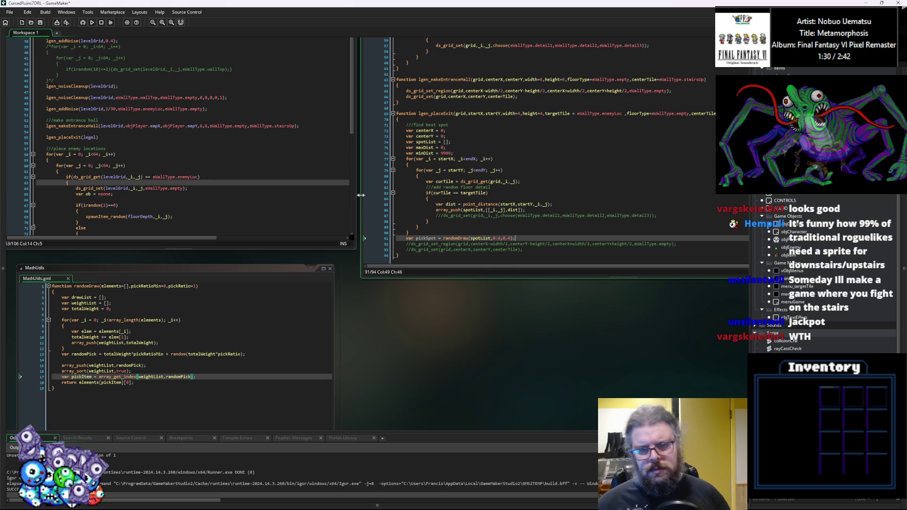
{"action": "key", "text": "Left"}
{"action": "key", "text": "Left"}
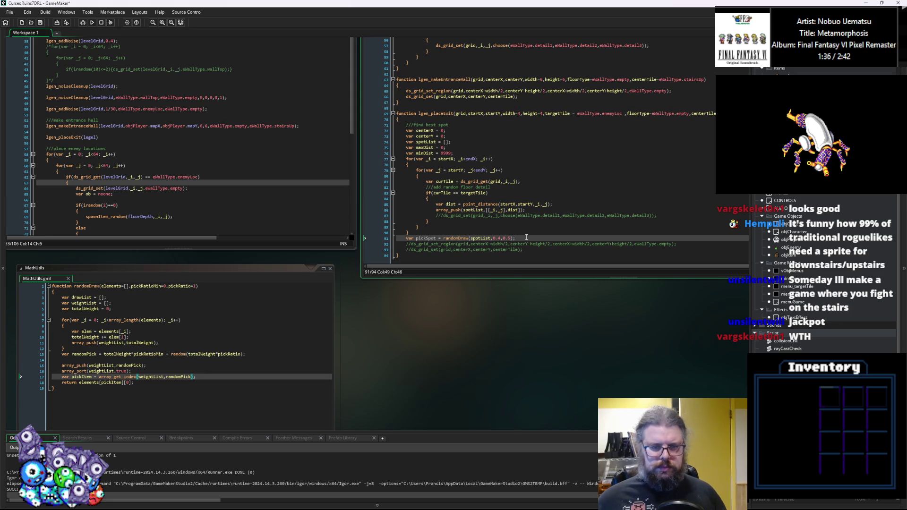
{"action": "key", "text": "Return"}
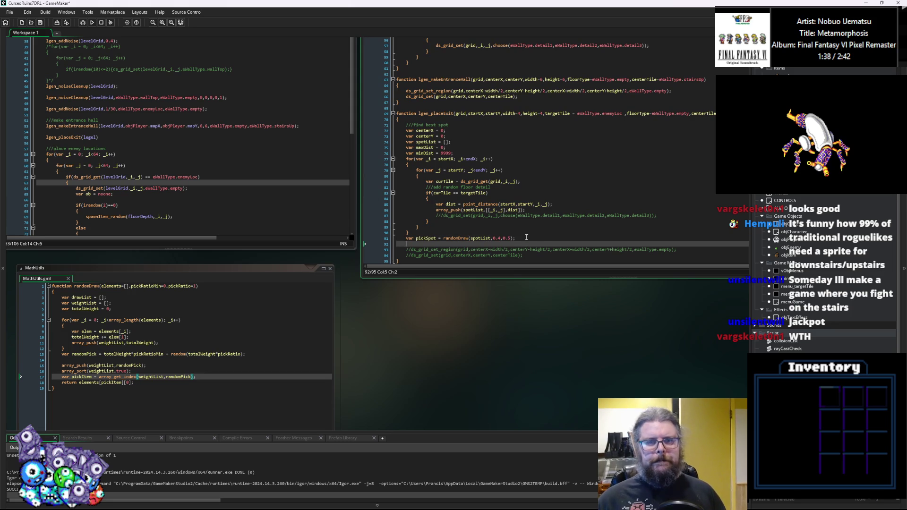
{"action": "type", "text": "centerX ="}
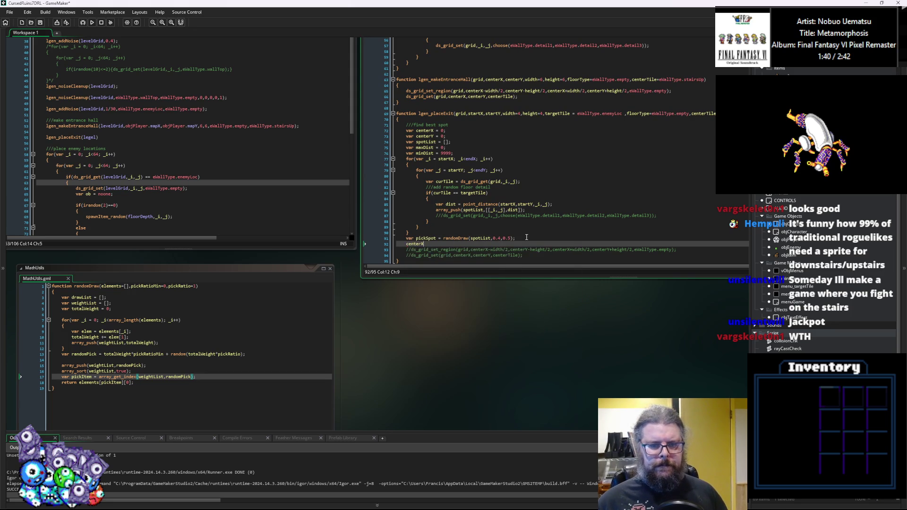
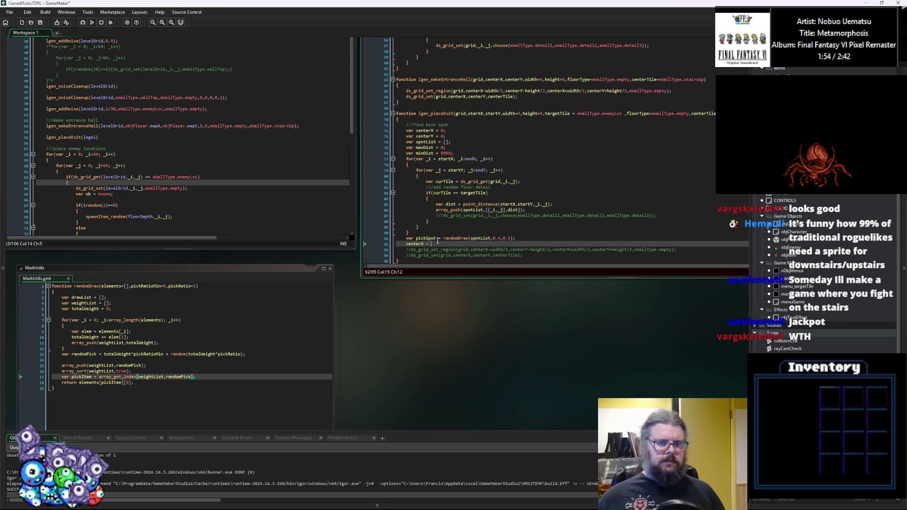
Start a new line in the target-tile branch with an unfinished 'if(startX' condition.
{"action": "left_click", "coordinate": [565, 205]}
{"action": "left_click", "coordinate": [525, 199]}
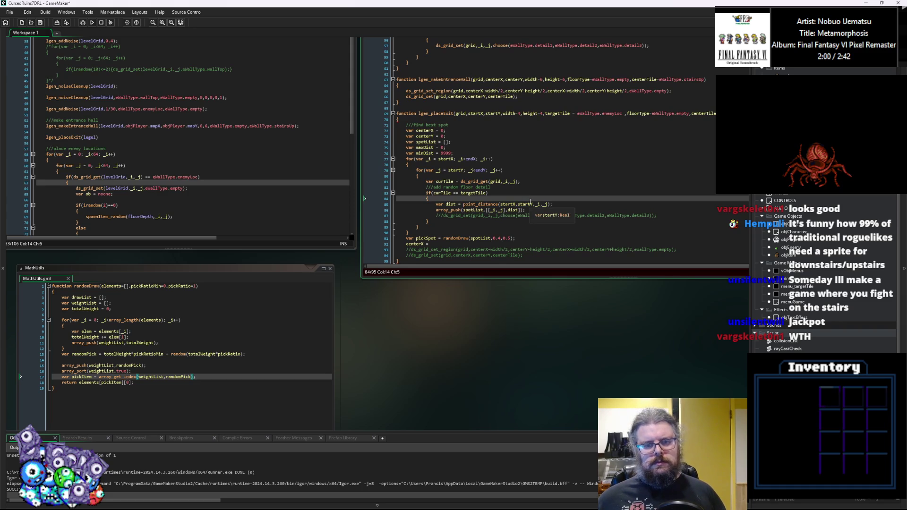
{"action": "key", "text": "Return"}
{"action": "type", "text": "if"}
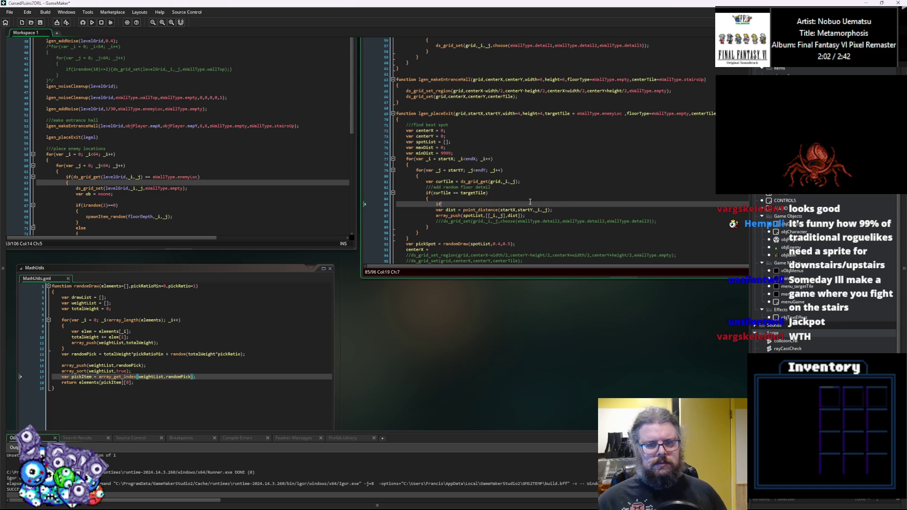
{"action": "type", "text": "(startX"}
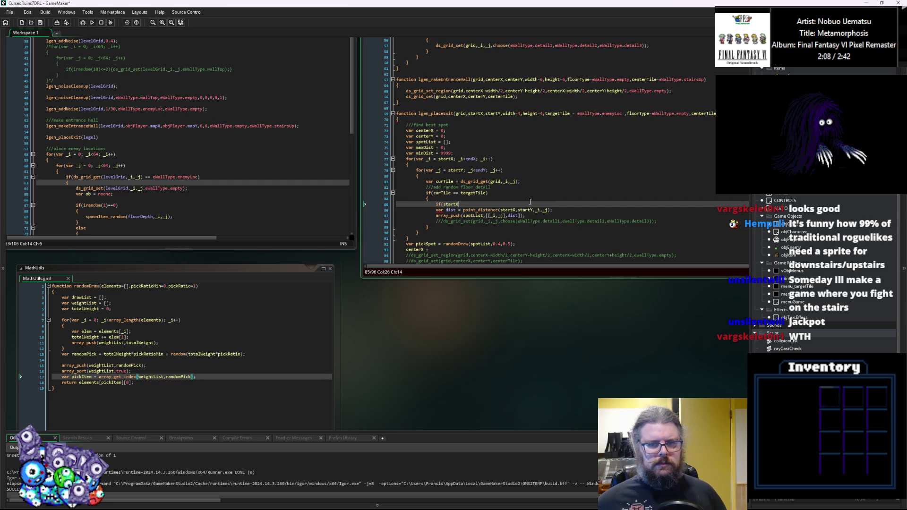
Briefly add a startX parameter to lgen_placeExit's header, delete it, and review the pickSpot lines.
{"action": "left_click", "coordinate": [531, 240]}
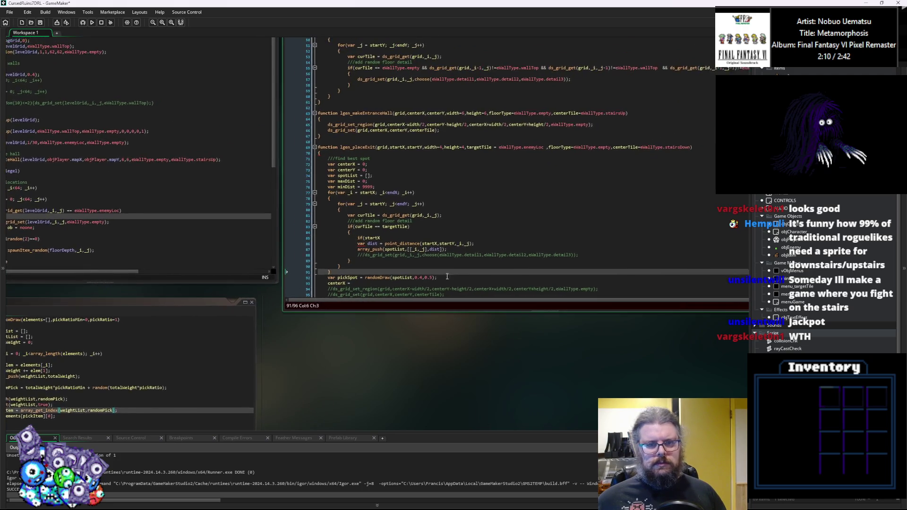
{"action": "left_click", "coordinate": [682, 153]}
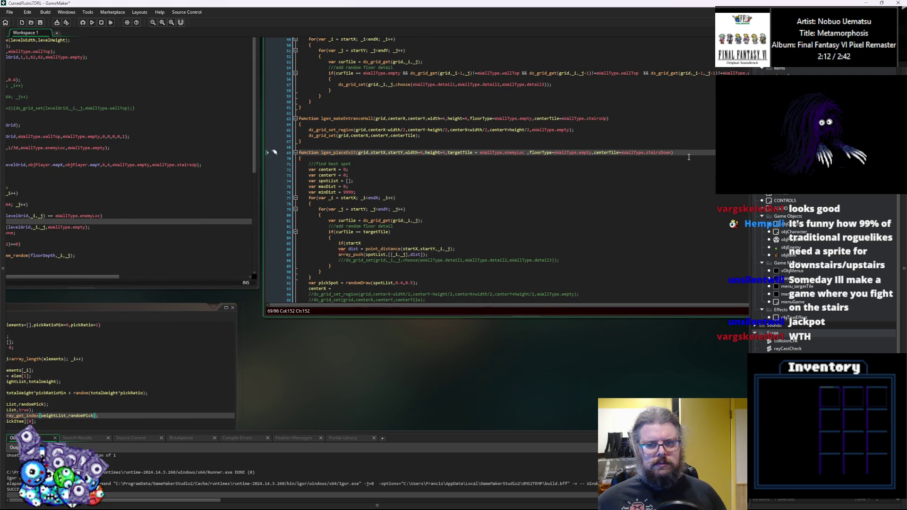
{"action": "type", "text": ","}
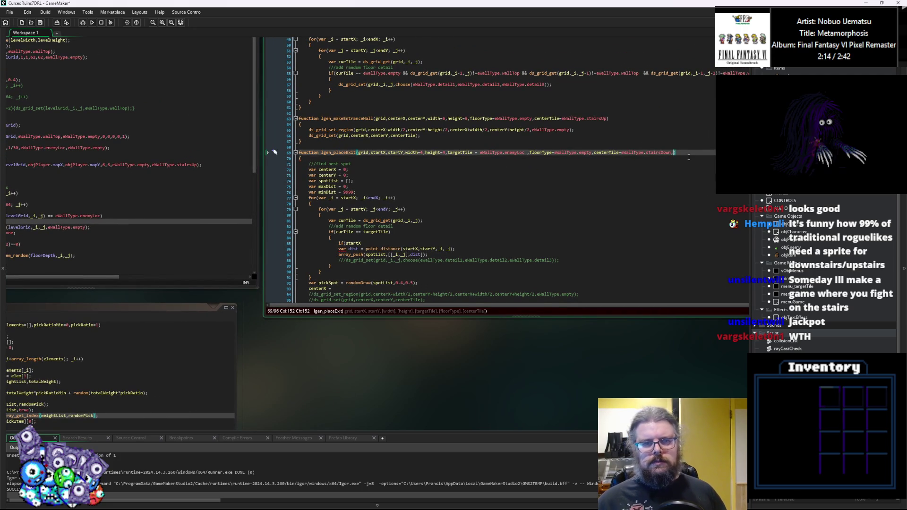
{"action": "type", "text": "startX,"}
{"action": "key", "text": "BackSpace"}
{"action": "key", "text": "BackSpace"}
{"action": "key", "text": "BackSpace"}
{"action": "key", "text": "BackSpace"}
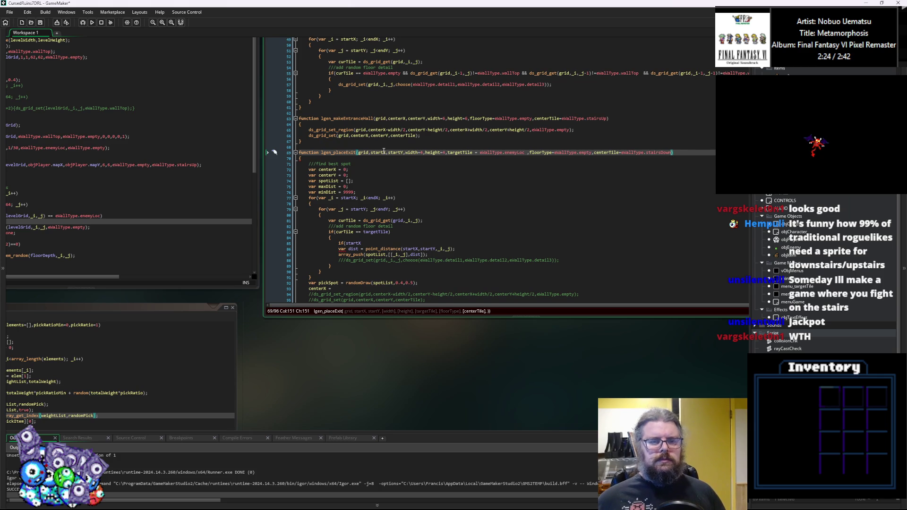
{"action": "left_click", "coordinate": [409, 209]}
{"action": "scroll", "coordinate": [391, 248], "scroll_direction": "down", "scroll_amount": 1}
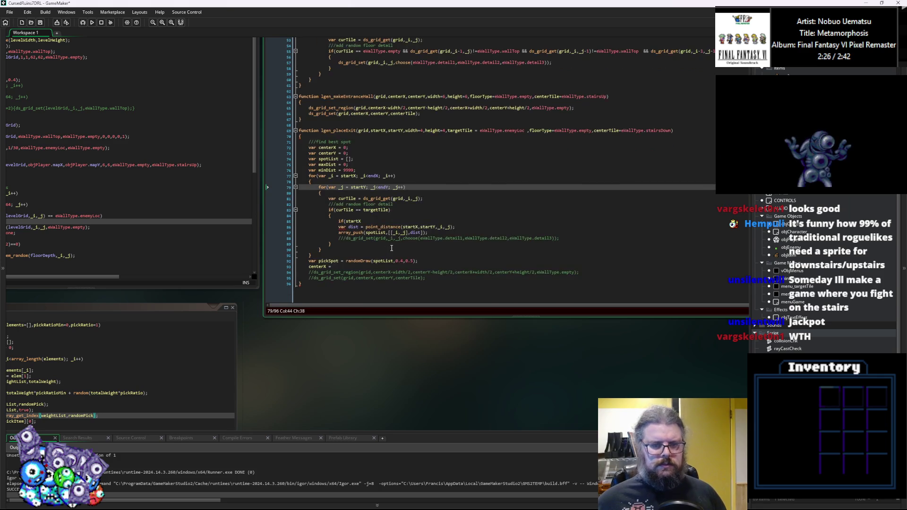
{"action": "left_click", "coordinate": [437, 266]}
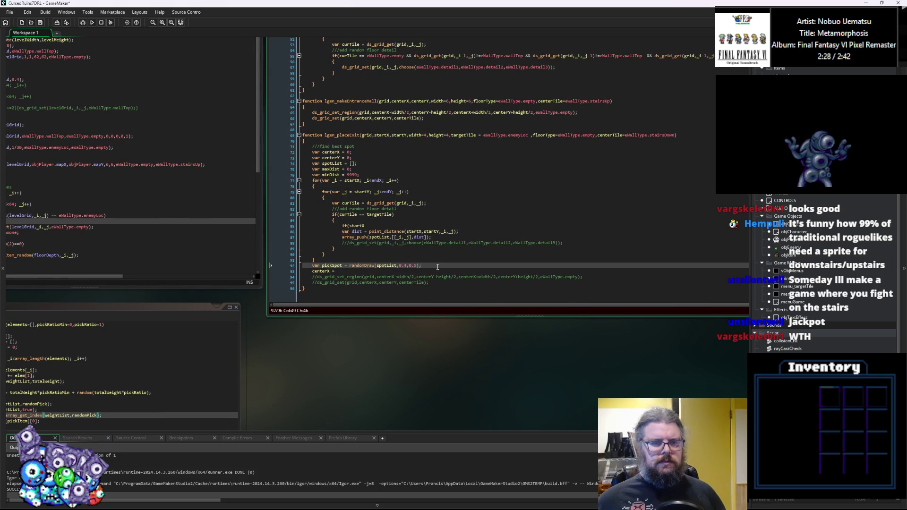
{"action": "left_click", "coordinate": [678, 136]}
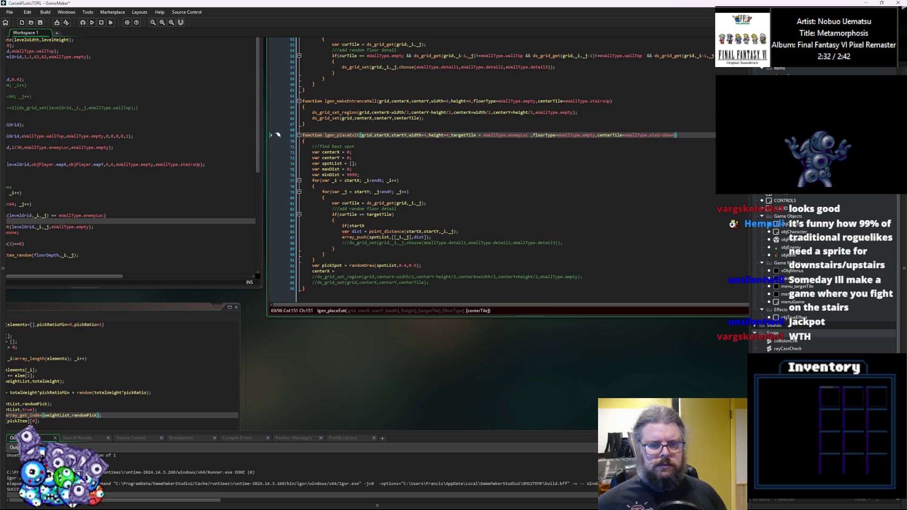
{"action": "left_click", "coordinate": [453, 245]}
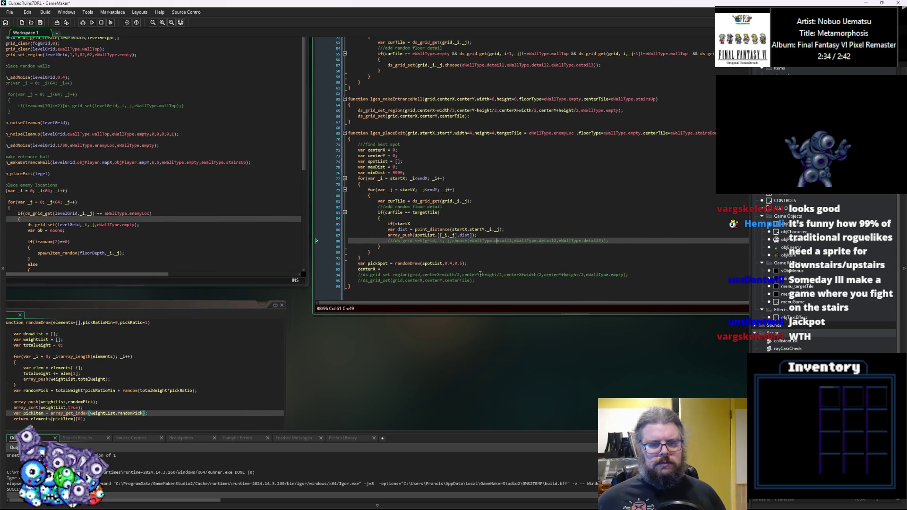
Set centerX = pickSpot[0] and centerY = pickSpot[1].
{"action": "left_click", "coordinate": [465, 268]}
{"action": "type", "text": "pickS"}
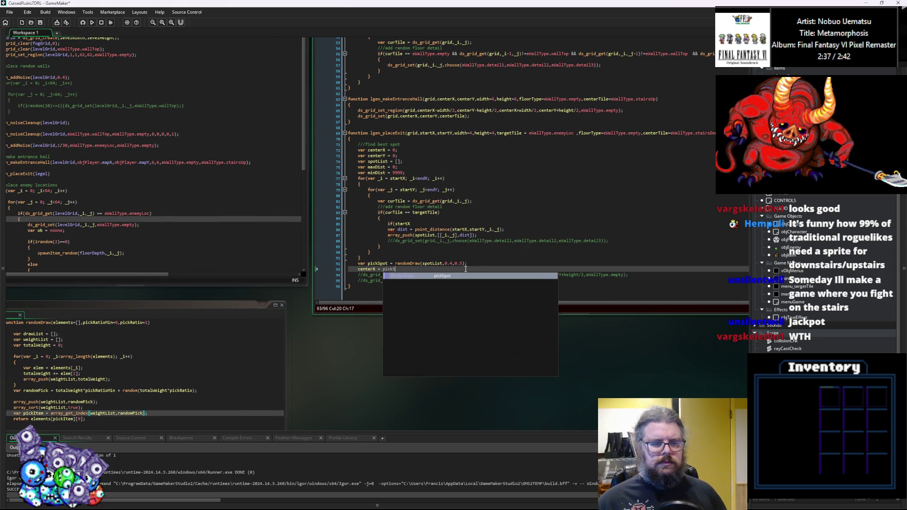
{"action": "key", "text": "Return"}
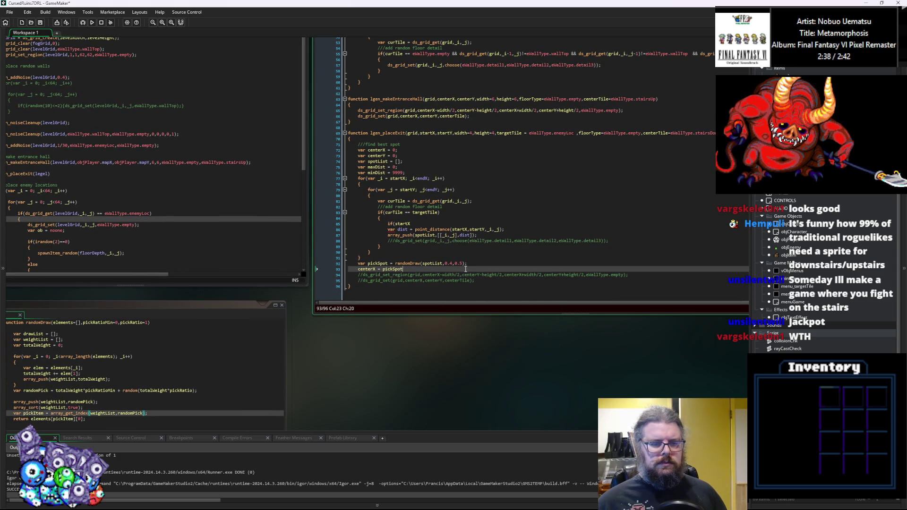
{"action": "key", "text": "Left"}
{"action": "type", "text": "0];"}
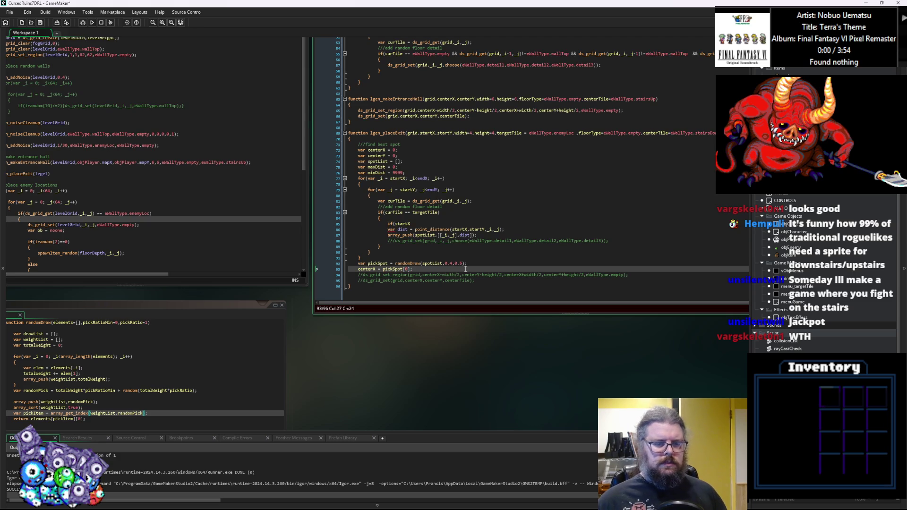
{"action": "type", "text": " centerY = "}
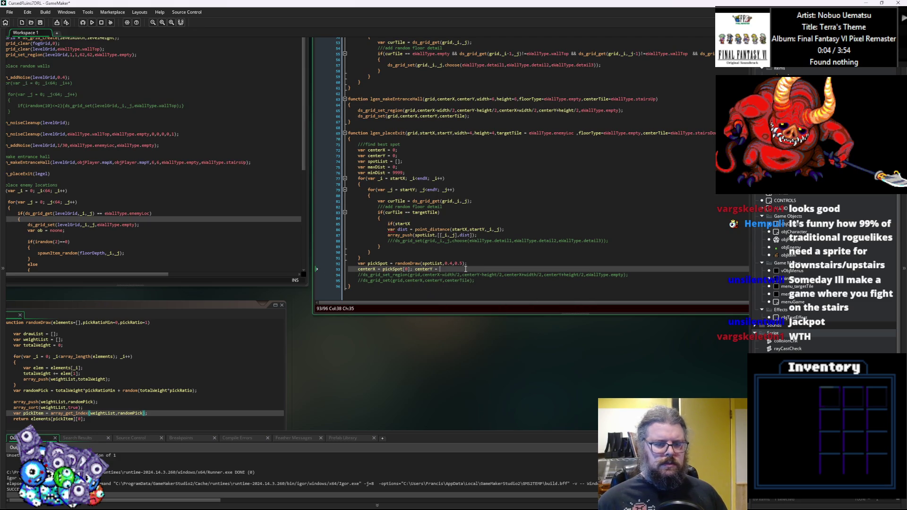
{"action": "type", "text": "pickSpot["}
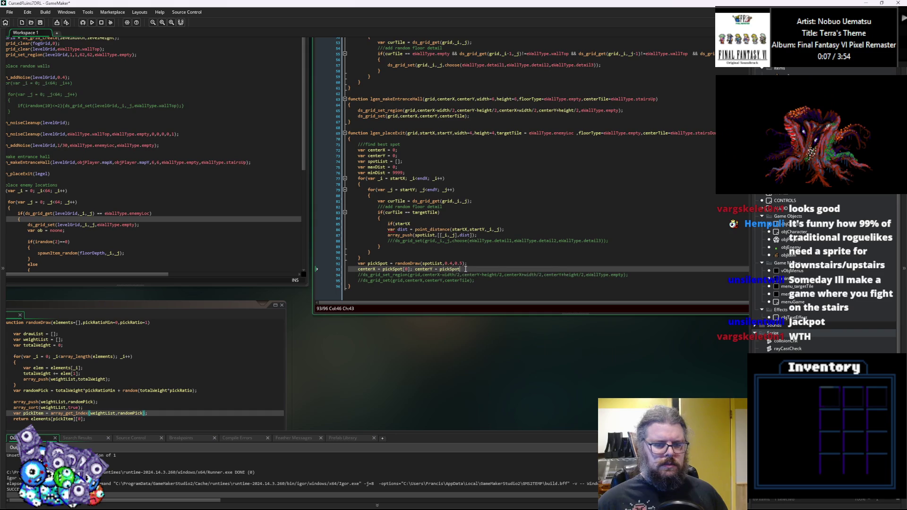
{"action": "type", "text": "1];"}
{"action": "key", "text": "Return"}
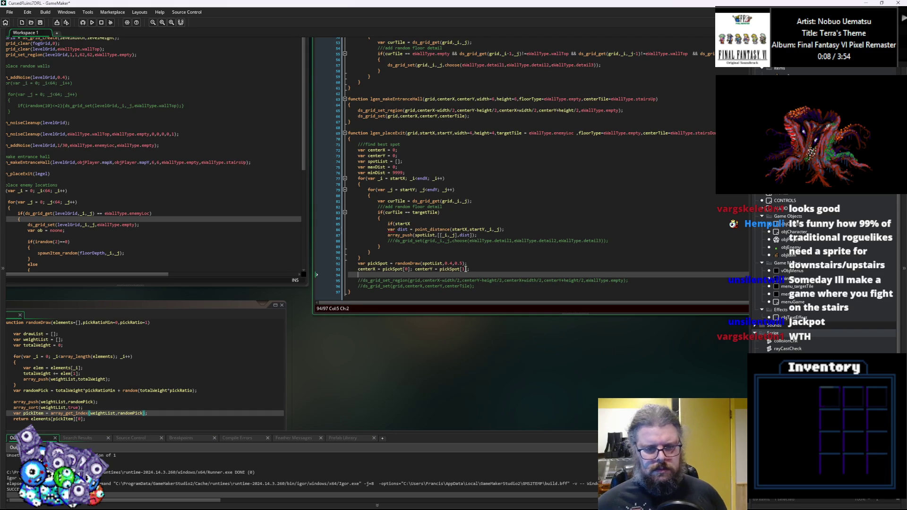
Duplicate and uncomment the ds_grid_set_region call, filling the region with floorType instead of eWallType.empty.
{"action": "mouse_move", "coordinate": [420, 260]}
{"action": "left_mouse_down"}
{"action": "mouse_move", "coordinate": [452, 276]}
{"action": "mouse_move", "coordinate": [363, 289]}
{"action": "left_mouse_up"}
{"action": "left_click", "coordinate": [440, 286]}
{"action": "left_click", "coordinate": [434, 291]}
{"action": "left_click", "coordinate": [397, 295]}
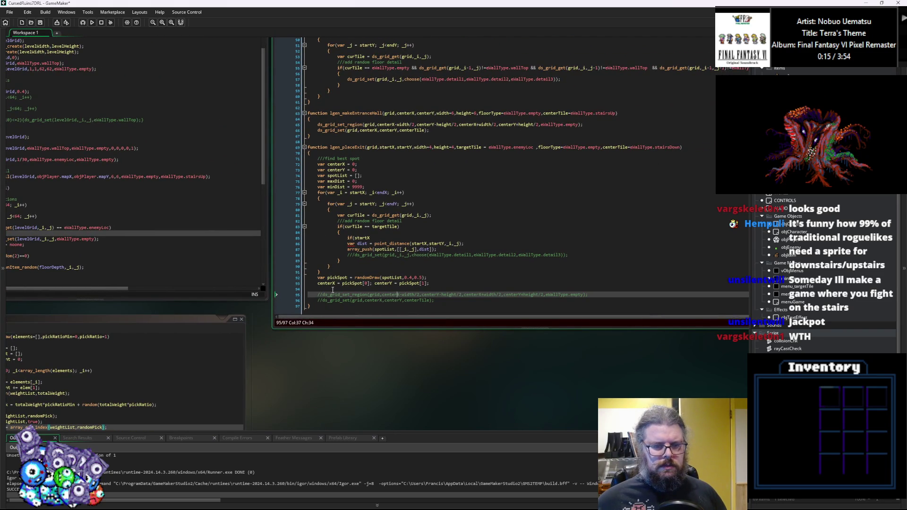
{"action": "key", "text": "Up"}
{"action": "left_click_drag", "start_coordinate": [596, 298], "coordinate": [316, 296]}
{"action": "key", "text": "ctrl+d"}
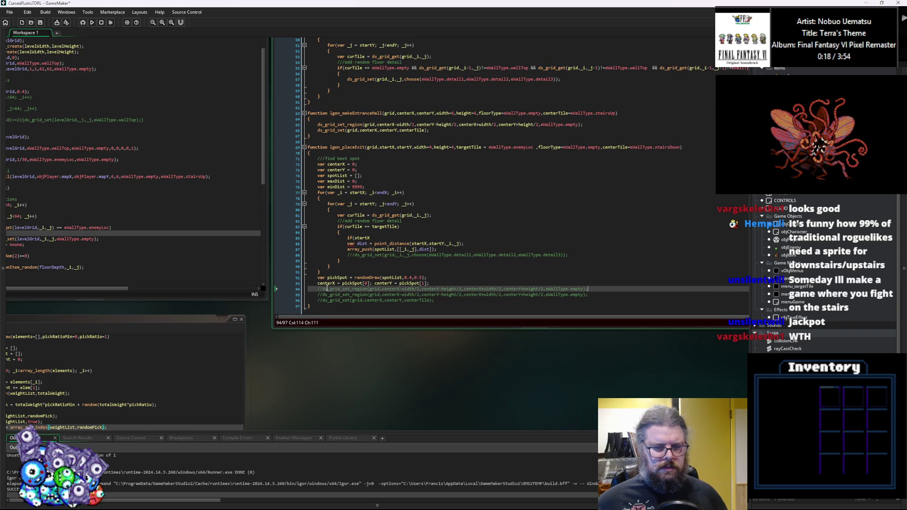
{"action": "key", "text": "ctrl+k"}
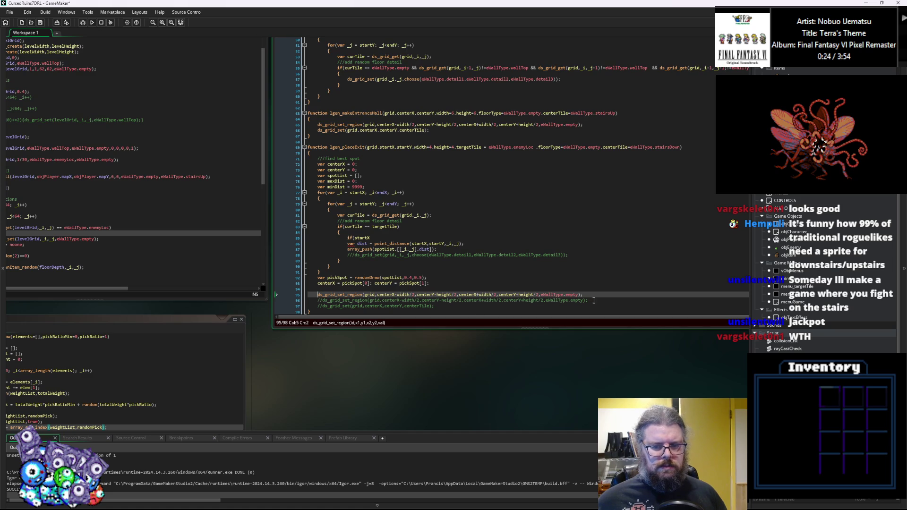
{"action": "left_click", "coordinate": [561, 147]}
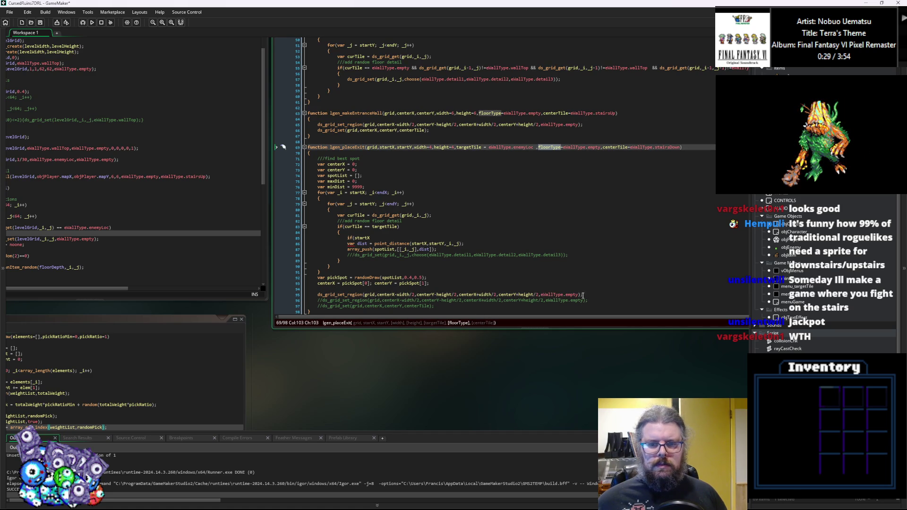
{"action": "left_click_drag", "start_coordinate": [579, 294], "coordinate": [316, 295]}
{"action": "type", "text": "floorType"}
Add the entrance hall's ds_grid_set centre-tile call below the region fill.
{"action": "key", "text": "ctrl+c"}
{"action": "key", "text": "End"}
{"action": "key", "text": "Return"}
{"action": "key", "text": "ctrl+v"}
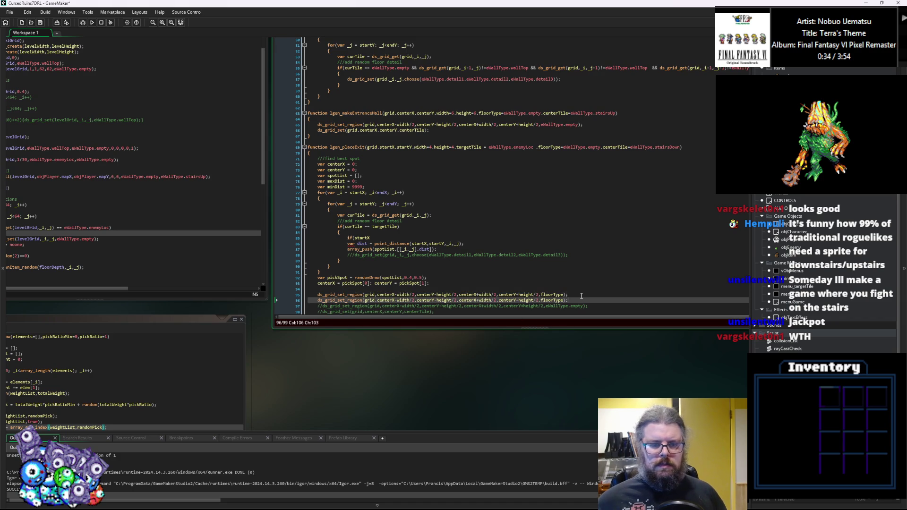
{"action": "left_click_drag", "start_coordinate": [435, 132], "coordinate": [317, 131]}
{"action": "key", "text": "ctrl+c"}
{"action": "left_click_drag", "start_coordinate": [576, 301], "coordinate": [317, 301]}
{"action": "key", "text": "ctrl+v"}
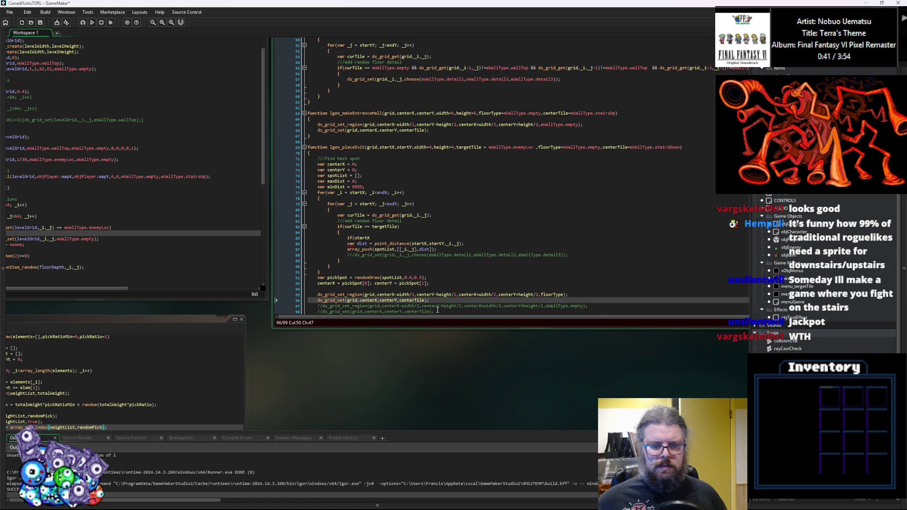
Delete the old commented-out calls at the end of lgen_placeExit.
{"action": "scroll", "coordinate": [447, 293], "scroll_direction": "down", "scroll_amount": 1}
{"action": "left_click_drag", "start_coordinate": [447, 294], "coordinate": [302, 286]}
{"action": "key", "text": "BackSpace"}
{"action": "key", "text": "BackSpace"}
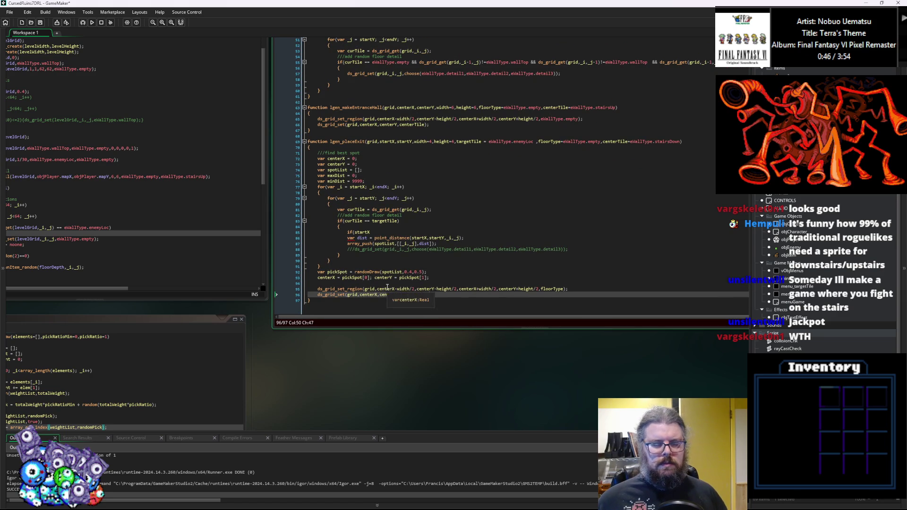
{"action": "left_click", "coordinate": [357, 160]}
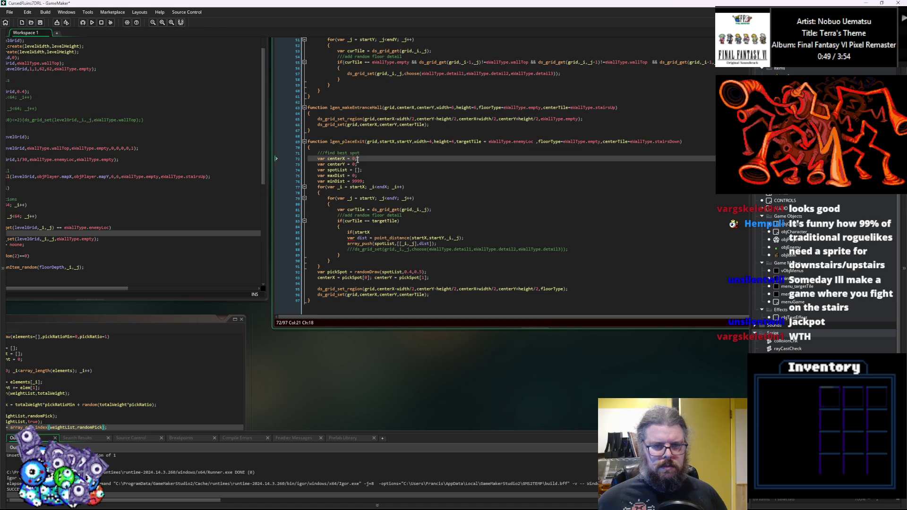
Replace centerX's initial 0 with an irandom() call.
{"action": "key", "text": "Left"}
{"action": "key", "text": "BackSpace"}
{"action": "type", "text": "irandom"}
{"action": "key", "text": "Return"}
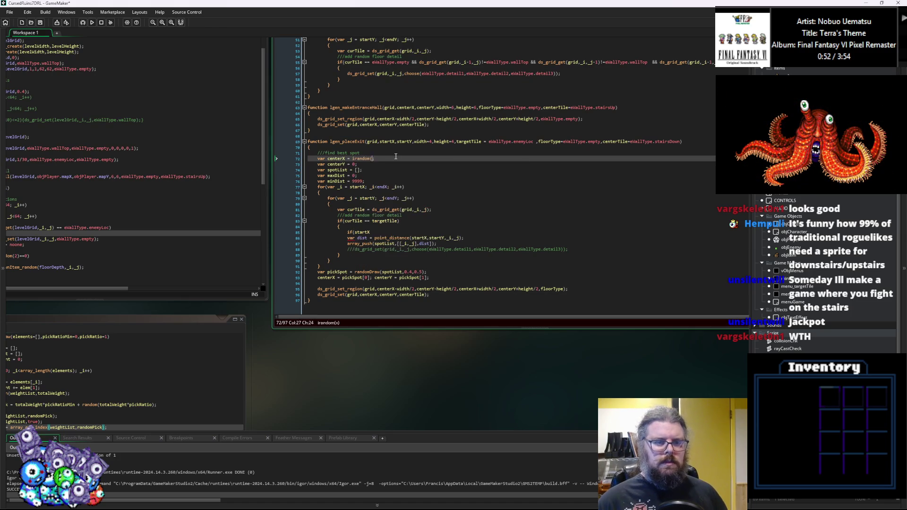
{"action": "key", "text": "Left"}
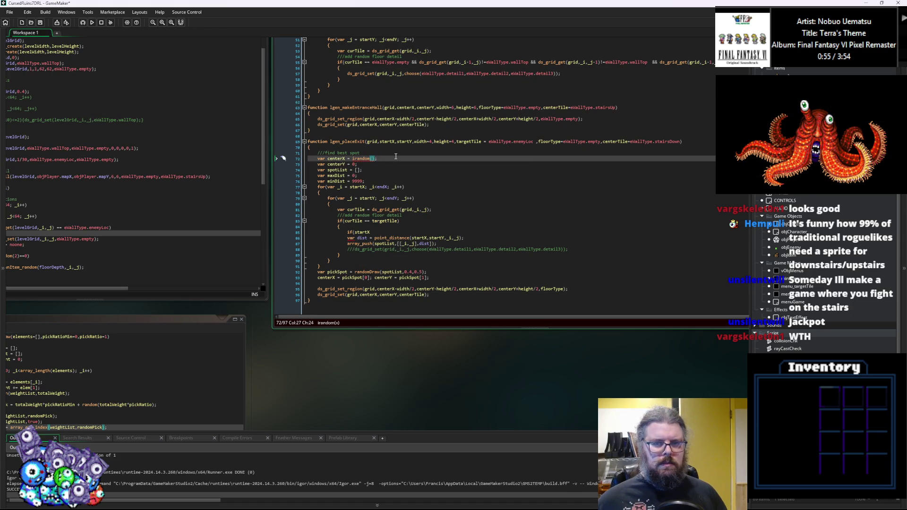
Add a targetRoom parameter to lgen_placeExit's header in place of the room parameter.
{"action": "left_click", "coordinate": [681, 141]}
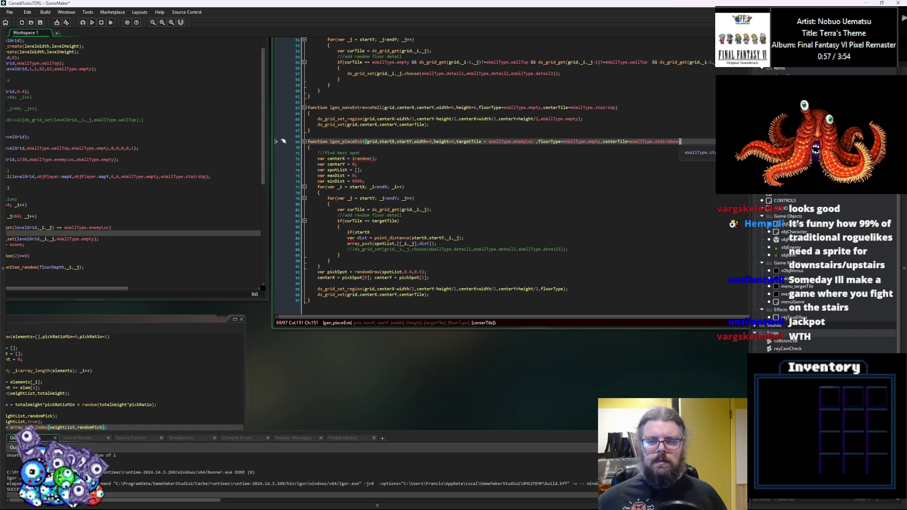
{"action": "type", "text": ","}
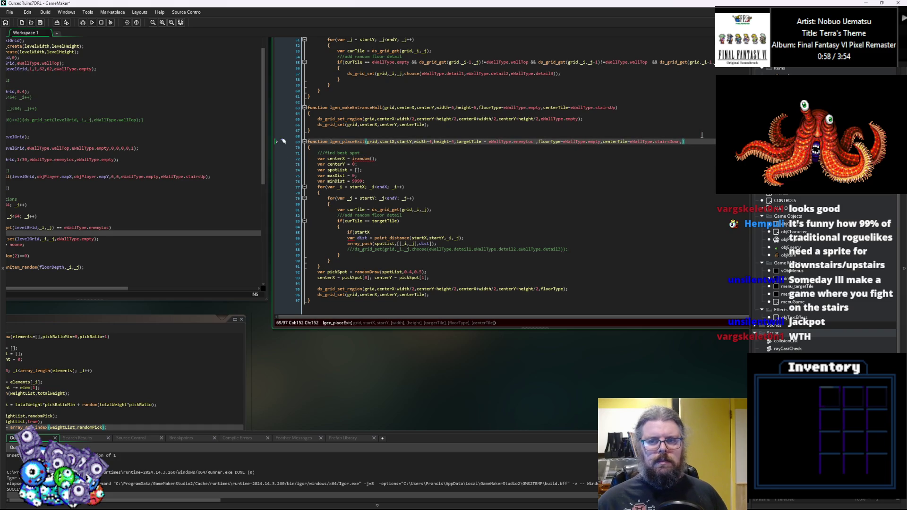
{"action": "type", "text": "room"}
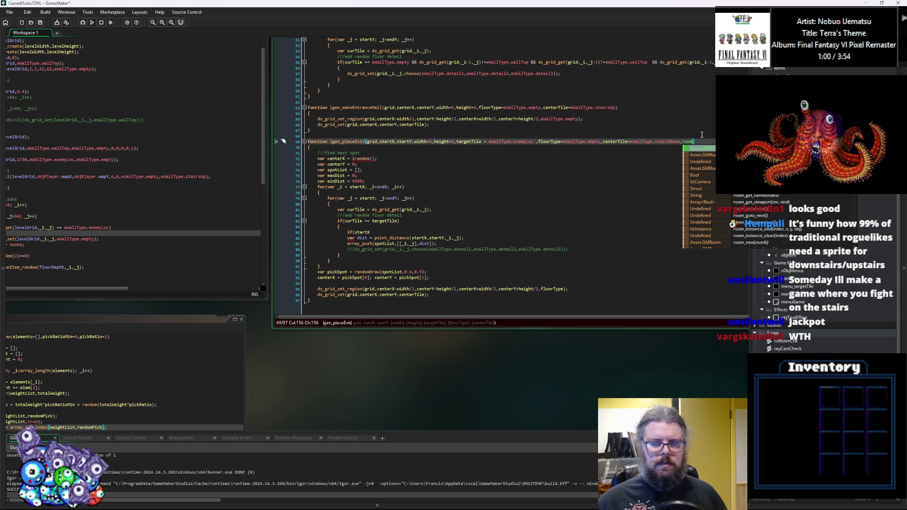
{"action": "type", "text": "=["}
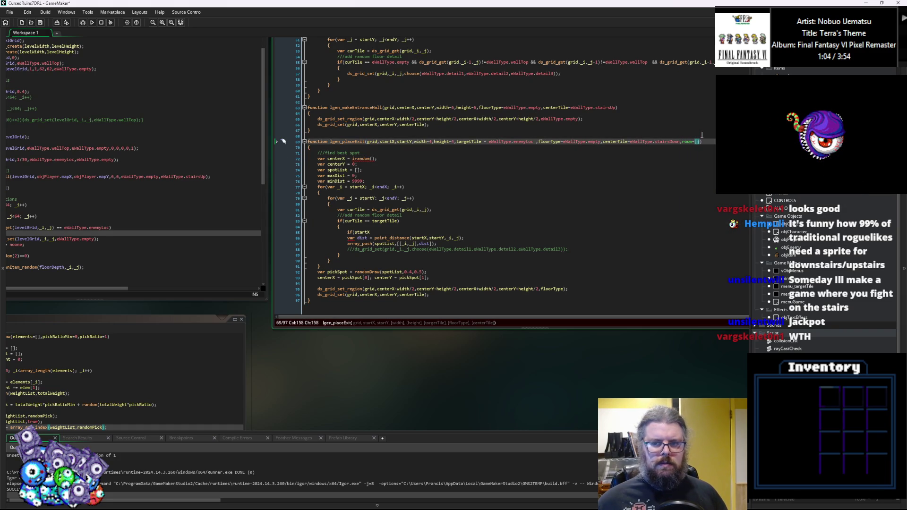
{"action": "type", "text": "0"}
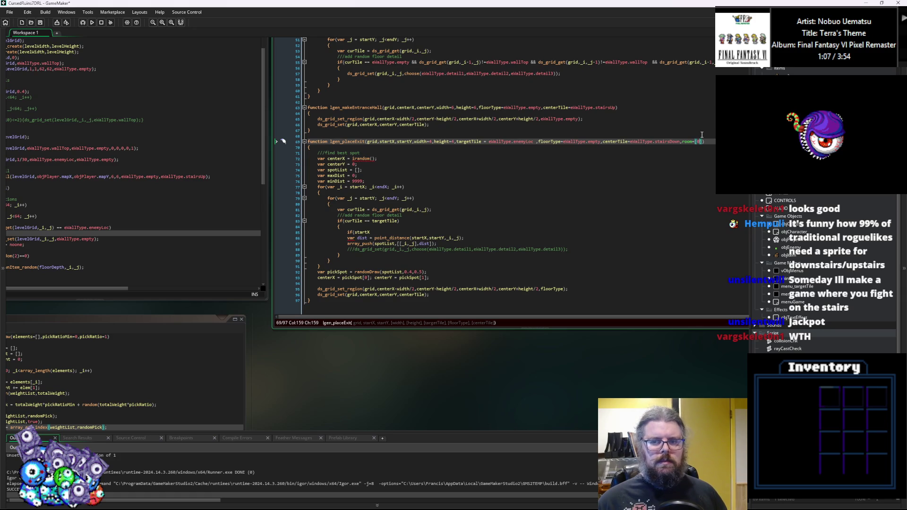
{"action": "key", "text": "BackSpace"}
{"action": "key", "text": "BackSpace"}
{"action": "key", "text": "BackSpace"}
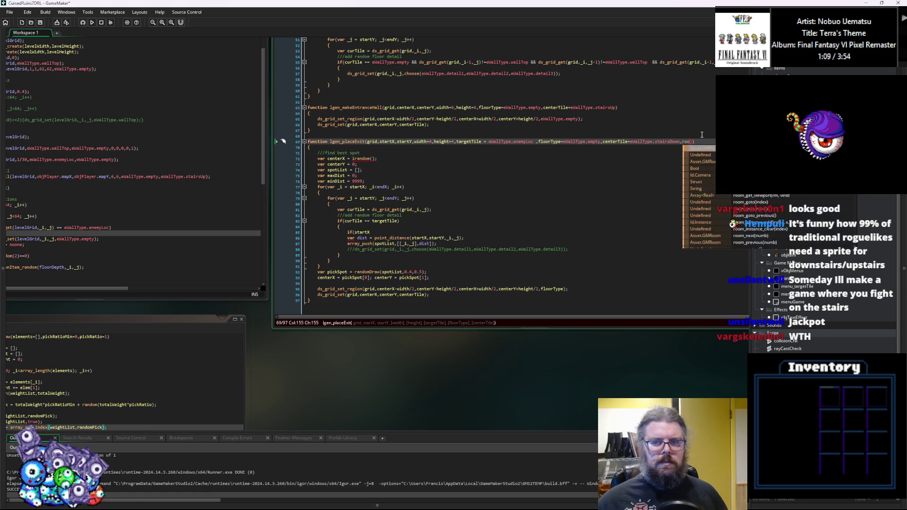
{"action": "type", "text": "targetRoom"}
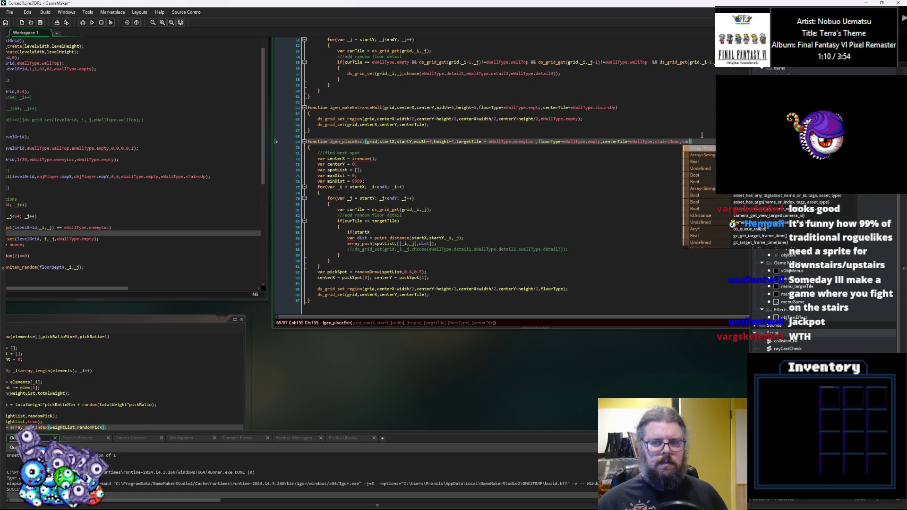
{"action": "type", "text": "=noone)"}
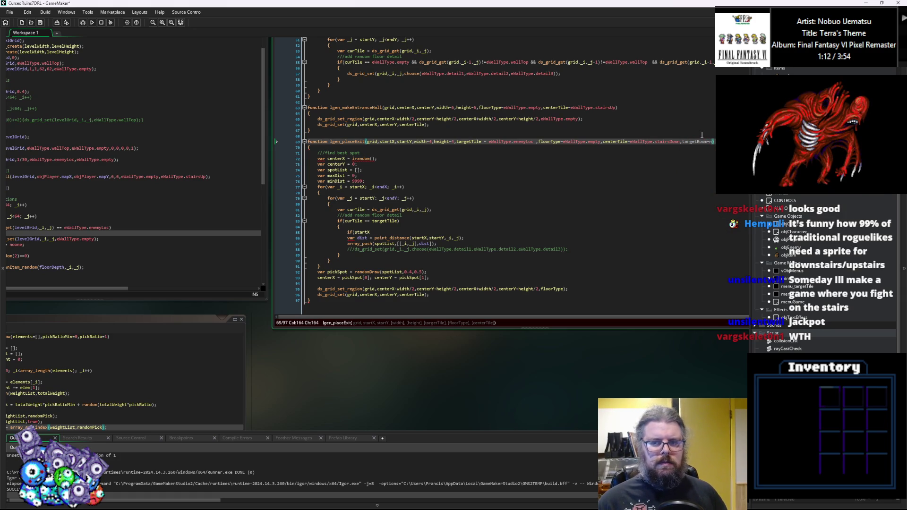
{"action": "key", "text": "BackSpace"}
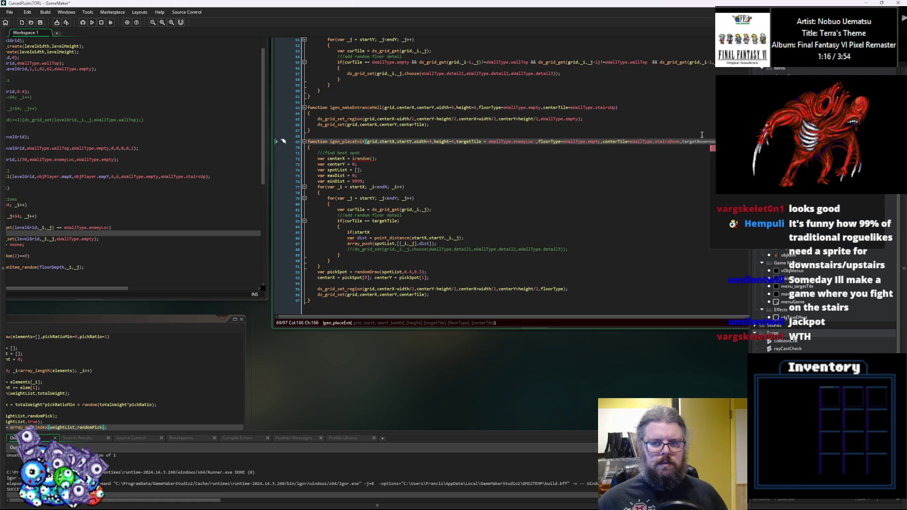
{"action": "key", "text": "BackSpace"}
{"action": "key", "text": "BackSpace"}
{"action": "key", "text": "BackSpace"}
{"action": "type", "text": "[]"}
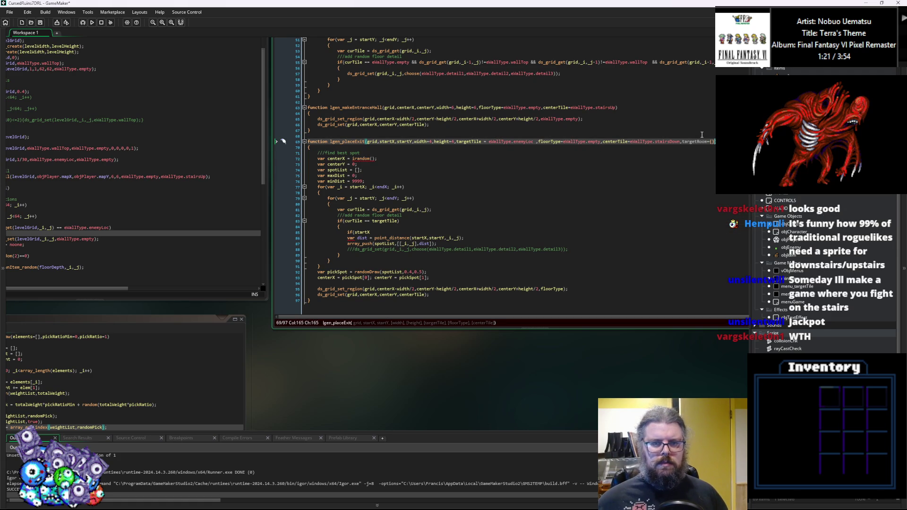
{"action": "key", "text": "Down"}
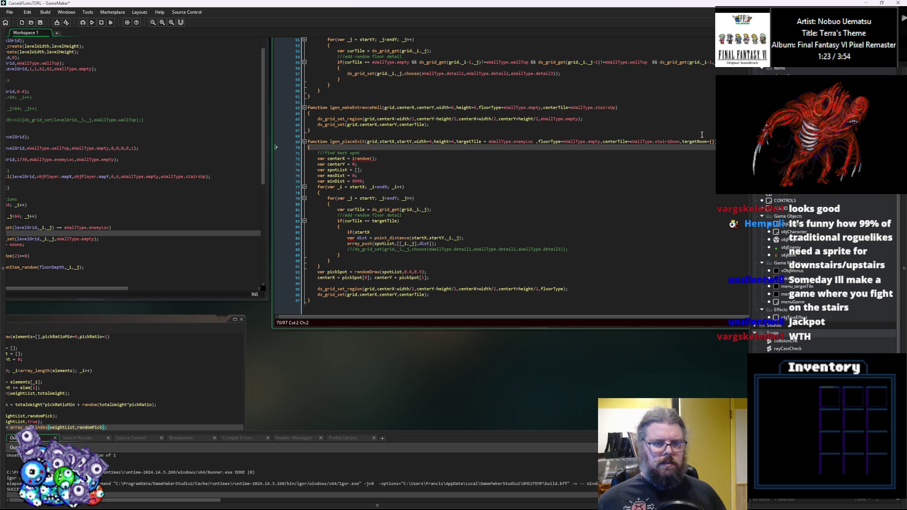
{"action": "key", "text": "Return"}
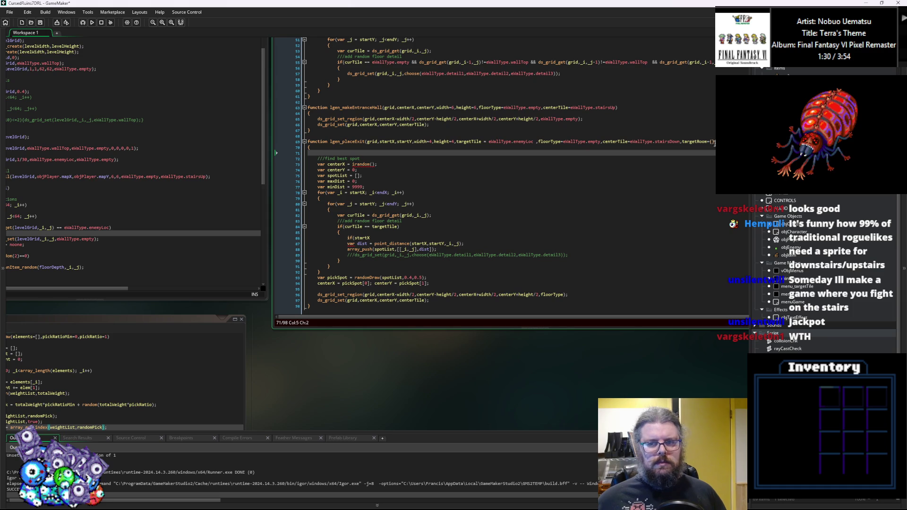
Give targetRoom the default {posx:0, posy:0, width:8, height:8}.
{"action": "left_click", "coordinate": [714, 142]}
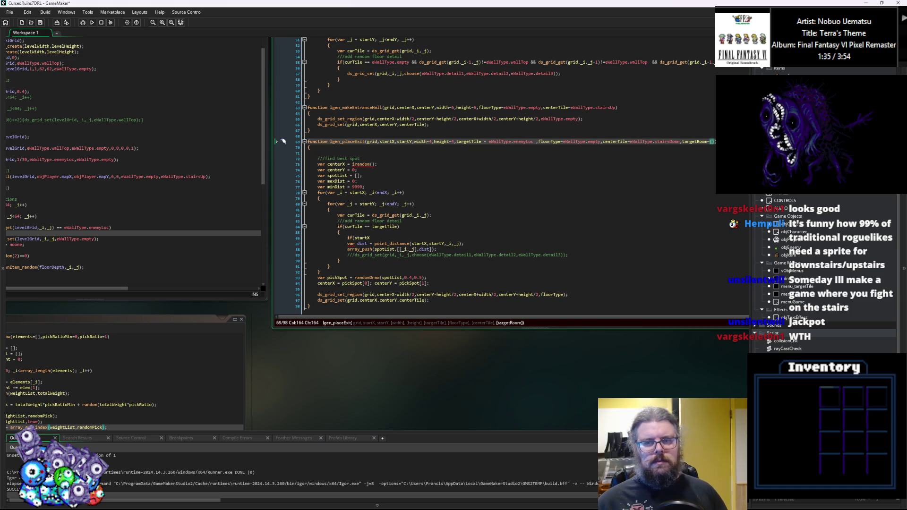
{"action": "type", "text": "po"}
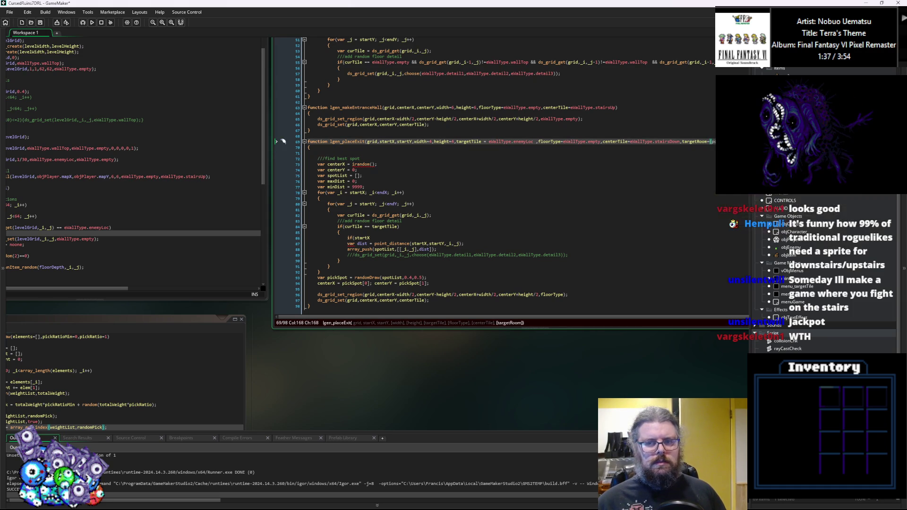
{"action": "type", "text": "x,"}
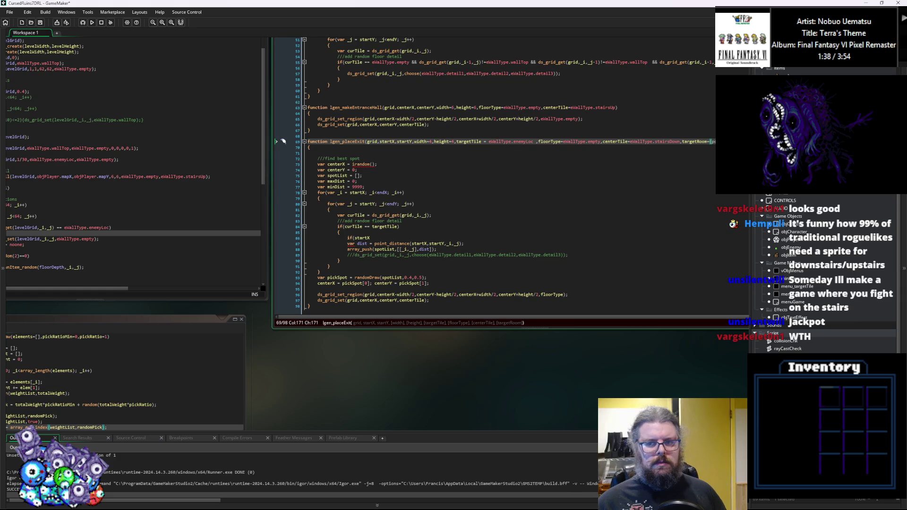
{"action": "type", "text": "poy"}
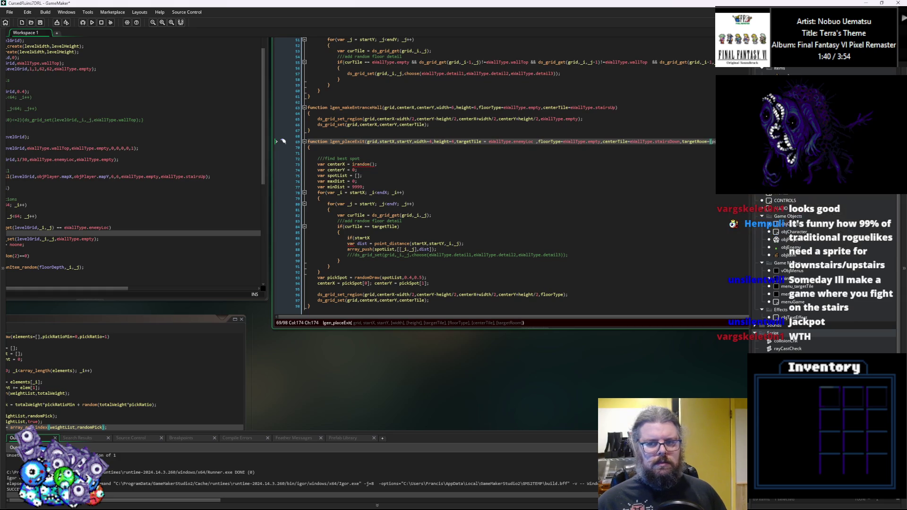
{"action": "type", "text": ":0,roo"}
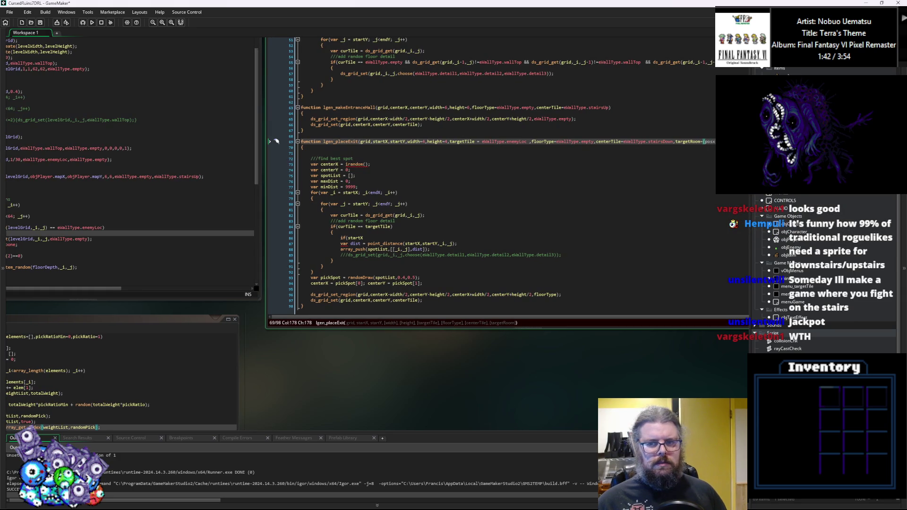
{"action": "key", "text": "BackSpace"}
{"action": "key", "text": "BackSpace"}
{"action": "type", "text": "posy:"}
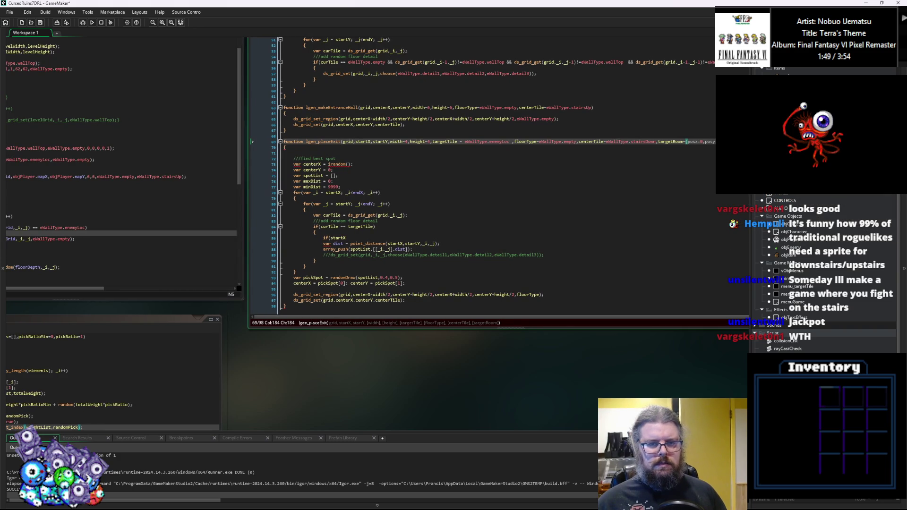
{"action": "key", "text": "BackSpace"}
{"action": "key", "text": "BackSpace"}
{"action": "key", "text": "BackSpace"}
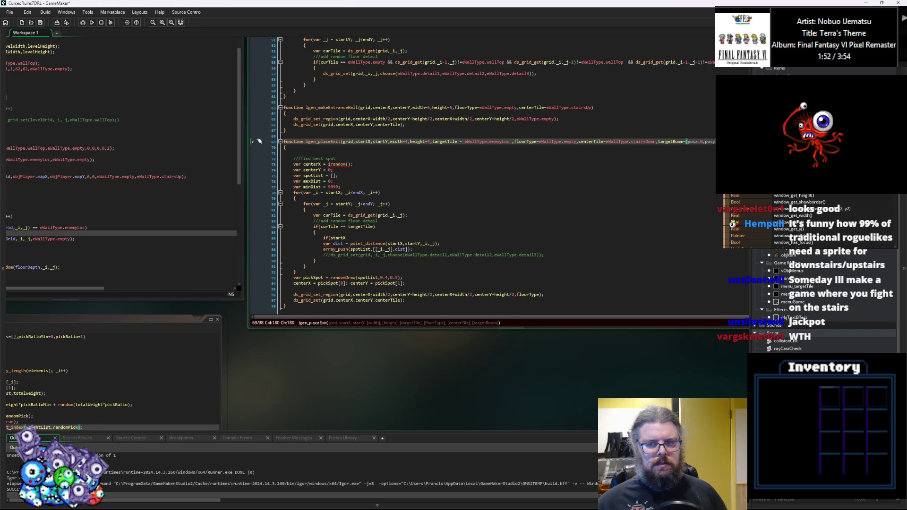
{"action": "key", "text": "Right"}
{"action": "key", "text": "Right"}
{"action": "key", "text": "Right"}
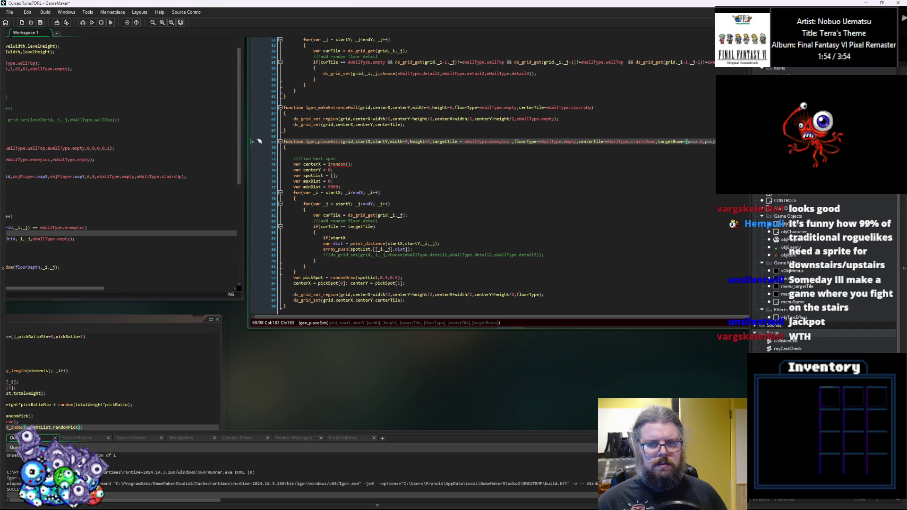
{"action": "key", "text": "Right"}
{"action": "key", "text": "Right"}
{"action": "key", "text": "Right"}
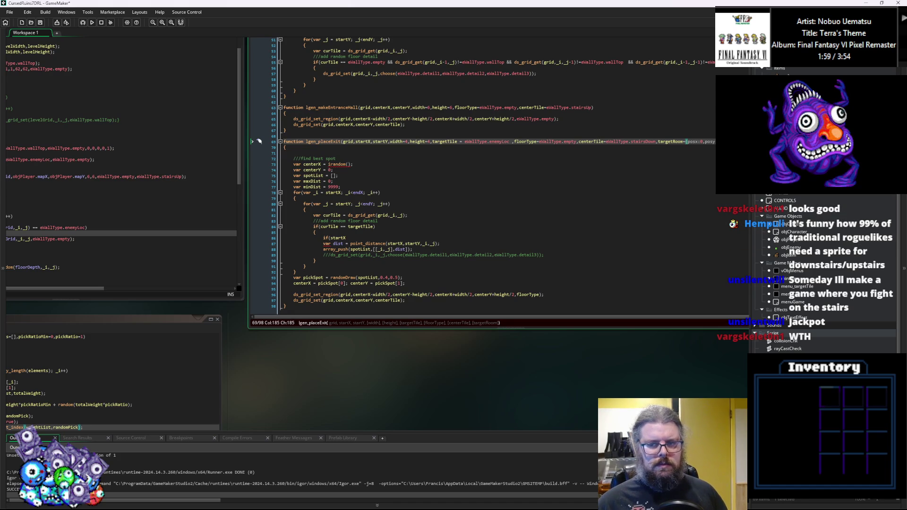
{"action": "key", "text": "Right"}
{"action": "key", "text": "Right"}
{"action": "key", "text": "Right"}
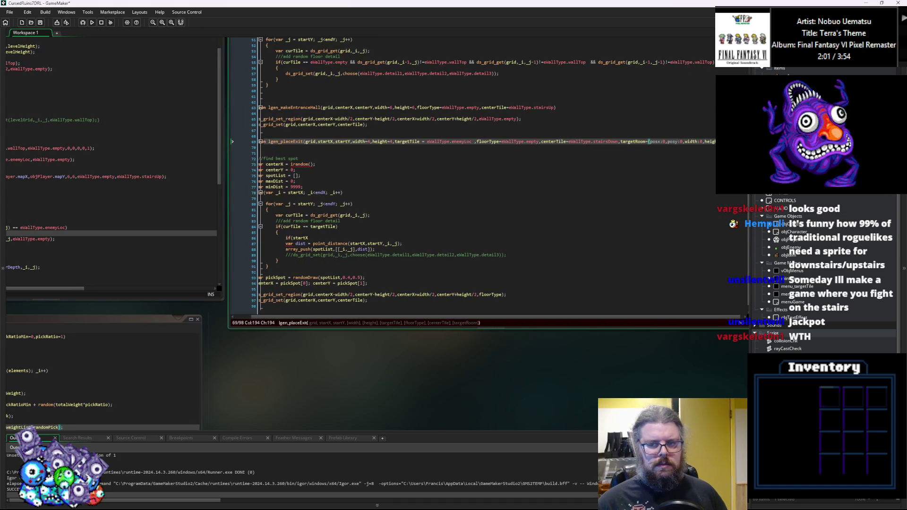
Rename the header's width and height parameters to _width and _height.
{"action": "left_click", "coordinate": [331, 186]}
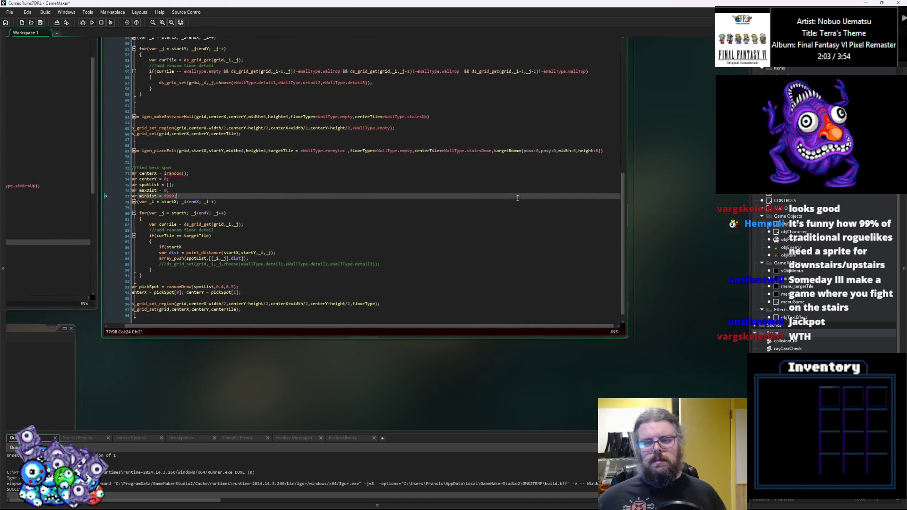
{"action": "left_click_drag", "start_coordinate": [626, 161], "coordinate": [680, 161]}
{"action": "left_click", "coordinate": [610, 219]}
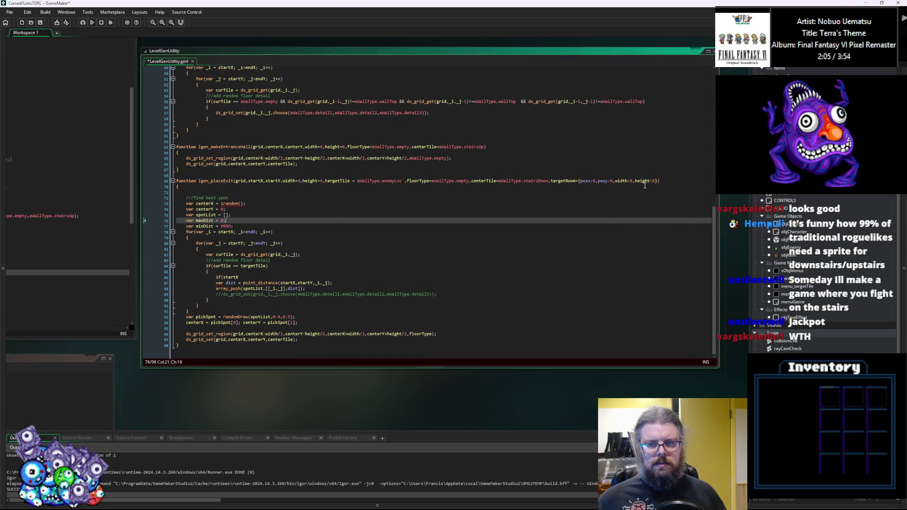
{"action": "left_click", "coordinate": [628, 199]}
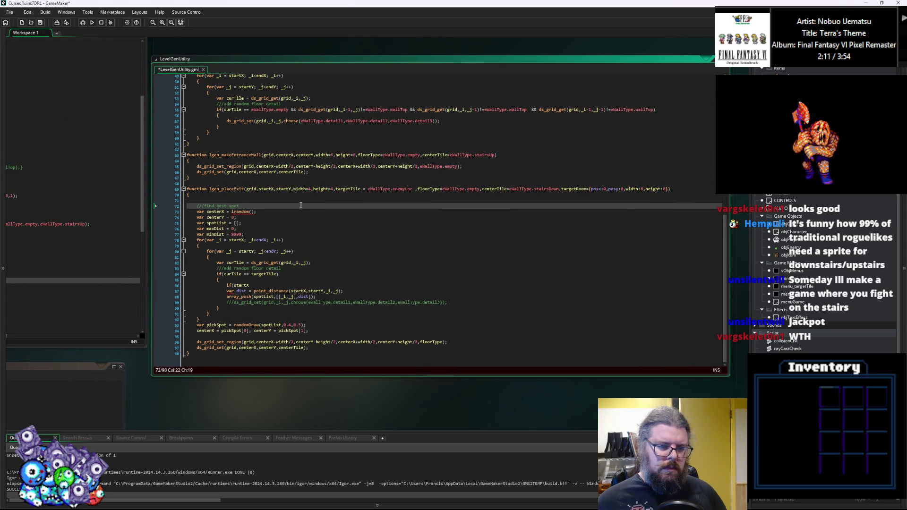
{"action": "left_click", "coordinate": [296, 189]}
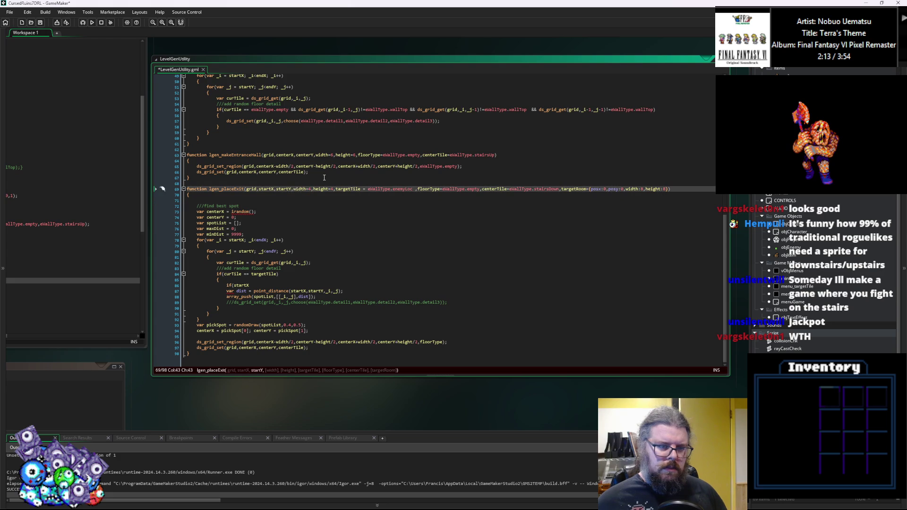
{"action": "key", "text": "Right"}
{"action": "type", "text": "_"}
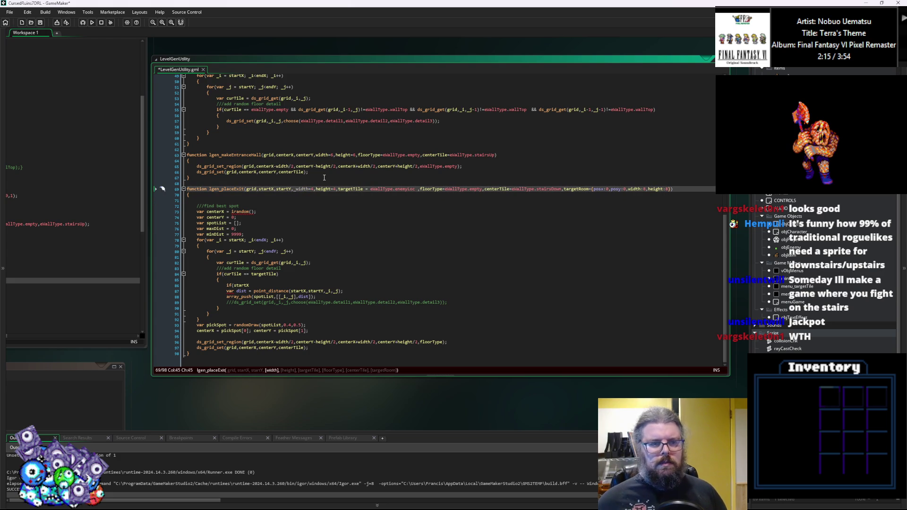
{"action": "key", "text": "Right"}
{"action": "type", "text": "_"}
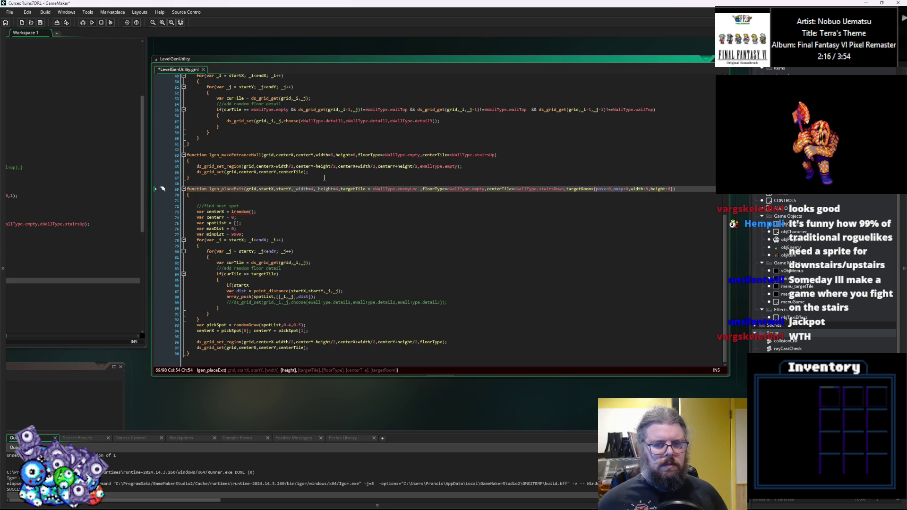
Use _width and _height for all four size references in the ds_grid_set_region call.
{"action": "double_click", "coordinate": [282, 341]}
{"action": "type", "text": "_width"}
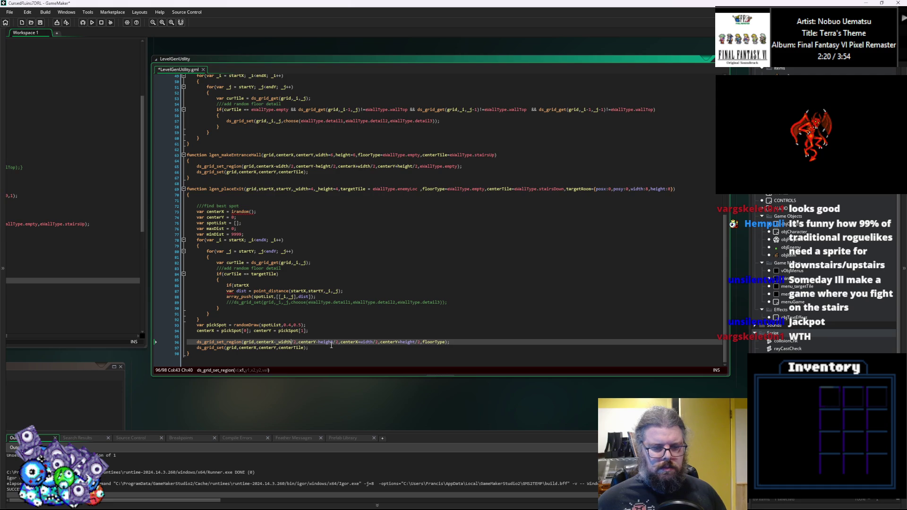
{"action": "double_click", "coordinate": [365, 342]}
{"action": "type", "text": "_width"}
{"action": "double_click", "coordinate": [320, 190]}
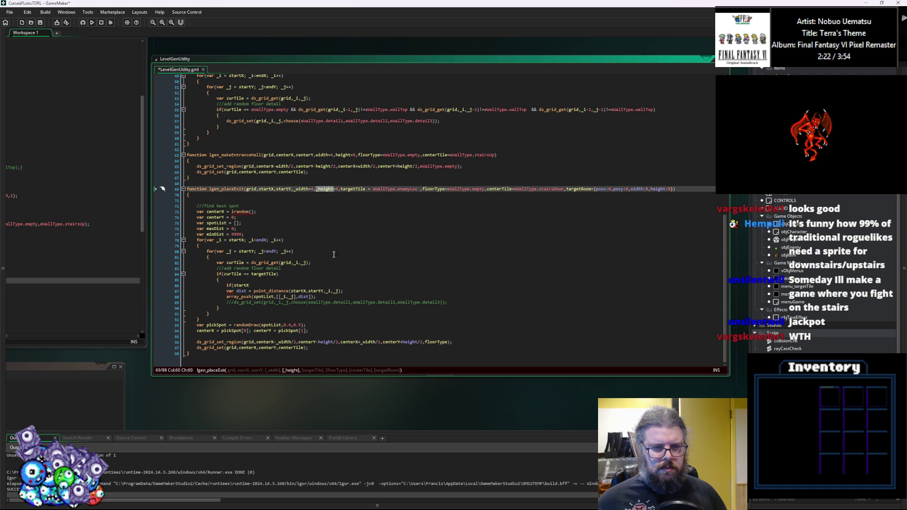
{"action": "double_click", "coordinate": [331, 341]}
{"action": "type", "text": "_height"}
{"action": "double_click", "coordinate": [413, 342]}
{"action": "type", "text": "_height"}
{"action": "left_click", "coordinate": [636, 188]}
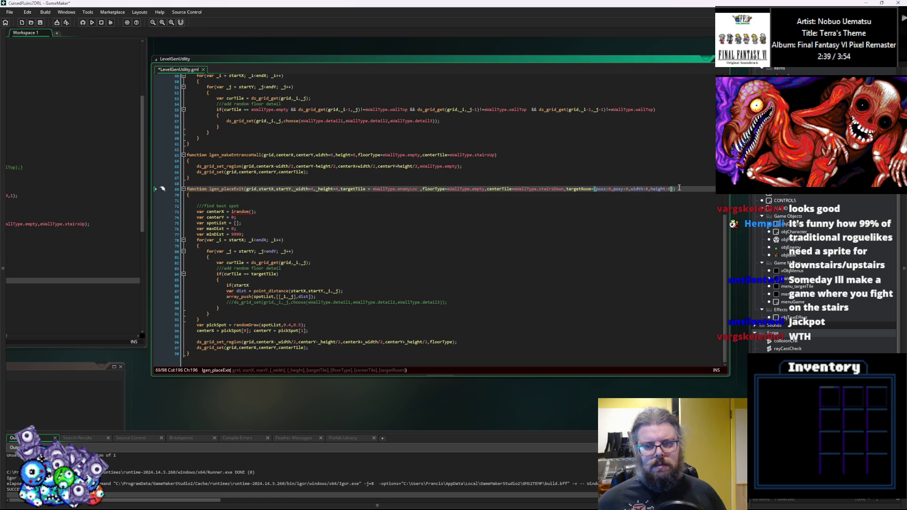
Change targetRoom's default to new levelRoom().
{"action": "key", "text": "Left"}
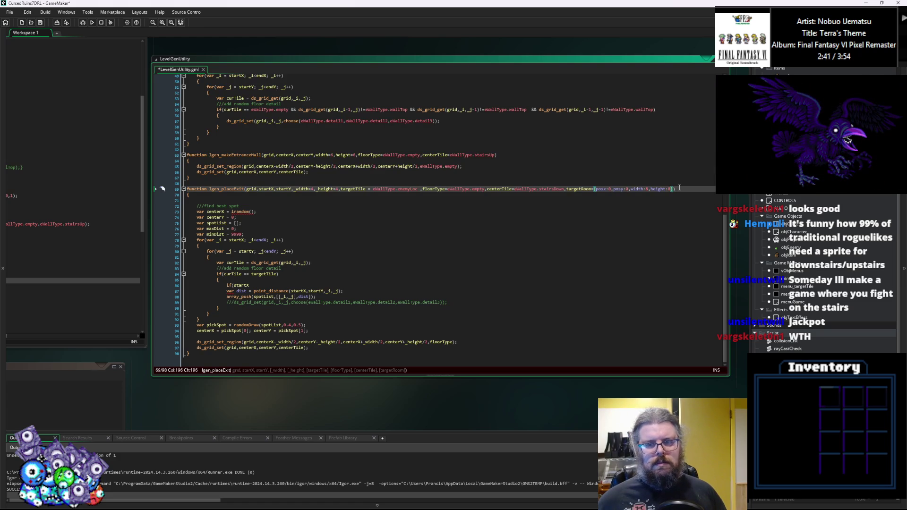
{"action": "key", "text": "BackSpace"}
{"action": "key", "text": "BackSpace"}
{"action": "key", "text": "BackSpace"}
{"action": "type", "text": "new"}
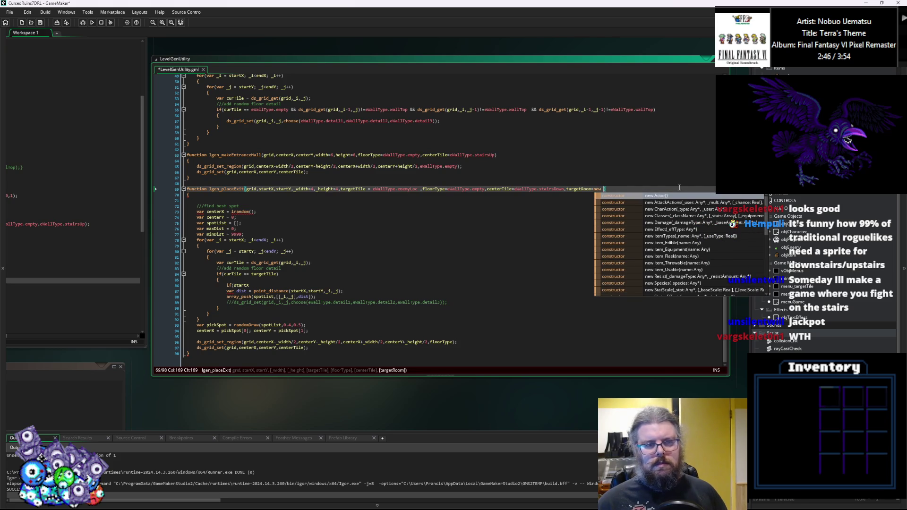
{"action": "type", "text": "levleR"}
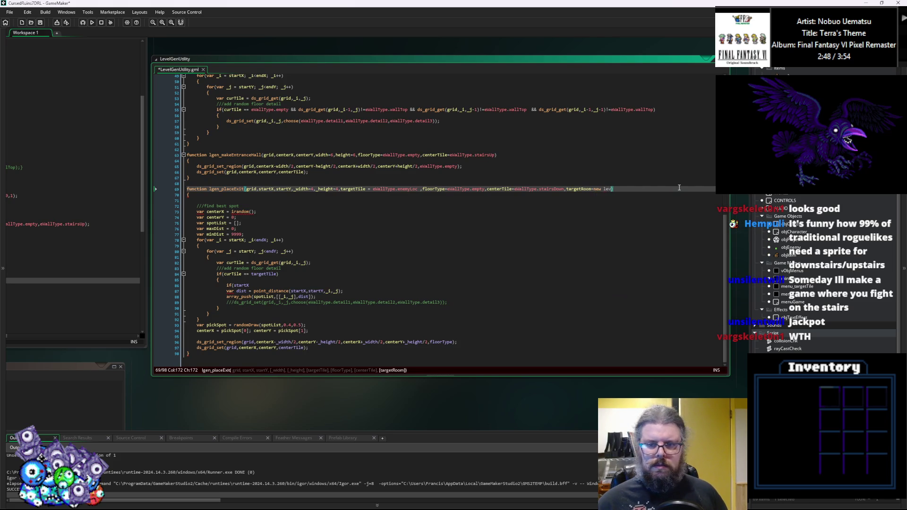
{"action": "key", "text": "BackSpace"}
{"action": "type", "text": "elRoom()"}
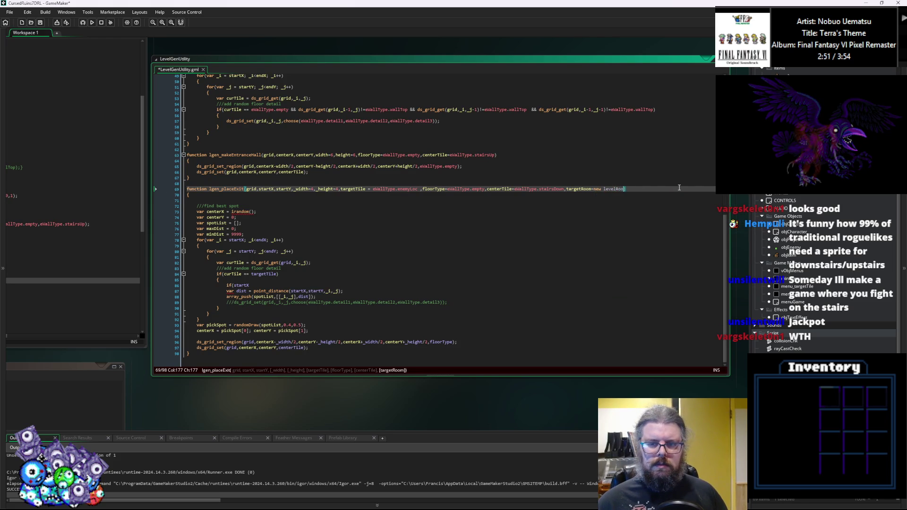
{"action": "type", "text": "()"}
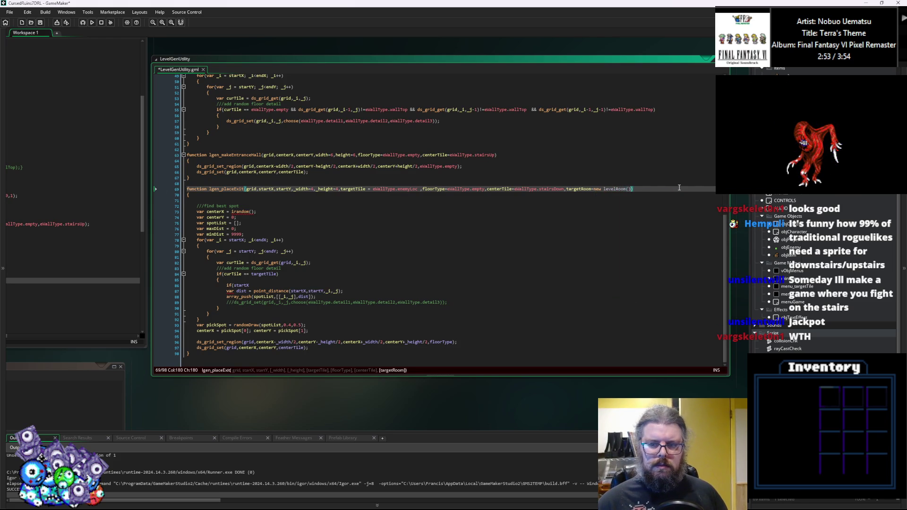
{"action": "key", "text": "Up"}
Write a levelRoom constructor below lgen_placeExit setting mapX, mapY to 0 and width, height to 8.
{"action": "left_click", "coordinate": [379, 361]}
{"action": "key", "text": "Return"}
{"action": "key", "text": "Return"}
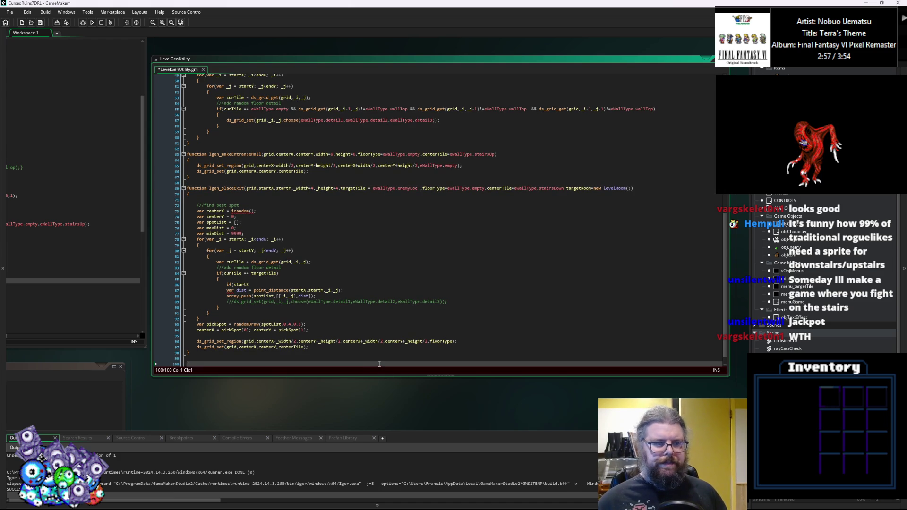
{"action": "type", "text": "function levelRoom("}
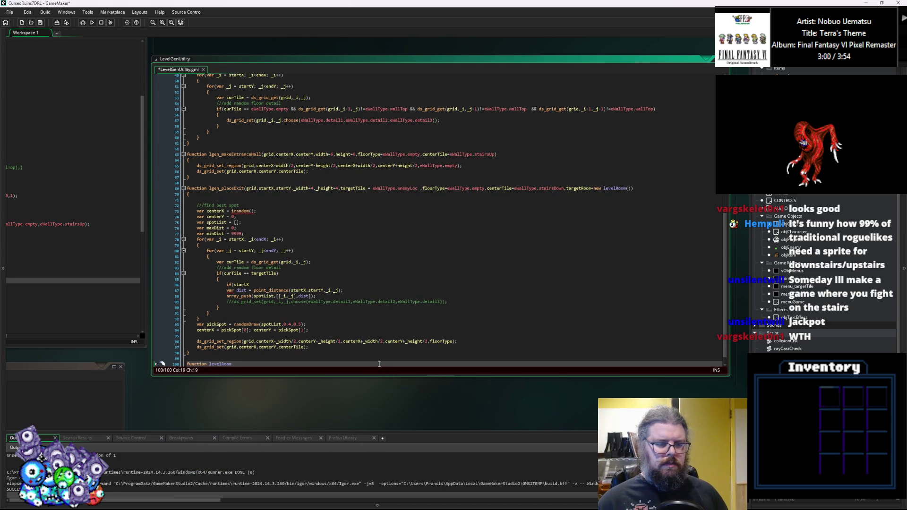
{"action": "type", "text": ") construc"}
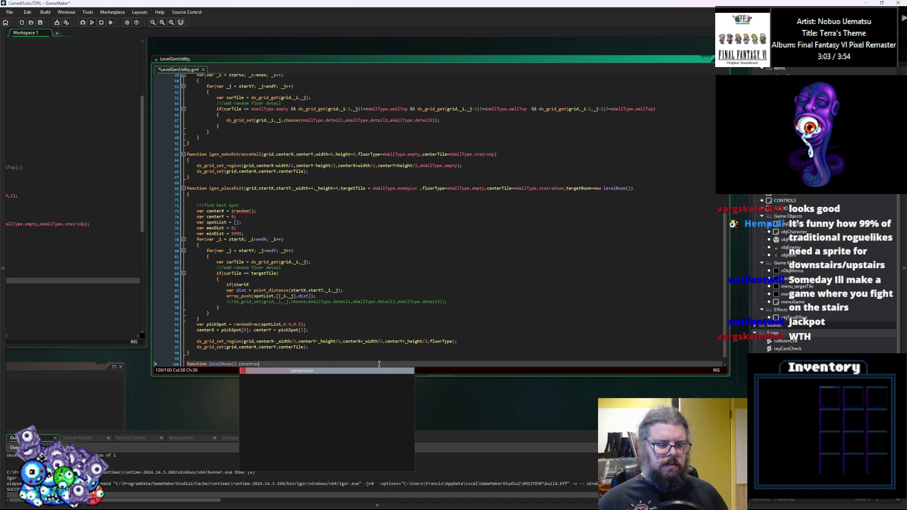
{"action": "key", "text": "Return"}
{"action": "key", "text": "Return"}
{"action": "type", "text": "{"}
{"action": "key", "text": "Return"}
{"action": "type", "text": "maps ="}
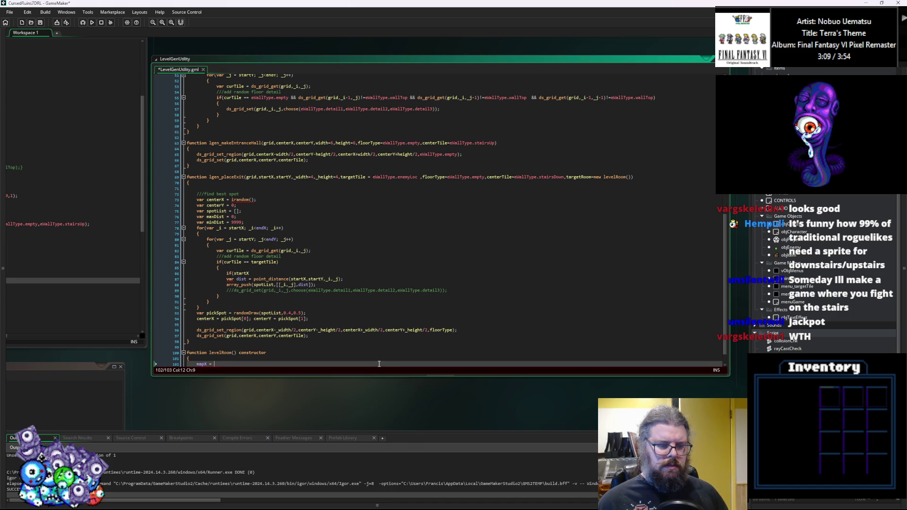
{"action": "type", "text": "0;"}
{"action": "key", "text": "Return"}
{"action": "type", "text": "pY = 0;"}
{"action": "key", "text": "Return"}
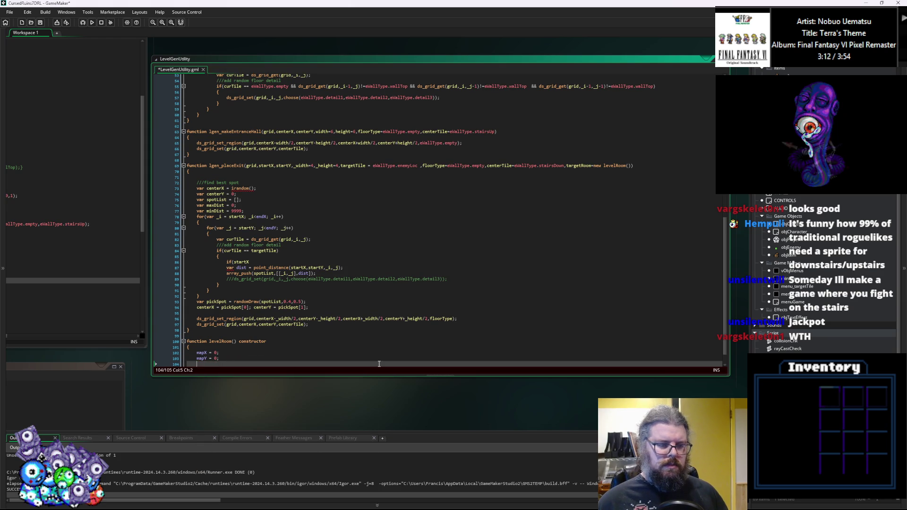
{"action": "type", "text": "w"}
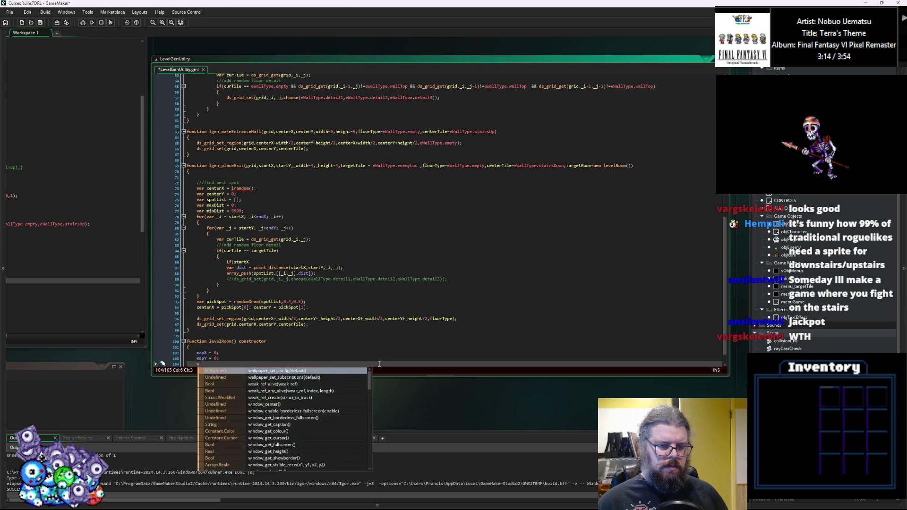
{"action": "type", "text": "idth 9"}
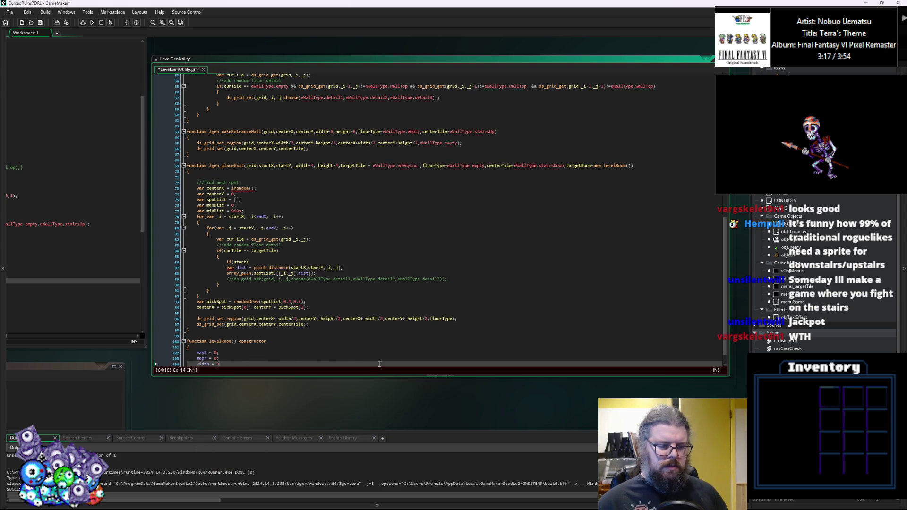
{"action": "type", "text": "87"}
{"action": "key", "text": "Return"}
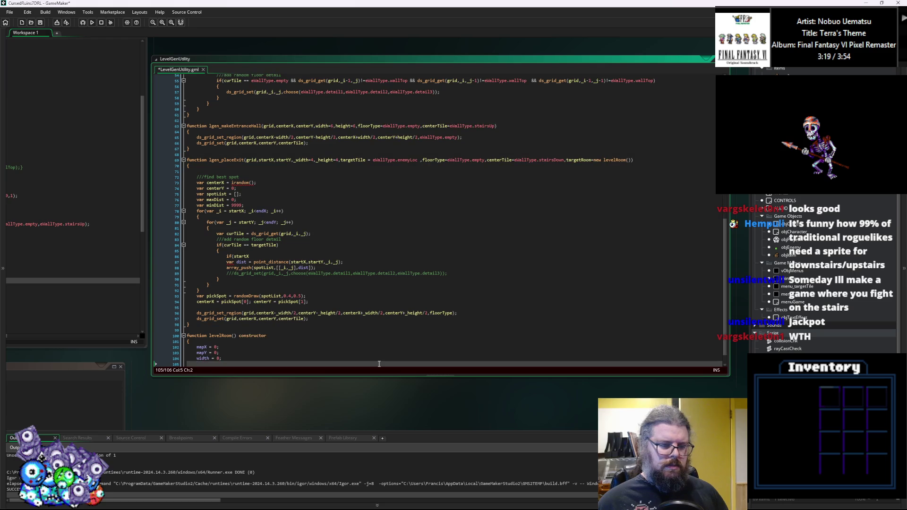
{"action": "type", "text": "height = 8"}
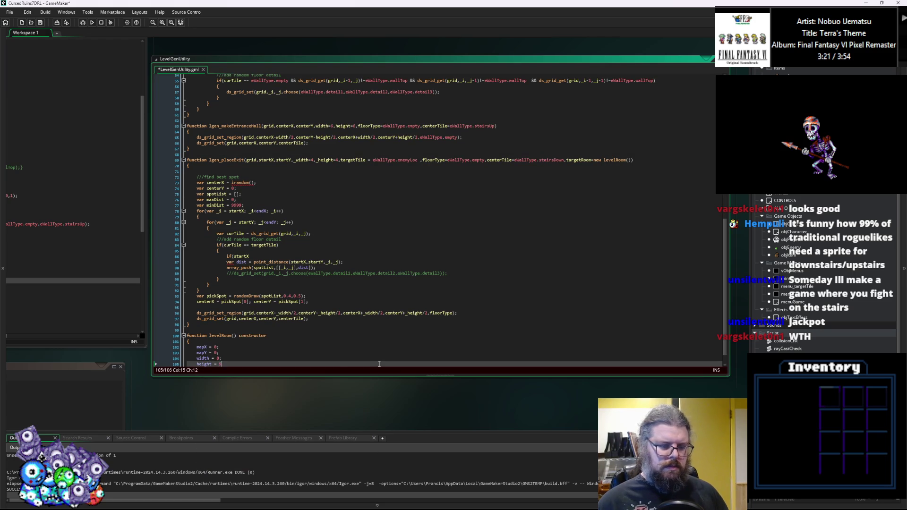
{"action": "type", "text": ";"}
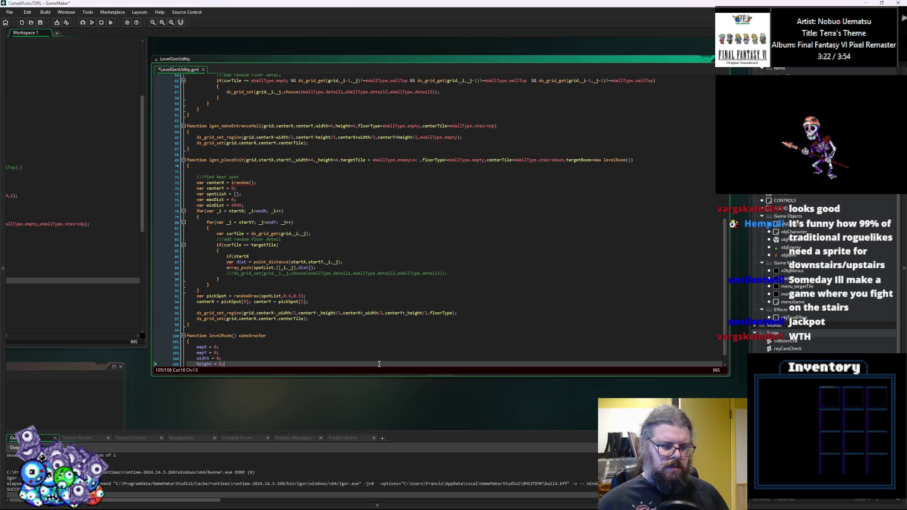
Give levelRoom the parameters _mapX=0, _mapY=0, _width=8, _height=8.
{"action": "key", "text": "Up"}
{"action": "key", "text": "Up"}
{"action": "key", "text": "Up"}
{"action": "key", "text": "Right"}
{"action": "key", "text": "Right"}
{"action": "key", "text": "Right"}
{"action": "key", "text": "Left"}
{"action": "type", "text": "_mapX"}
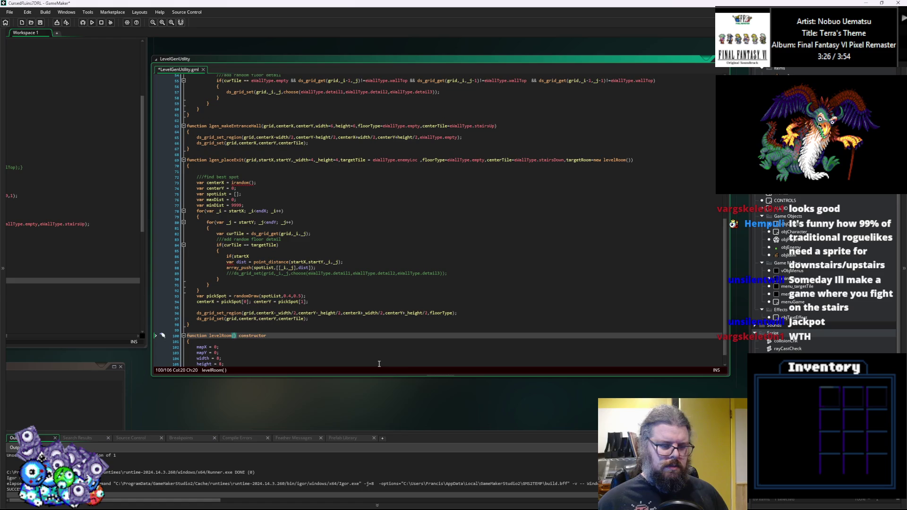
{"action": "type", "text": "=0"}
{"action": "type", "text": ", _mapY"}
{"action": "type", "text": "=0, _width"}
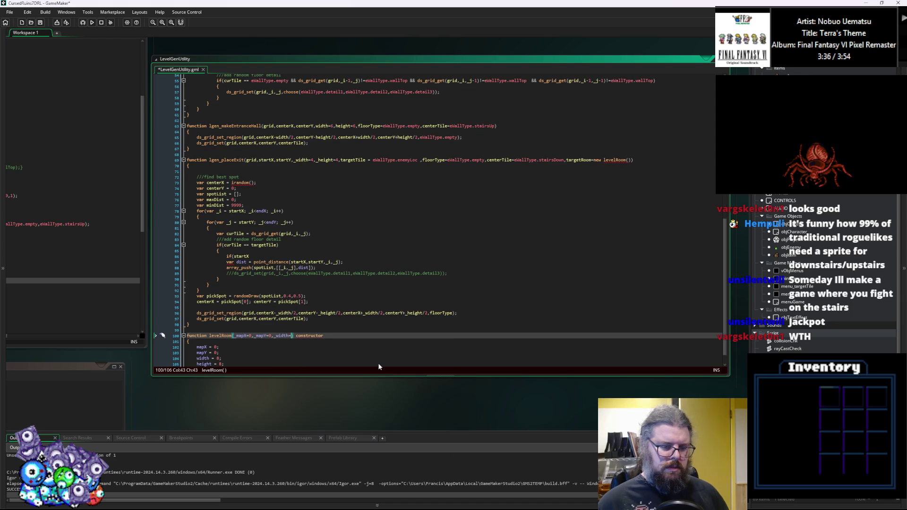
{"action": "type", "text": "=8, _height=8"}
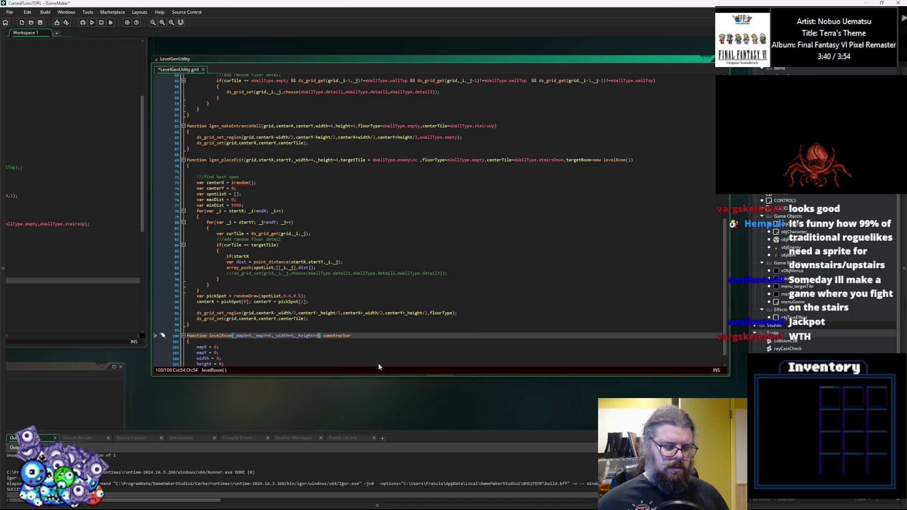
Assign mapX, mapY, width and height from _mapX, _mapY, _width and _height.
{"action": "scroll", "coordinate": [249, 327], "scroll_direction": "down", "scroll_amount": 1}
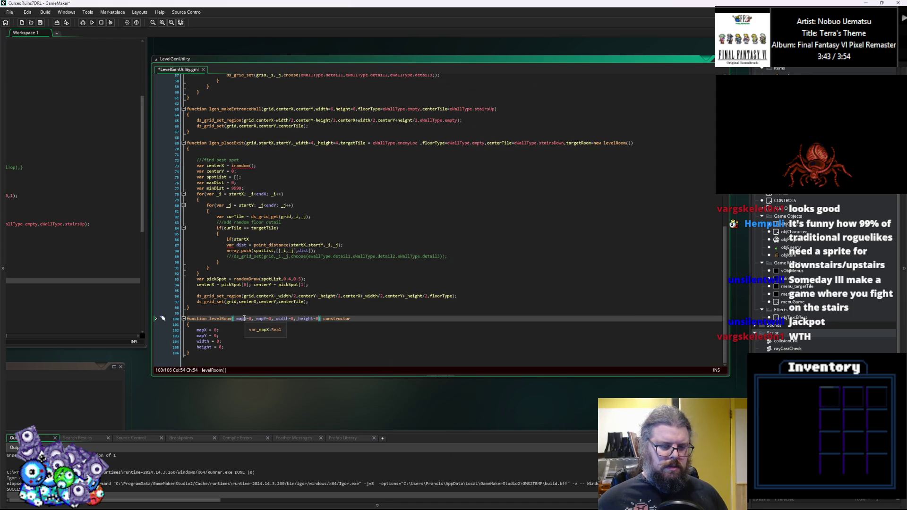
{"action": "left_click", "coordinate": [217, 330]}
{"action": "type", "text": "_mapX"}
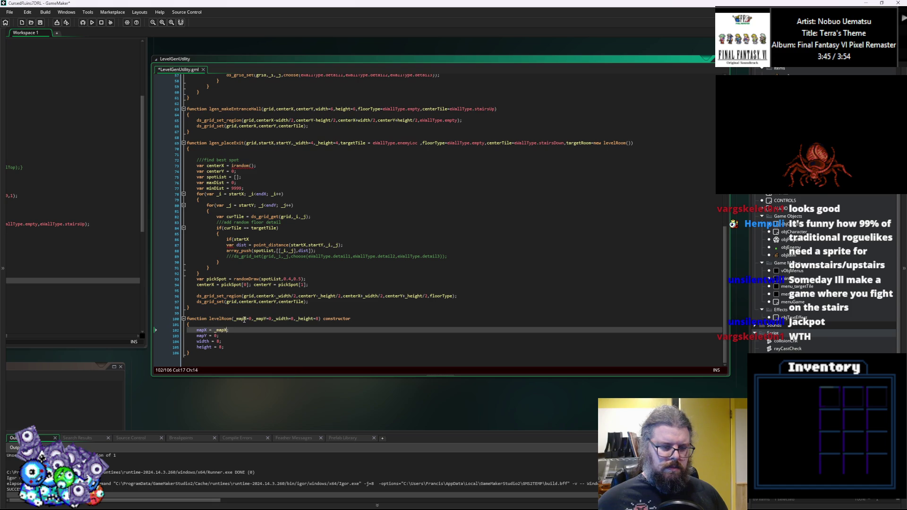
{"action": "left_click", "coordinate": [267, 319]}
{"action": "double_click", "coordinate": [215, 336]}
{"action": "type", "text": "_mapY"}
{"action": "left_click", "coordinate": [290, 319]}
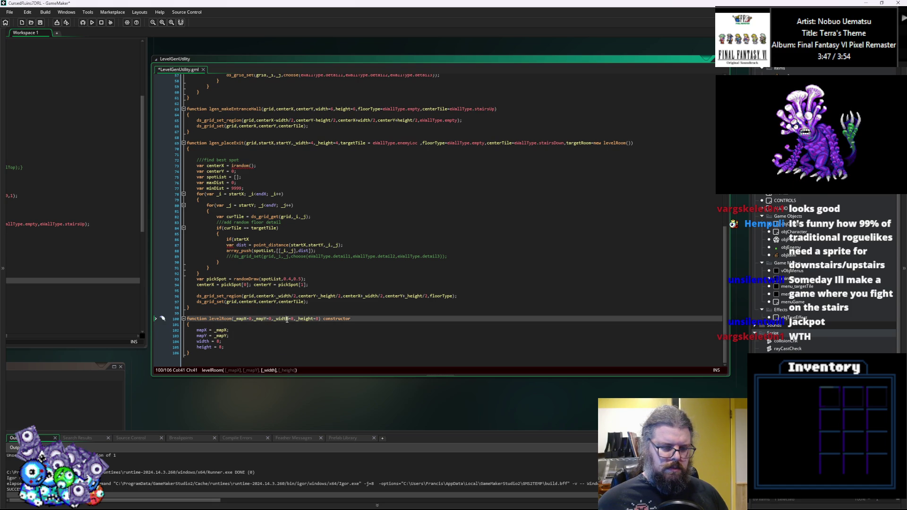
{"action": "double_click", "coordinate": [218, 341]}
{"action": "type", "text": "_width"}
{"action": "left_click", "coordinate": [314, 319]}
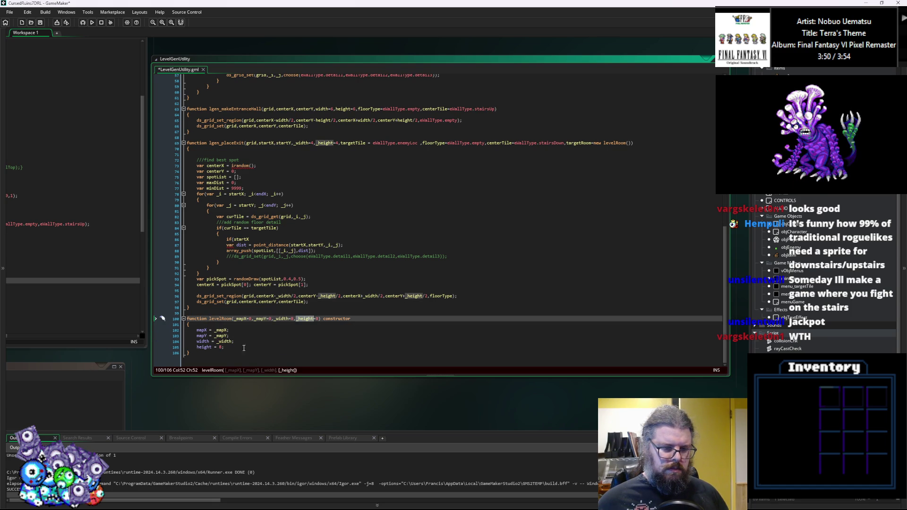
{"action": "double_click", "coordinate": [221, 347]}
{"action": "type", "text": "_height"}
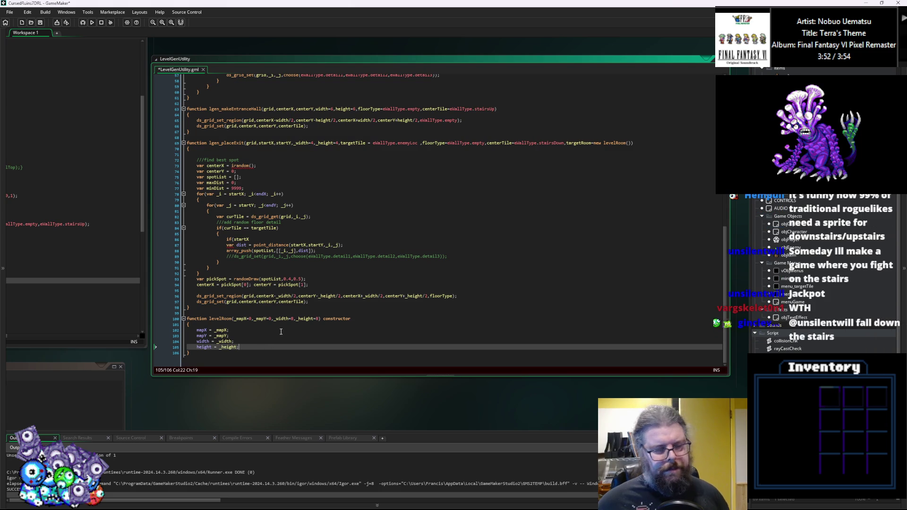
Replace targetRoom's new levelRoom() default with undefined.
{"action": "left_click", "coordinate": [251, 341]}
{"action": "scroll", "coordinate": [338, 284], "scroll_direction": "up", "scroll_amount": 1}
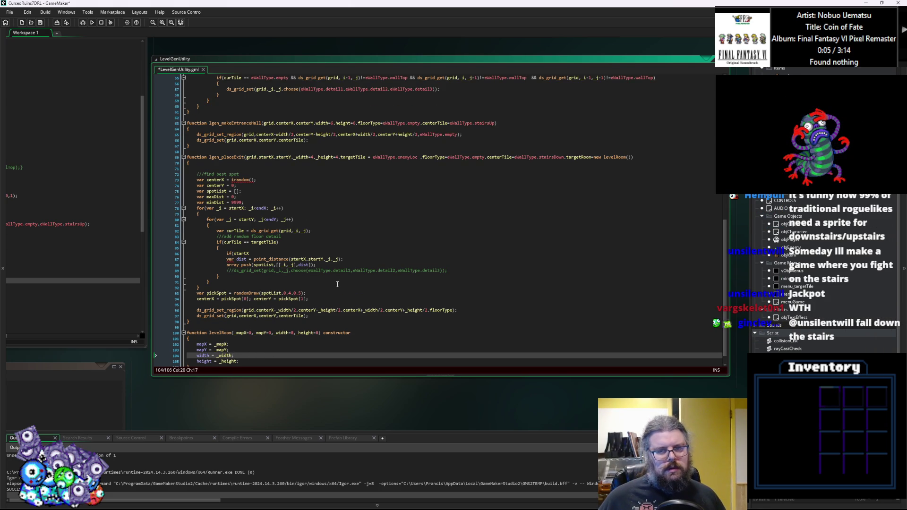
{"action": "left_click_drag", "start_coordinate": [631, 157], "coordinate": [568, 162]}
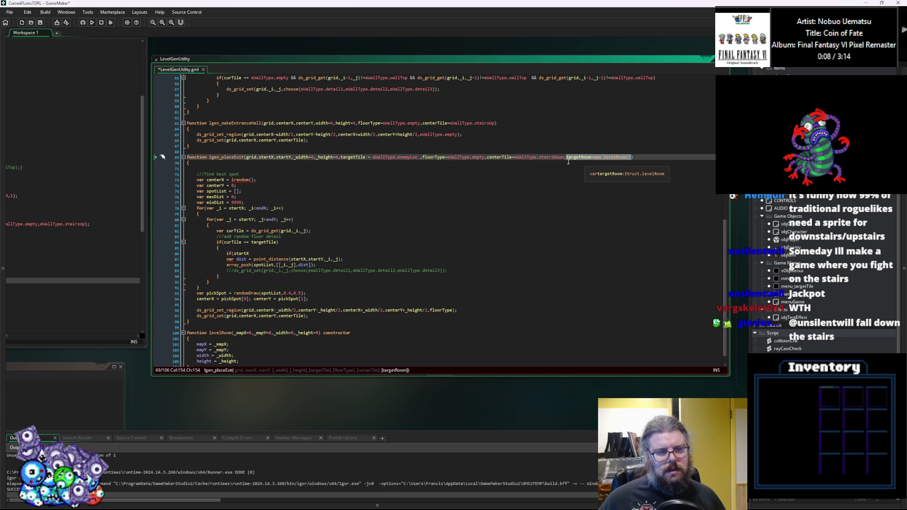
{"action": "left_click", "coordinate": [592, 158]}
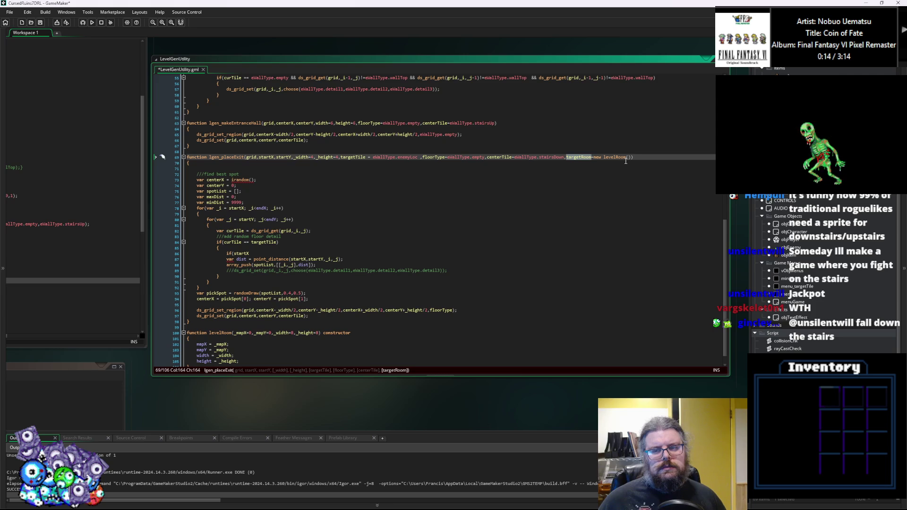
{"action": "left_click_drag", "start_coordinate": [628, 157], "coordinate": [595, 162]}
{"action": "type", "text": "undefi"}
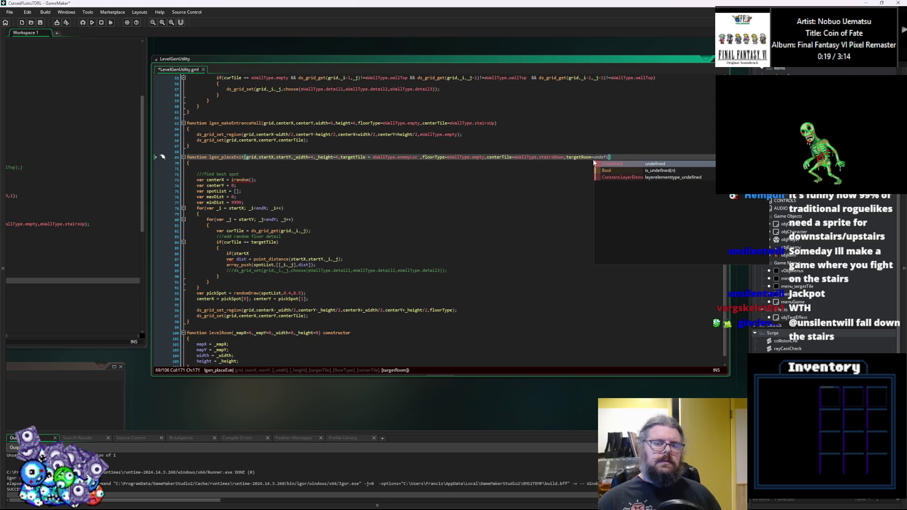
{"action": "type", "text": "ed"}
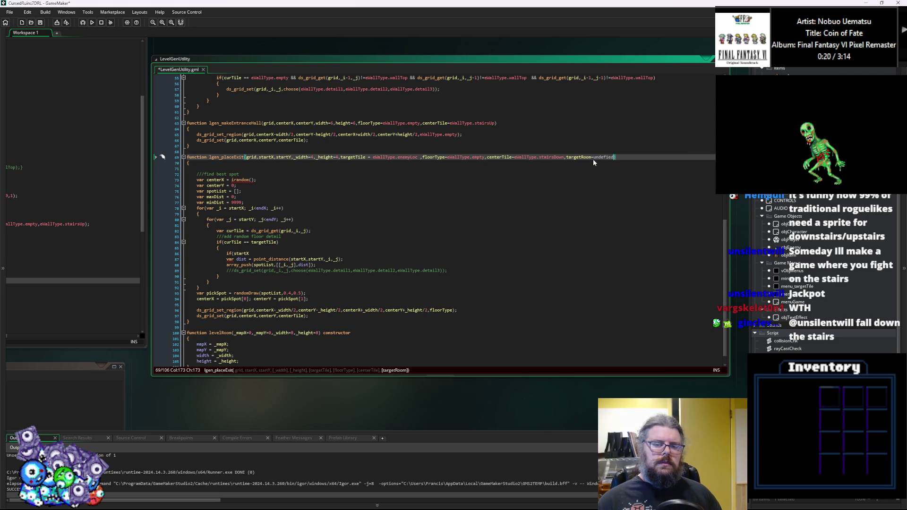
{"action": "key", "text": "BackSpace"}
{"action": "key", "text": "BackSpace"}
{"action": "type", "text": "ned"}
{"action": "key", "text": "End"}
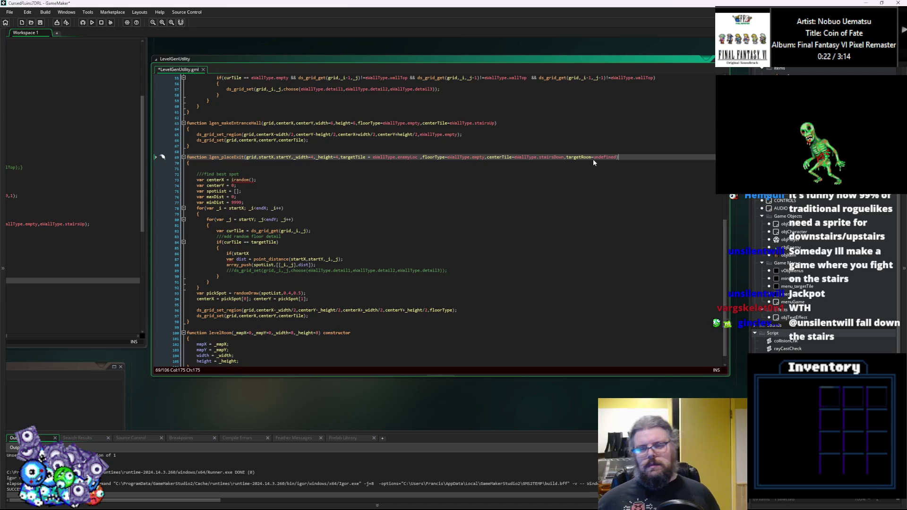
Start removing the irandom call from the centerX assignment.
{"action": "key", "text": "Down"}
{"action": "key", "text": "Down"}
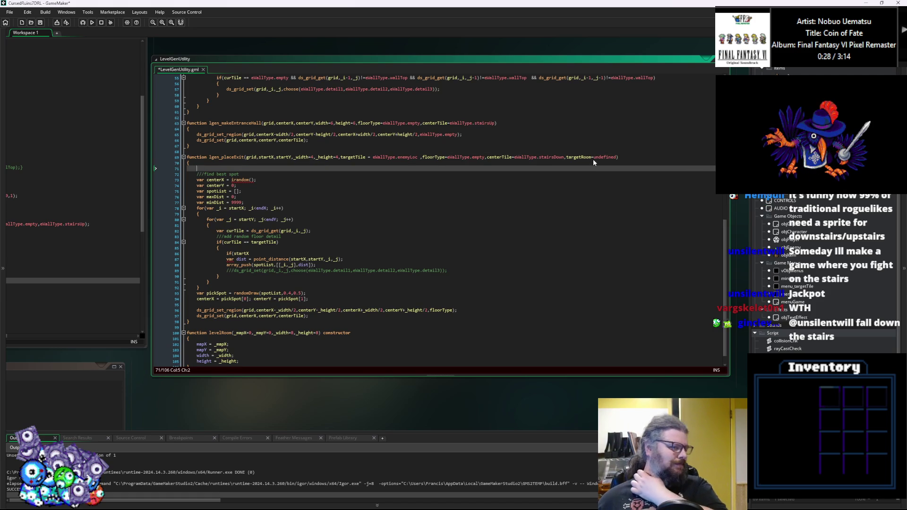
{"action": "key", "text": "Down"}
{"action": "key", "text": "Down"}
{"action": "key", "text": "End"}
{"action": "key", "text": "Left"}
{"action": "key", "text": "Left"}
{"action": "type", "text": "_"}
{"action": "key", "text": "BackSpace"}
{"action": "key", "text": "BackSpace"}
{"action": "key", "text": "BackSpace"}
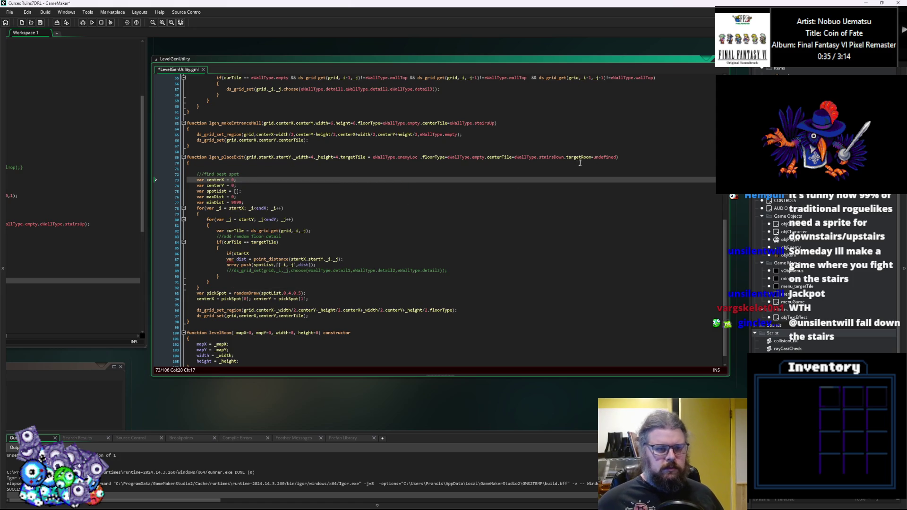
Delete the leftover 'if(startX' fragment from the loop near the ds_grid_set_region line.
{"action": "left_click", "coordinate": [520, 225]}
{"action": "scroll", "coordinate": [506, 269], "scroll_direction": "down", "scroll_amount": 1}
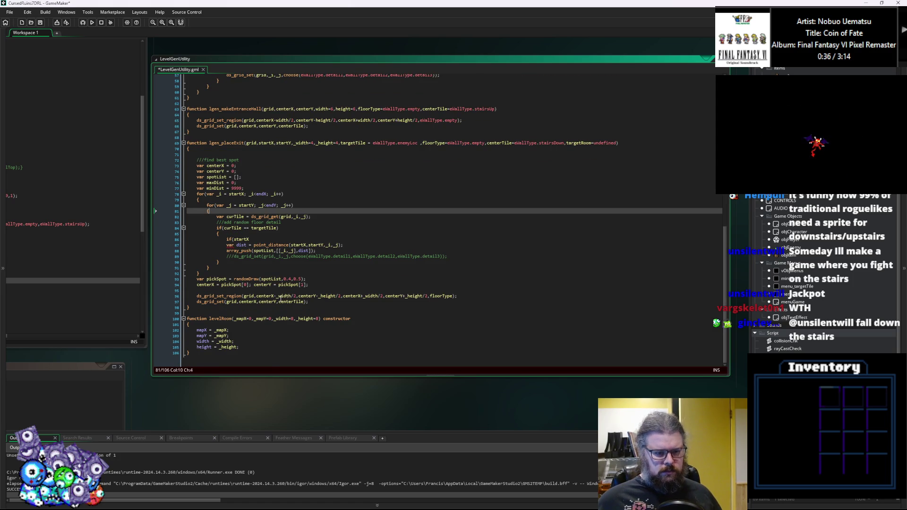
{"action": "left_click", "coordinate": [292, 295]}
{"action": "left_click", "coordinate": [309, 290]}
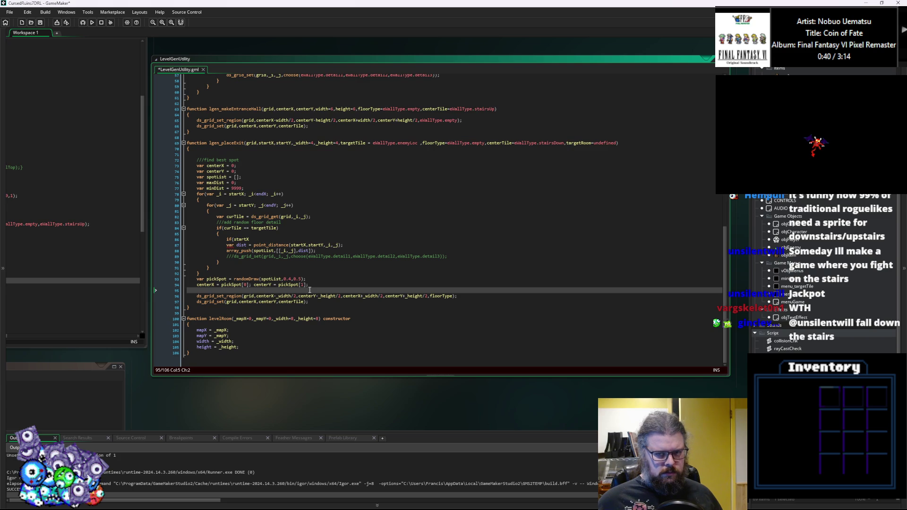
{"action": "left_click_drag", "start_coordinate": [223, 240], "coordinate": [294, 237]}
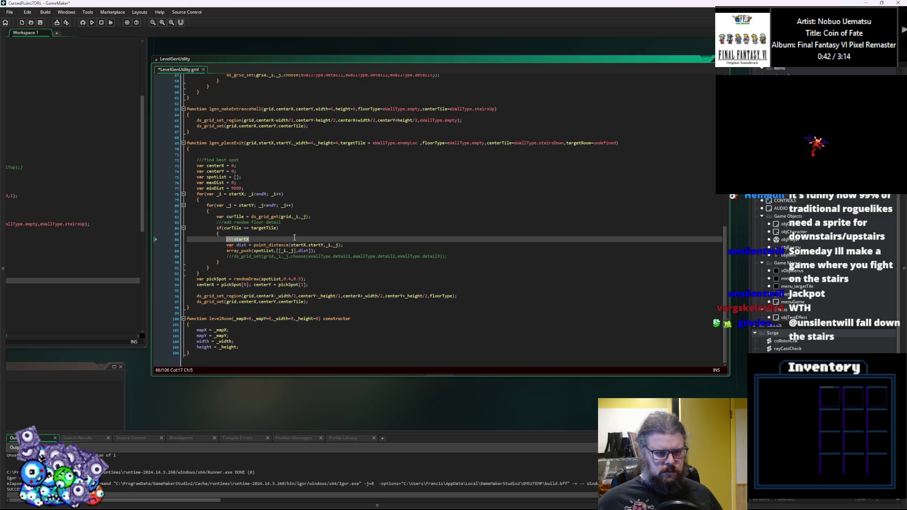
{"action": "key", "text": "BackSpace"}
Write 'if(is_undefined(targetRoom))' on the blank first line of lgen_placeExit, using autocomplete.
{"action": "key", "text": "Up"}
{"action": "key", "text": "Up"}
{"action": "key", "text": "Up"}
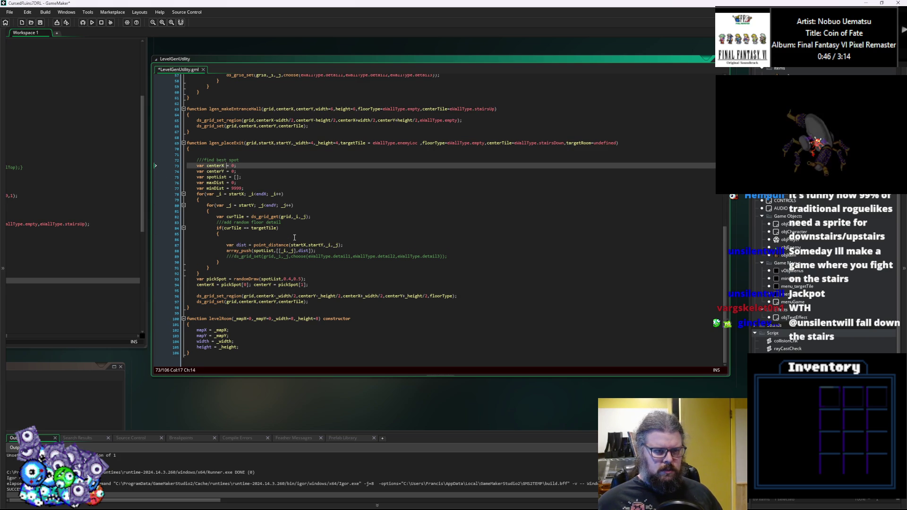
{"action": "key", "text": "Up"}
{"action": "key", "text": "Up"}
{"action": "type", "text": "if("}
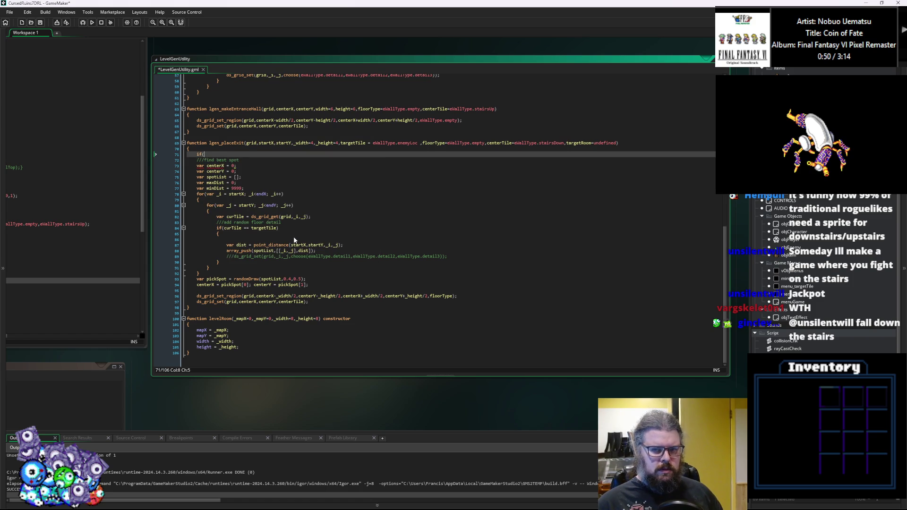
{"action": "type", "text": "targ"}
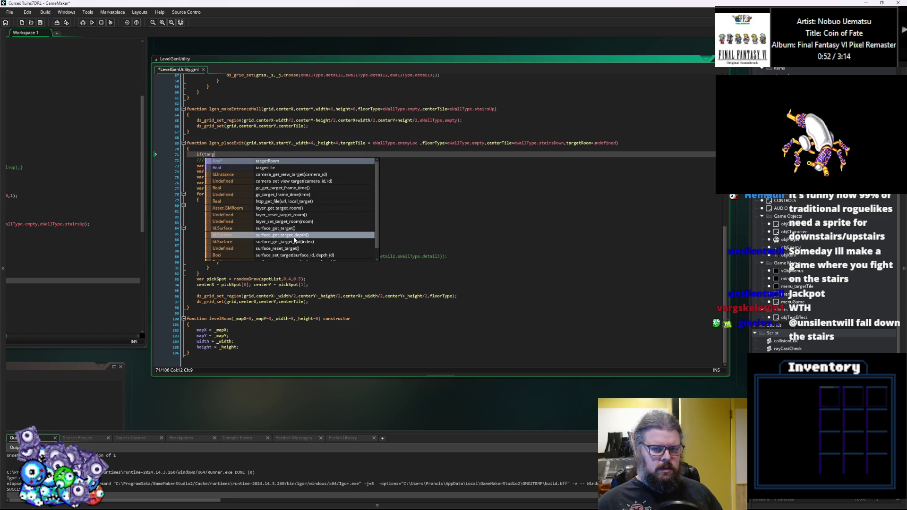
{"action": "key", "text": "BackSpace"}
{"action": "key", "text": "BackSpace"}
{"action": "key", "text": "BackSpace"}
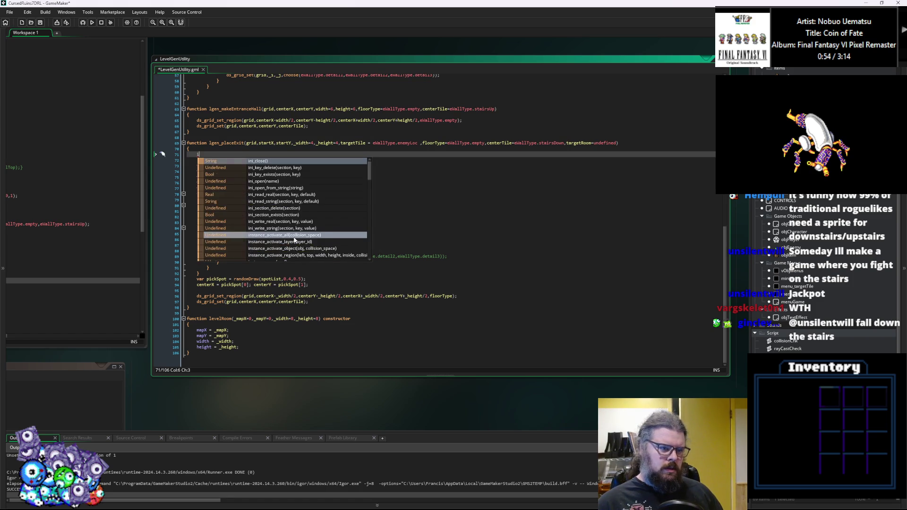
{"action": "type", "text": "f(is_undefine"}
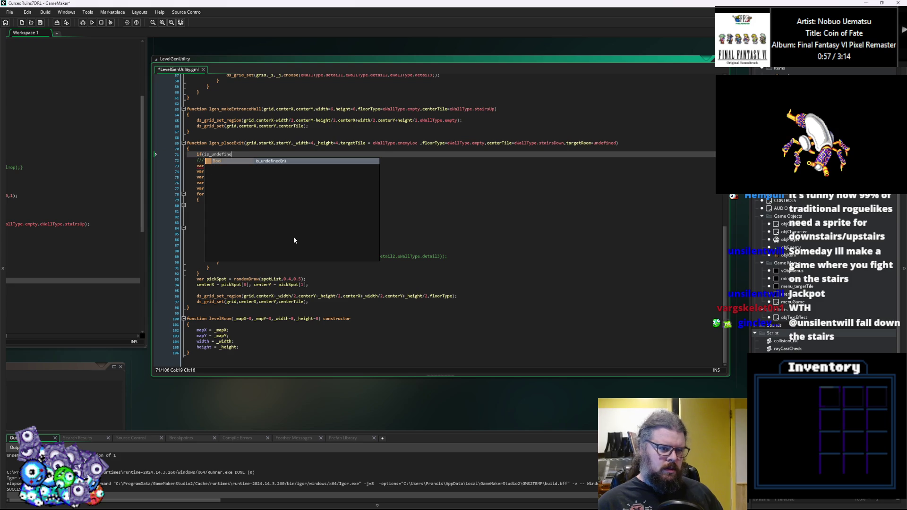
{"action": "key", "text": "Return"}
{"action": "type", "text": "("}
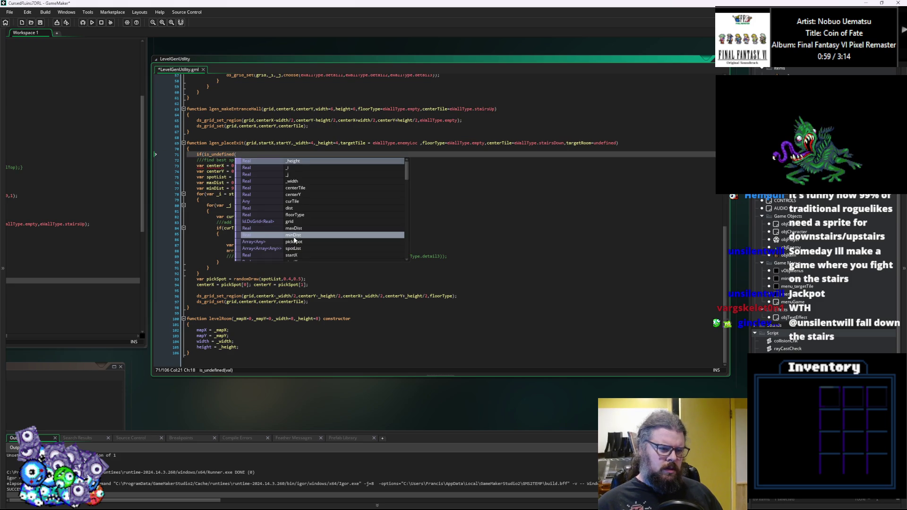
{"action": "key", "text": "Escape"}
{"action": "type", "text": "target"}
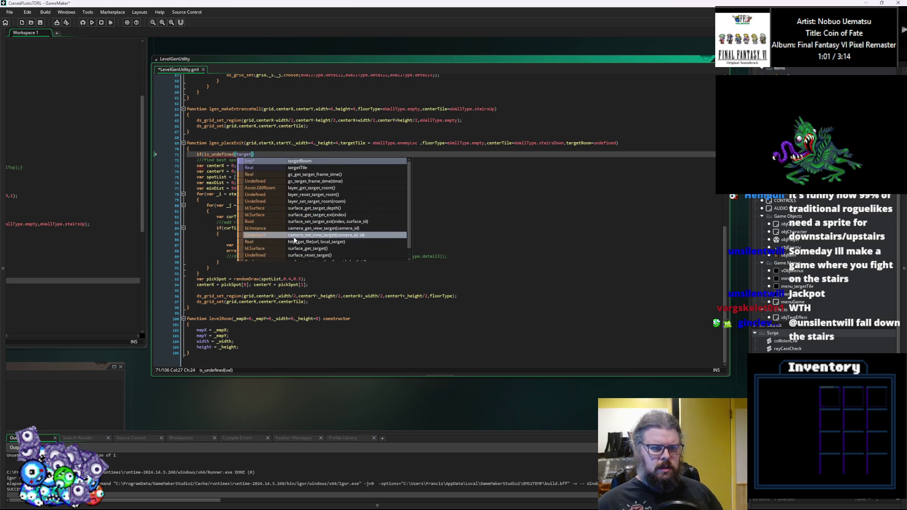
{"action": "key", "text": "Return"}
{"action": "type", "text": ")"}
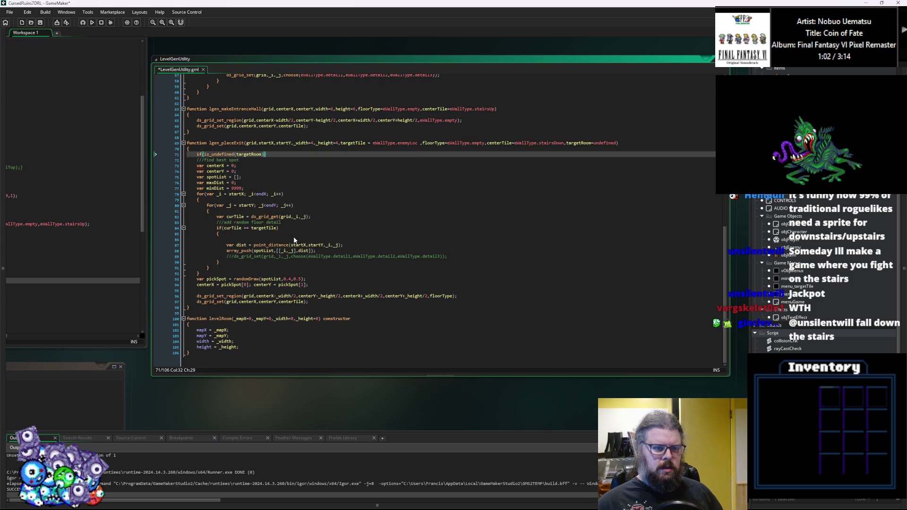
Insert an empty line above the targetRoom check for variable declarations.
{"action": "key", "text": "Home"}
{"action": "key", "text": "Return"}
{"action": "key", "text": "Up"}
{"action": "type", "text": "c"}
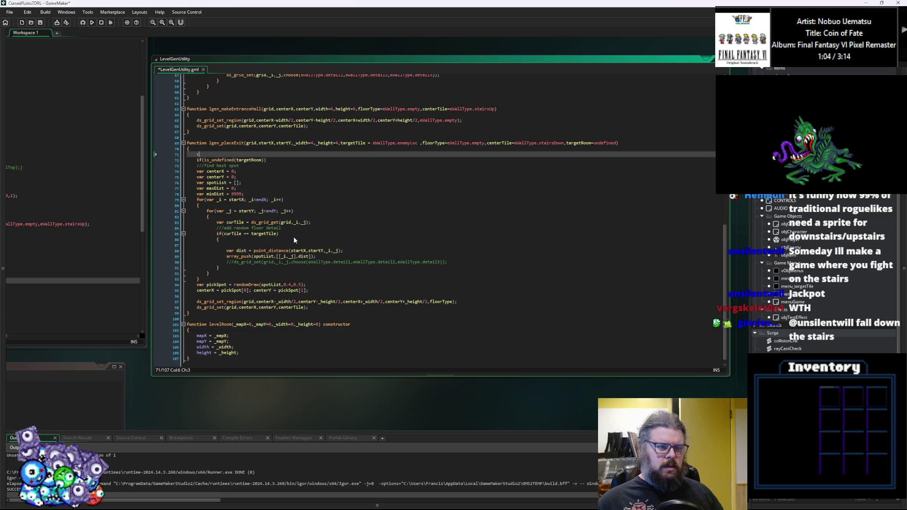
{"action": "key", "text": "BackSpace"}
Declare 'var minX = 0;', 'var minY = 0;', 'var maxX = 0;' and 'var maxY = 0' on separate lines.
{"action": "type", "text": "var mi"}
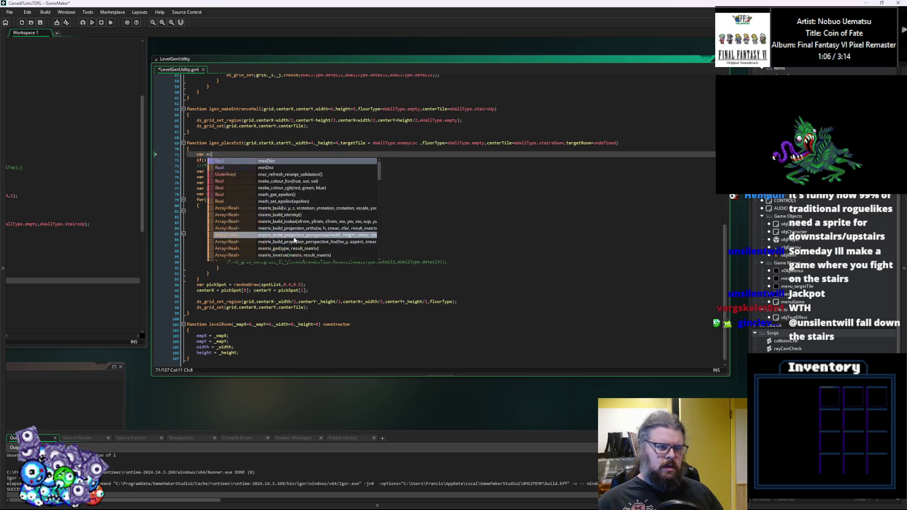
{"action": "type", "text": "nX = 0;"}
{"action": "key", "text": "Return"}
{"action": "type", "text": "v"}
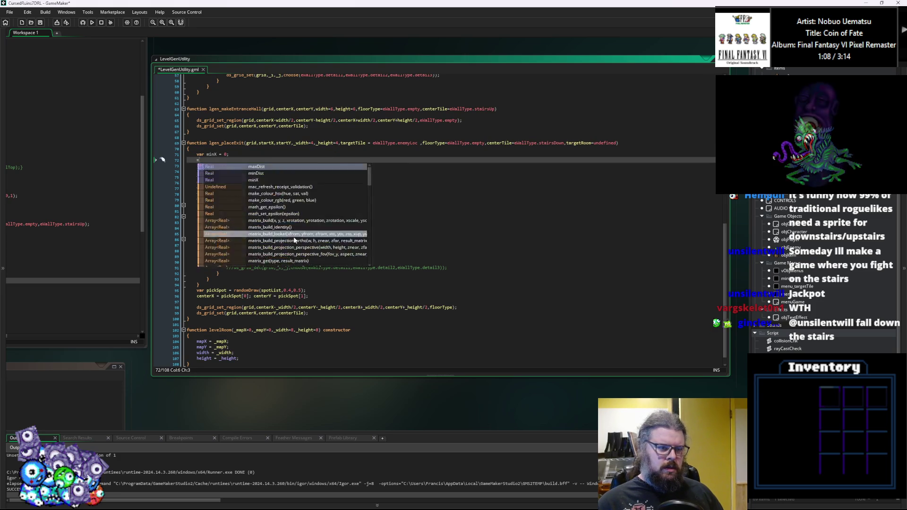
{"action": "type", "text": "ar minY = 0;"}
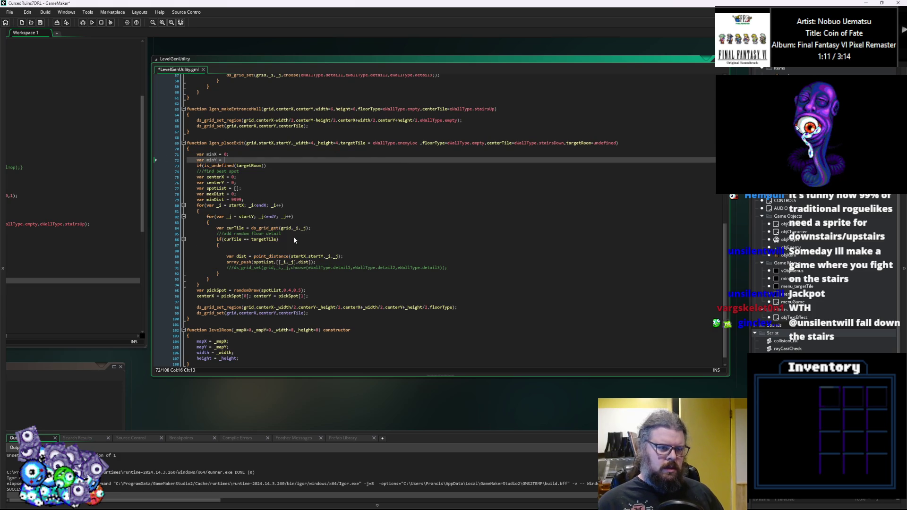
{"action": "key", "text": "Return"}
{"action": "type", "text": "var max"}
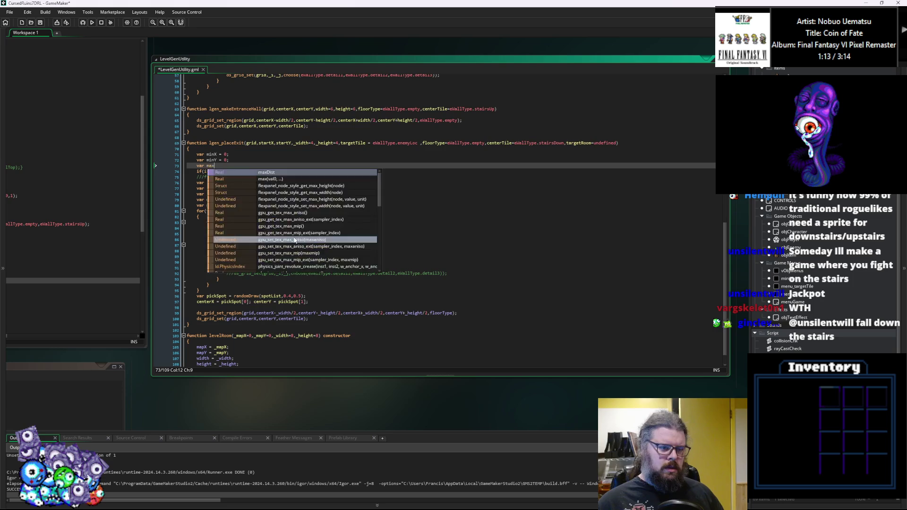
{"action": "type", "text": "X = 0;"}
{"action": "key", "text": "Return"}
{"action": "type", "text": "c"}
{"action": "key", "text": "BackSpace"}
{"action": "type", "text": "var maxY = 0"}
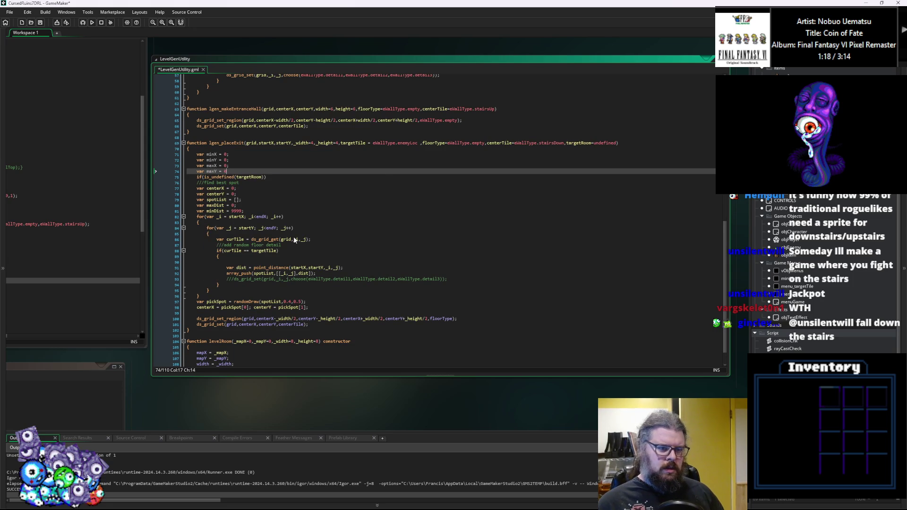
Give the targetRoom check empty braces and start an else setting minX = targetRoom.mapX and minY = targetRoom.mapY.
{"action": "key", "text": "Down"}
{"action": "key", "text": "End"}
{"action": "type", "text": "{}"}
{"action": "key", "text": "Return"}
{"action": "type", "text": "else"}
{"action": "type", "text": "(minX"}
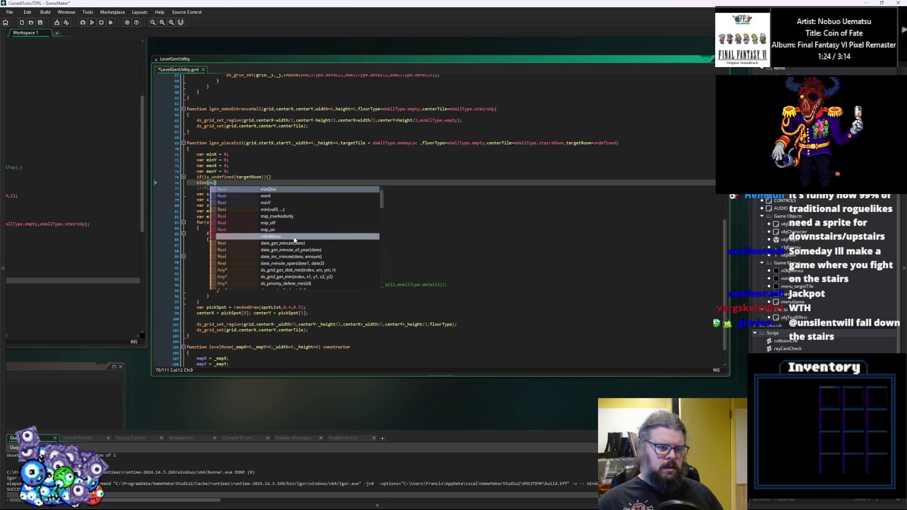
{"action": "type", "text": " = targe"}
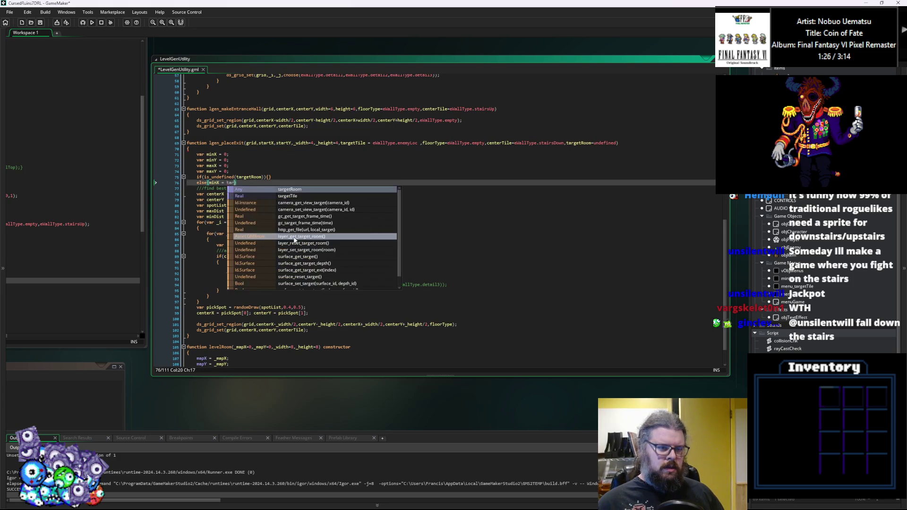
{"action": "type", "text": "tRoom.mapX"}
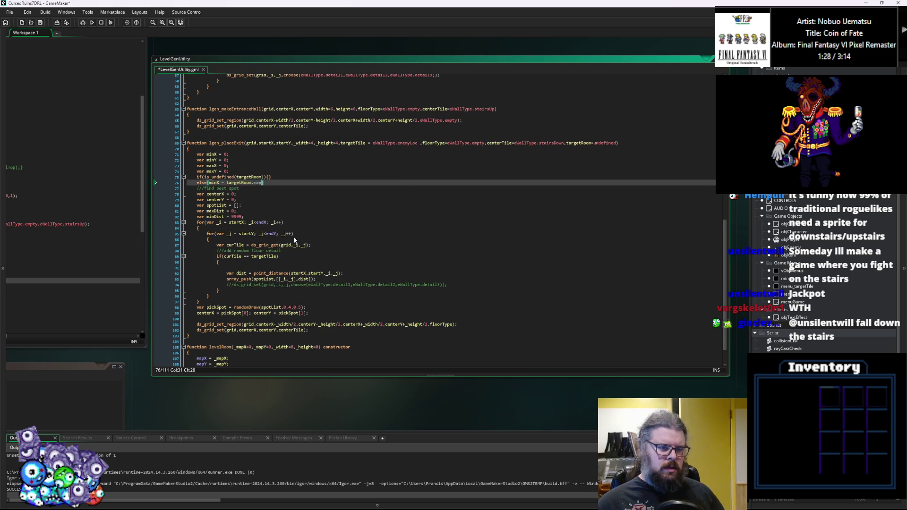
{"action": "type", "text": ";"}
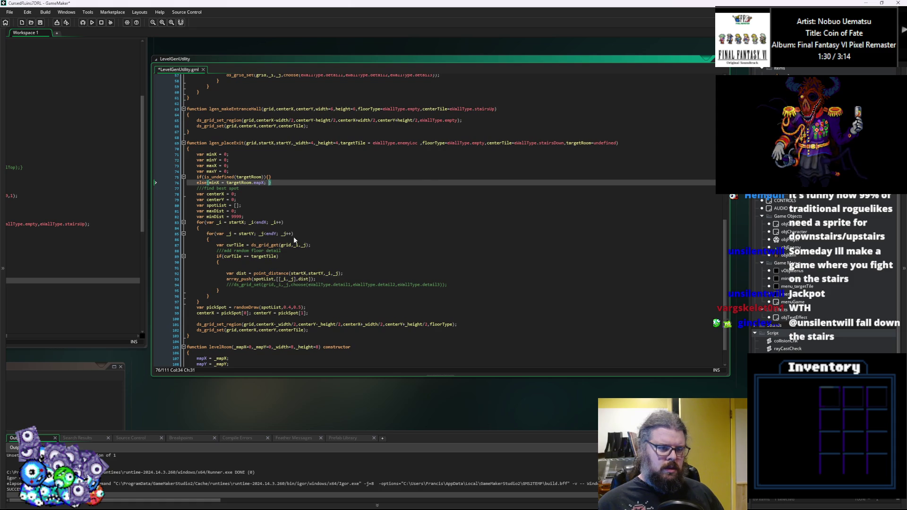
{"action": "type", "text": " m"}
{"action": "type", "text": "inY = targ"}
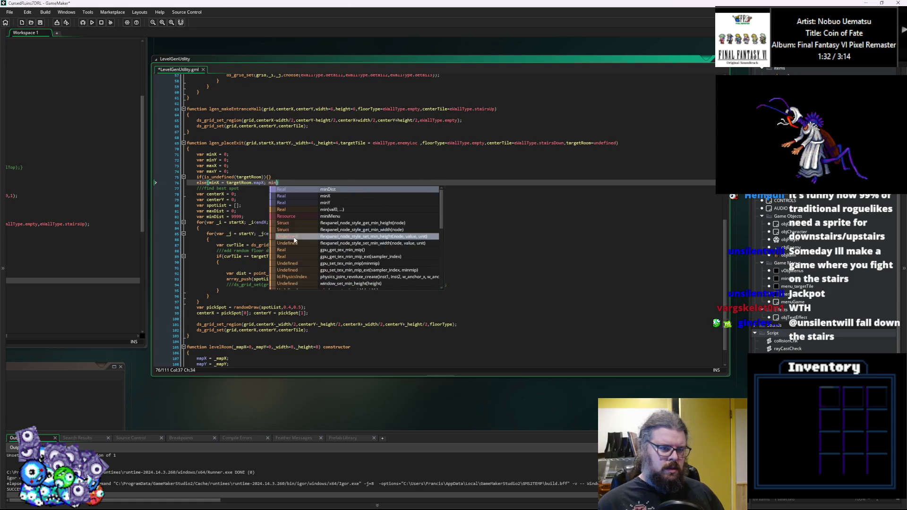
{"action": "type", "text": "etRoom.map"}
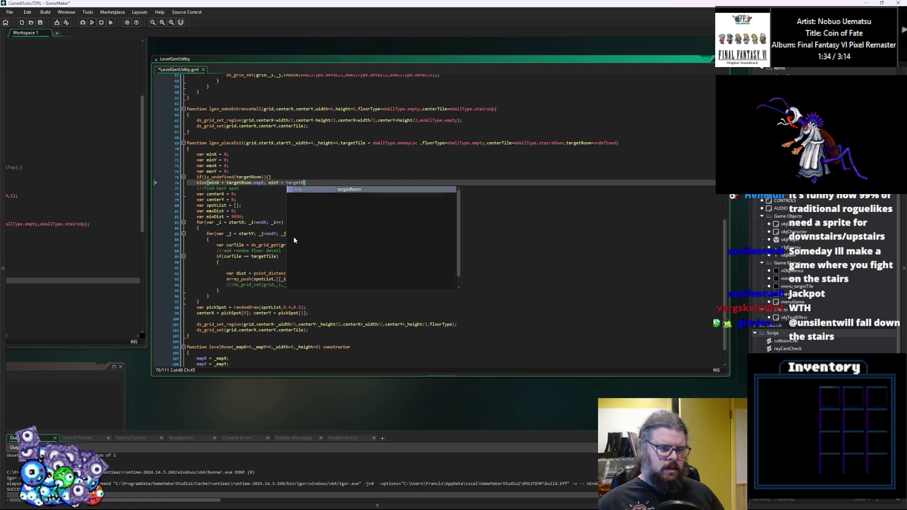
{"action": "type", "text": "Y;"}
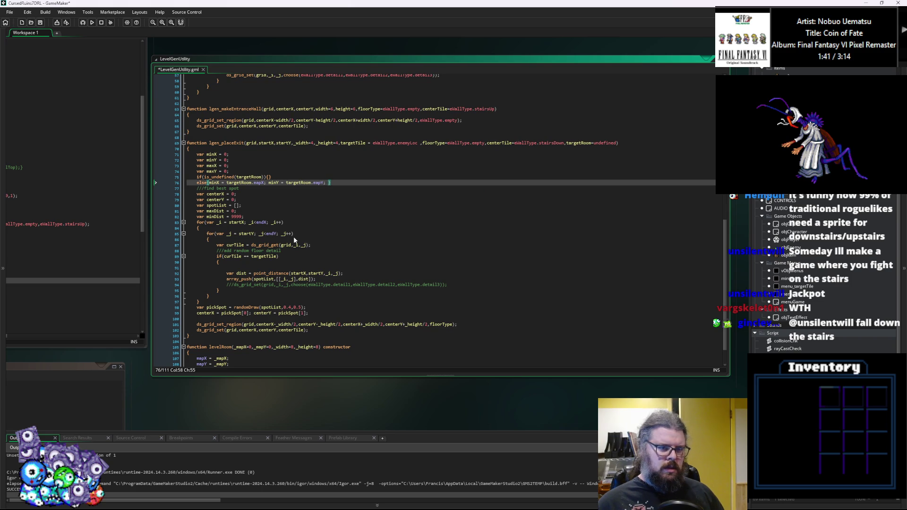
Add 'maxX = targetRoom.width-targetRoom.mapX;' to the else branch.
{"action": "type", "text": "maxX = "}
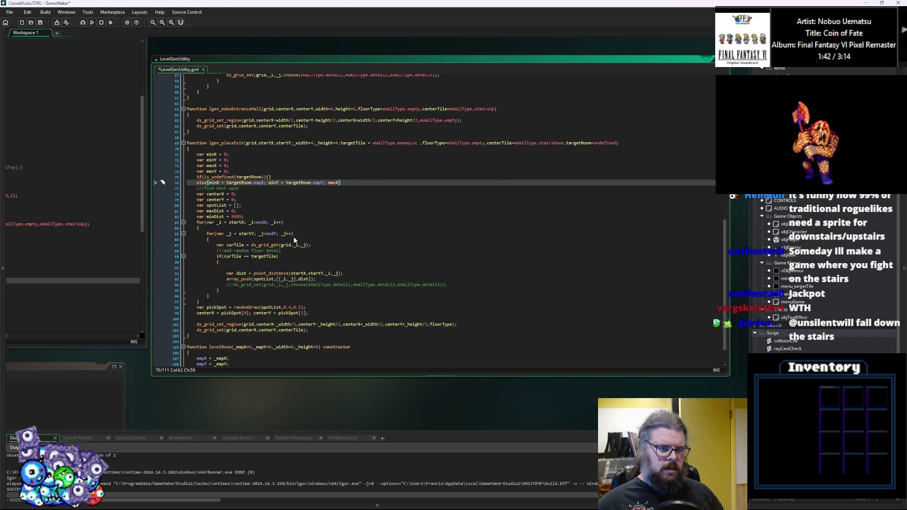
{"action": "type", "text": "targe"}
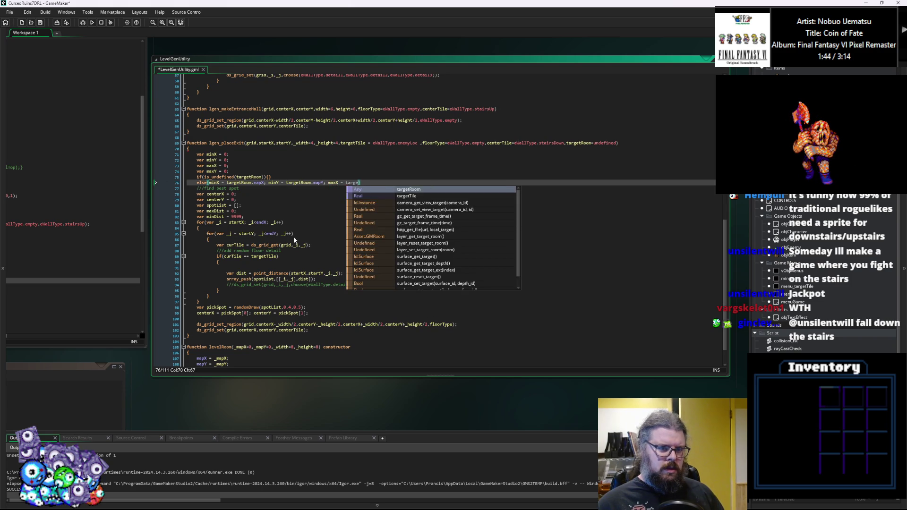
{"action": "type", "text": "tRoom"}
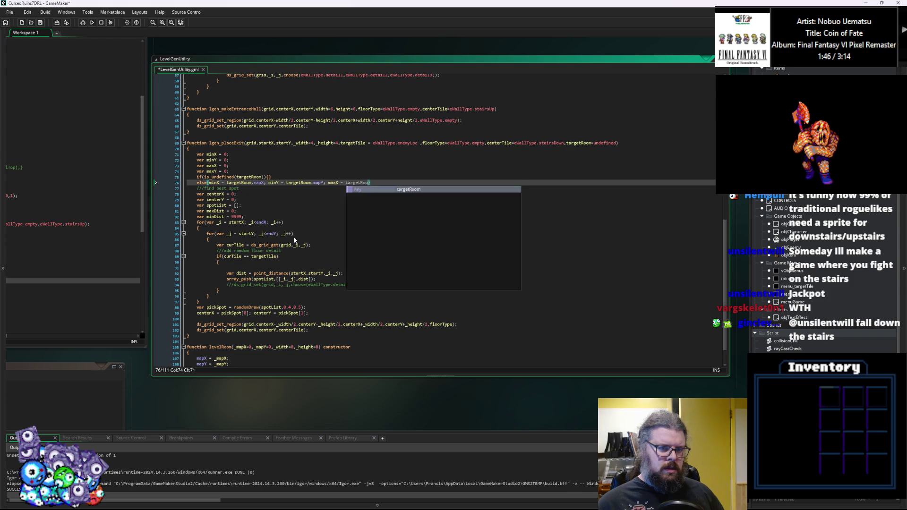
{"action": "type", "text": "."}
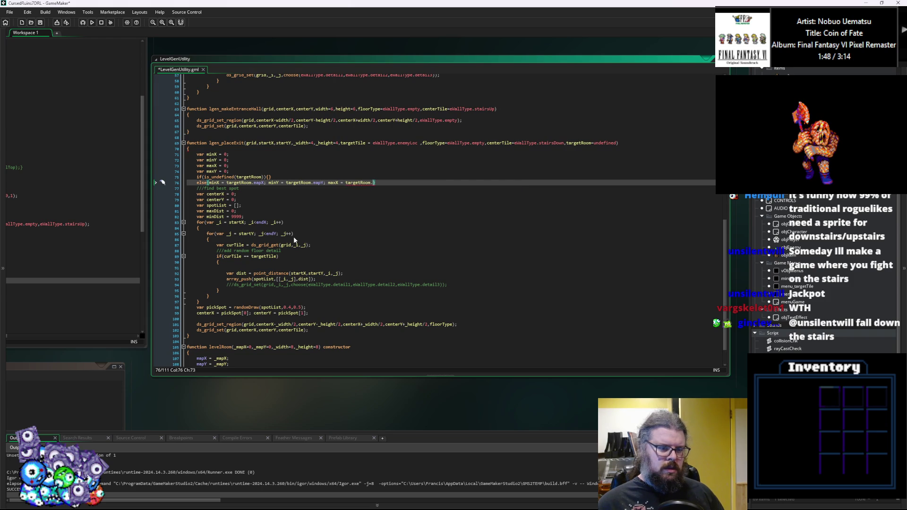
{"action": "type", "text": "w"}
{"action": "scroll", "coordinate": [295, 238], "scroll_direction": "down", "scroll_amount": 2}
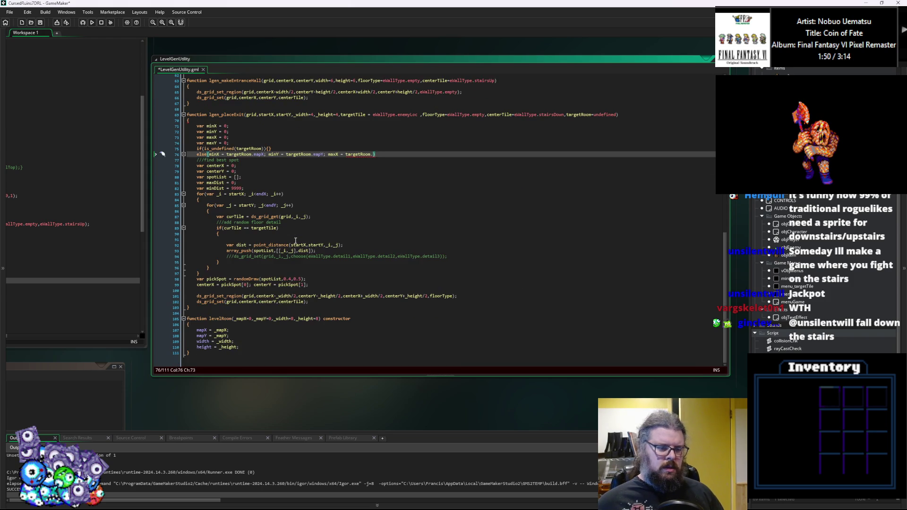
{"action": "type", "text": "width-"}
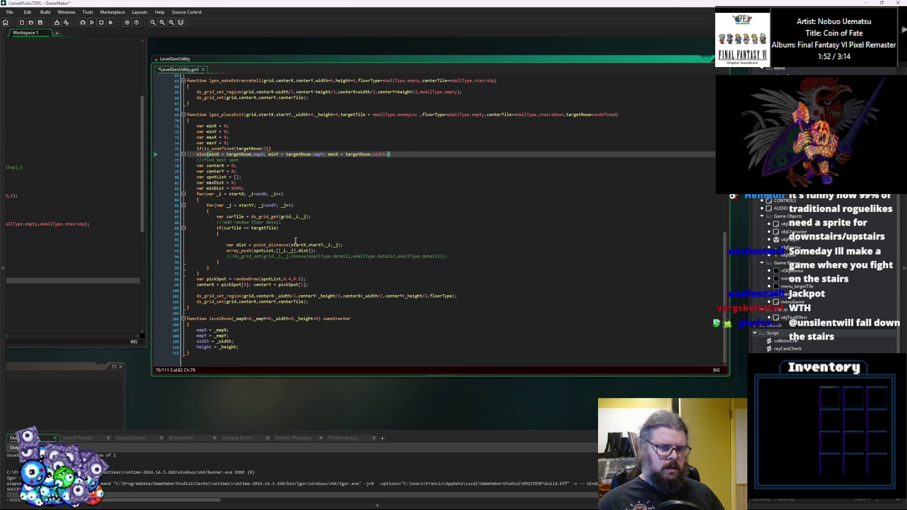
{"action": "type", "text": "targe"}
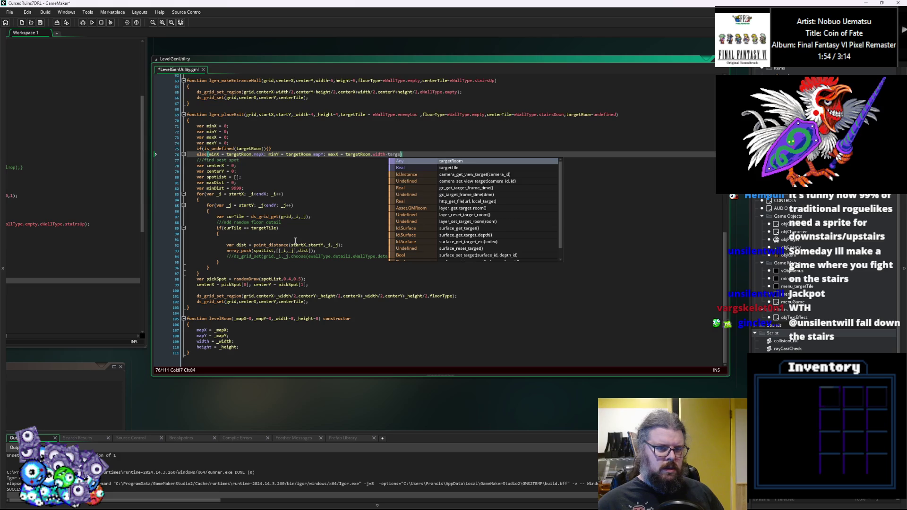
{"action": "type", "text": "tRoom."}
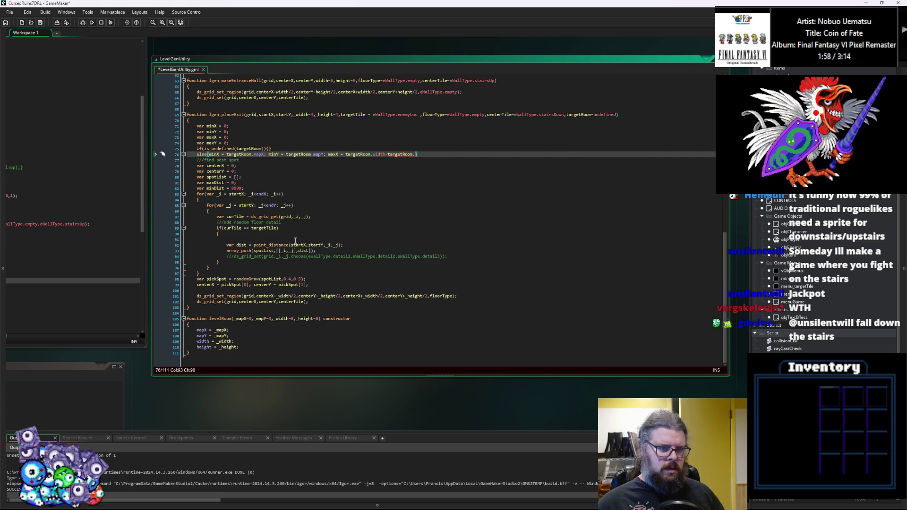
{"action": "type", "text": "mapX;"}
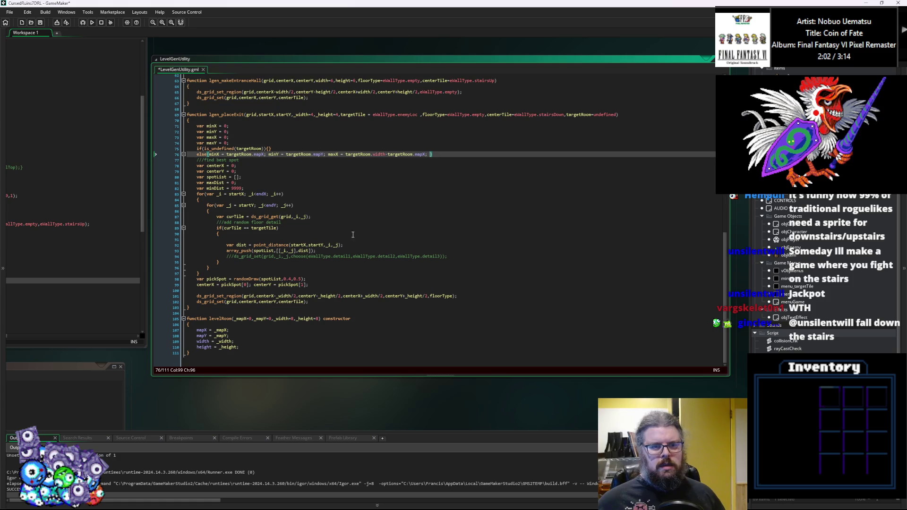
Duplicate the maxX assignment and change it to 'maxY = targetRoom.height-targetRoom.mapY'.
{"action": "left_click_drag", "start_coordinate": [329, 154], "coordinate": [428, 157]}
{"action": "key", "text": "ctrl+c"}
{"action": "left_click", "coordinate": [431, 154]}
{"action": "key", "text": "ctrl+v"}
{"action": "left_click", "coordinate": [440, 154]}
{"action": "key", "text": "BackSpace"}
{"action": "type", "text": "Y"}
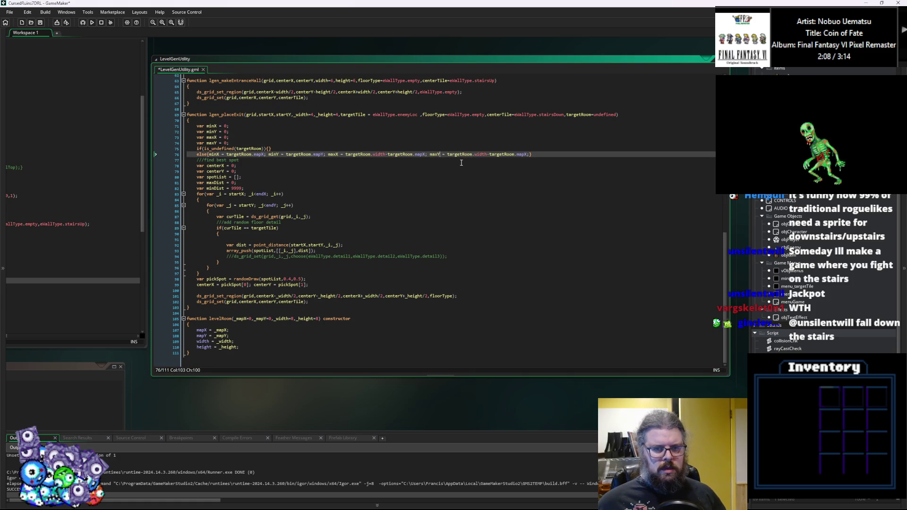
{"action": "double_click", "coordinate": [481, 155]}
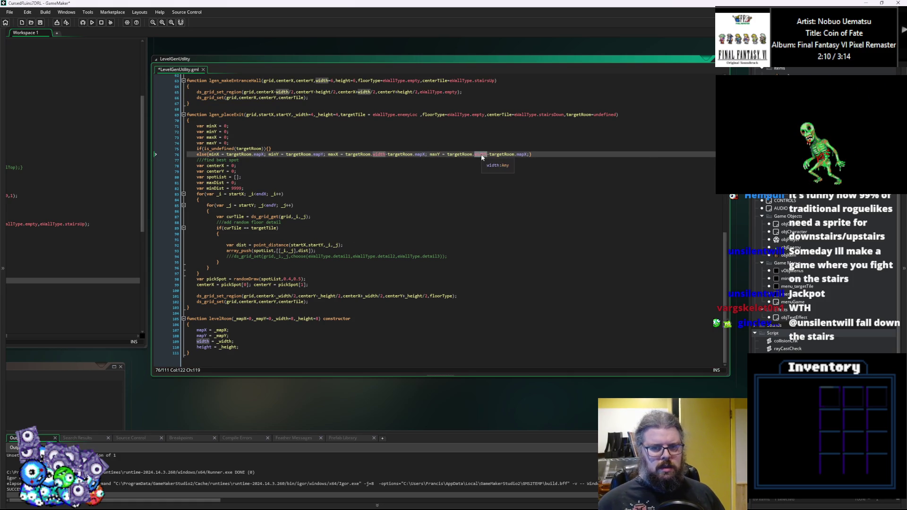
{"action": "type", "text": "height"}
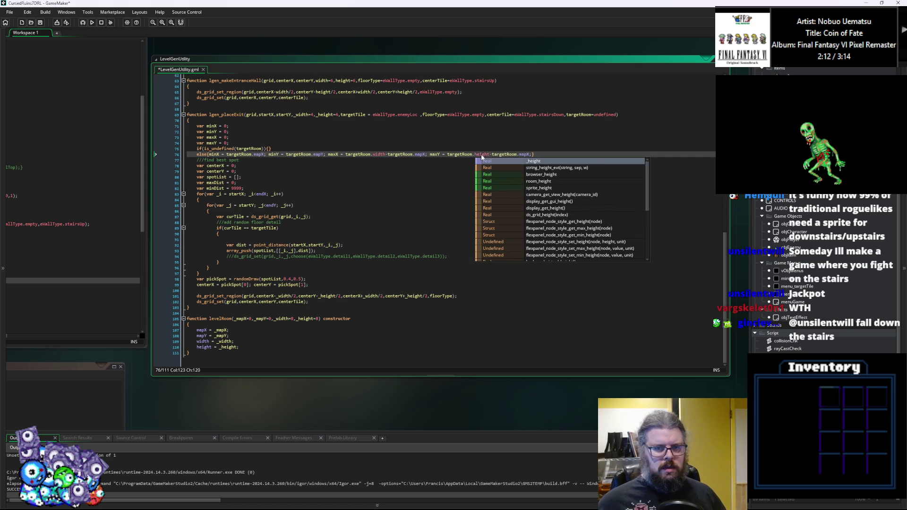
{"action": "double_click", "coordinate": [525, 154]}
{"action": "type", "text": "mapY"}
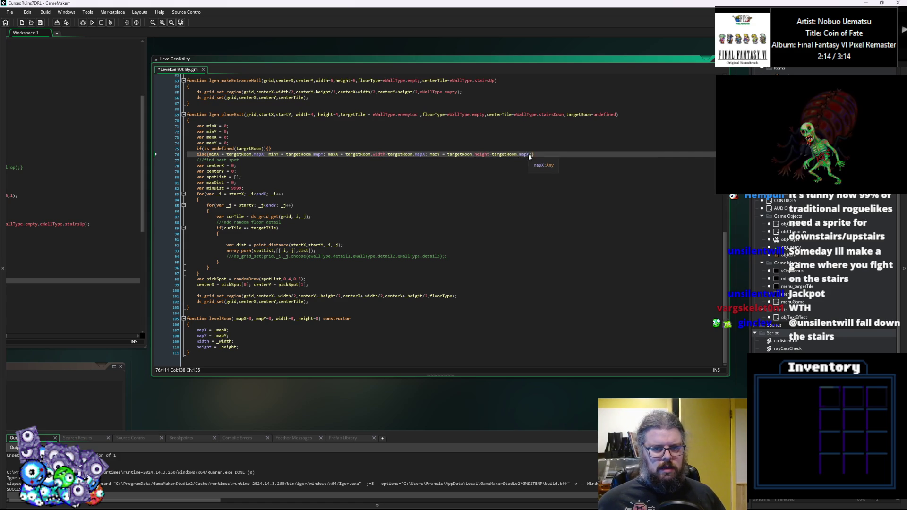
{"action": "left_click", "coordinate": [583, 154]}
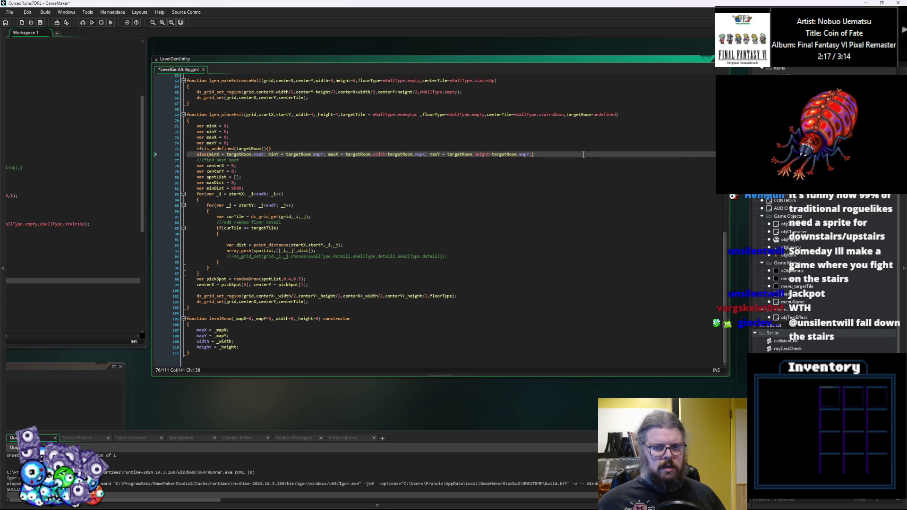
{"action": "key", "text": "Up"}
{"action": "key", "text": "Left"}
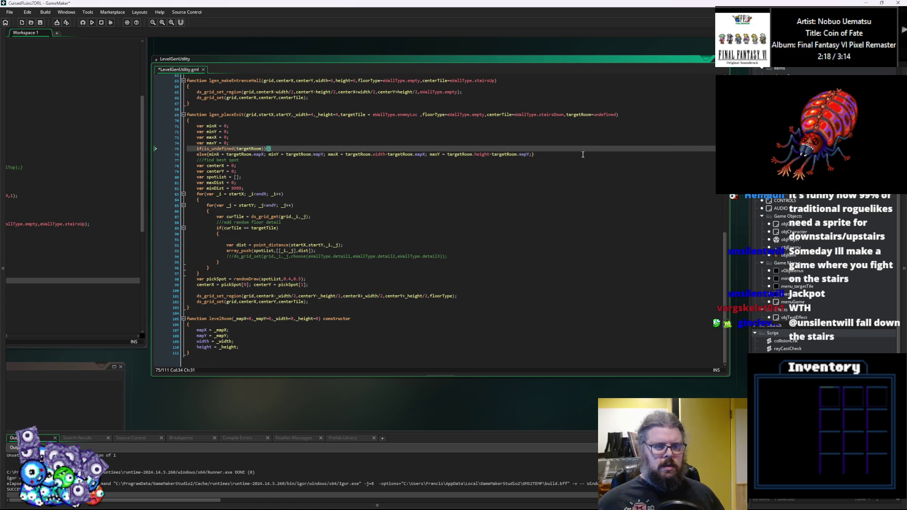
Inside the is_undefined braces, set 'maxX = ds_grid_width(grid)-1;' and close the brace.
{"action": "type", "text": "maxX = m"}
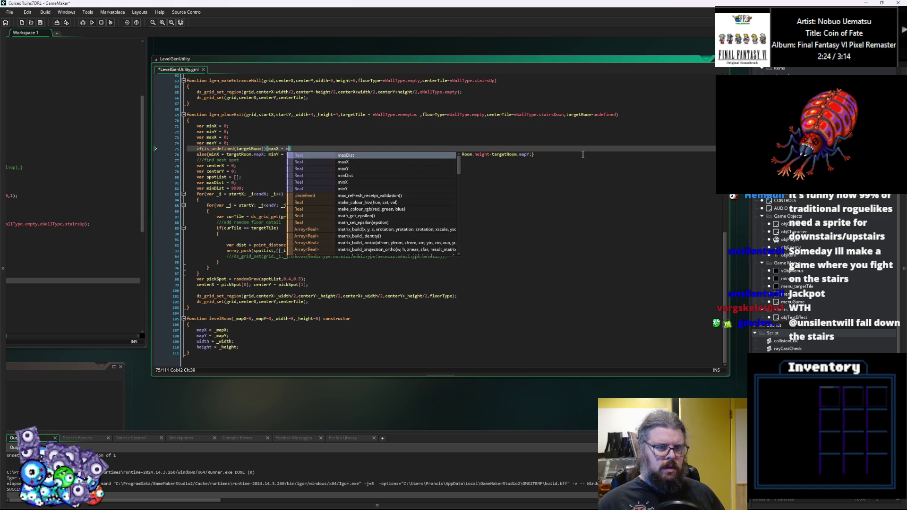
{"action": "key", "text": "BackSpace"}
{"action": "type", "text": "ds_grid_"}
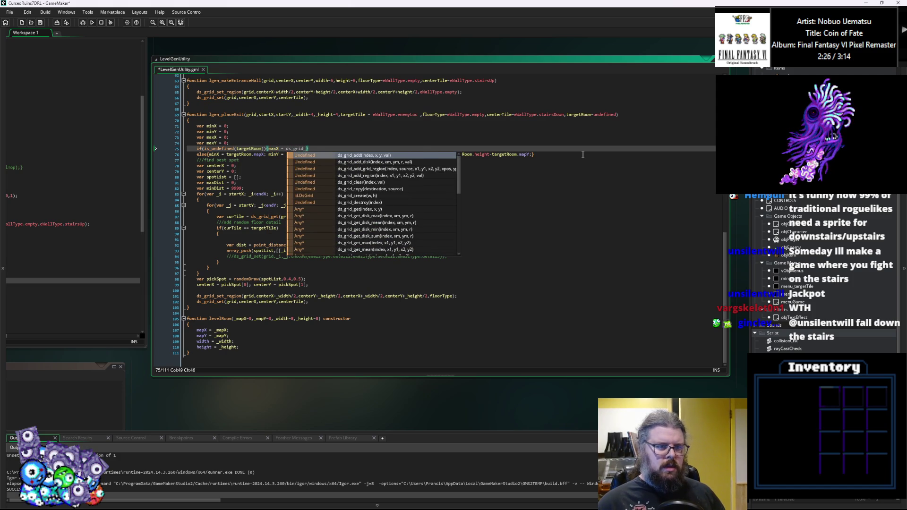
{"action": "type", "text": "wid"}
{"action": "key", "text": "Return"}
{"action": "type", "text": "-1;"}
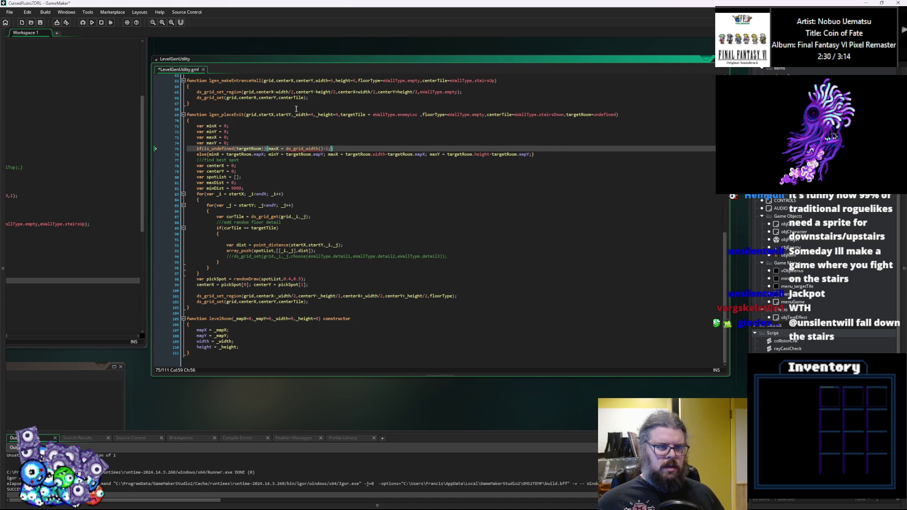
{"action": "double_click", "coordinate": [253, 115]}
{"action": "left_click", "coordinate": [318, 148]}
{"action": "type", "text": "grid"}
{"action": "left_click", "coordinate": [342, 148]}
{"action": "type", "text": "}"}
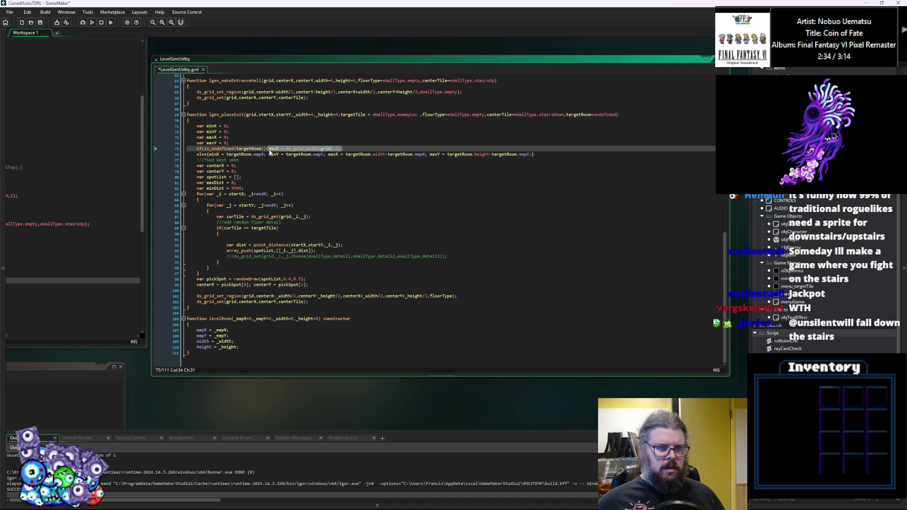
Add 'maxY = ds_grid_height(grid)-1;' by copying and editing the maxX assignment.
{"action": "left_click", "coordinate": [272, 154]}
{"action": "left_click", "coordinate": [344, 148]}
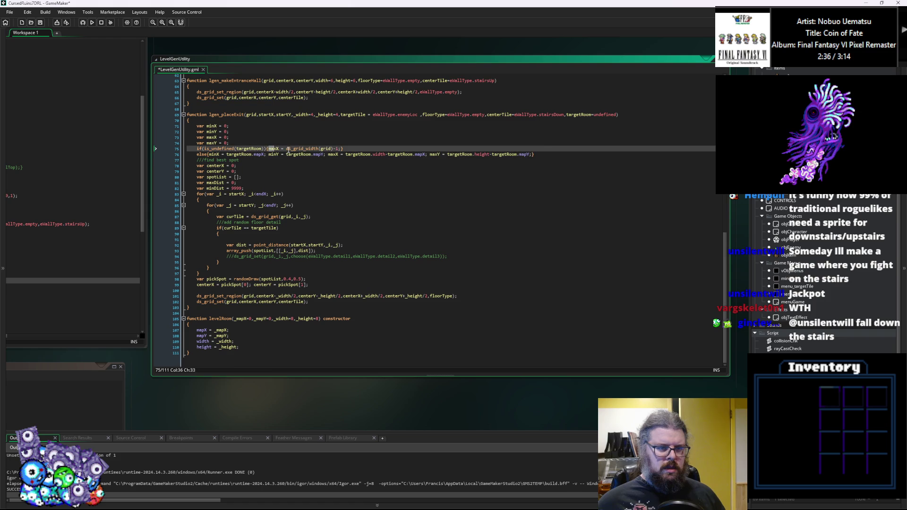
{"action": "key", "text": "ctrl+v"}
{"action": "left_click", "coordinate": [353, 148]}
{"action": "key", "text": "BackSpace"}
{"action": "type", "text": "Y"}
{"action": "left_click_drag", "start_coordinate": [393, 149], "coordinate": [381, 149]}
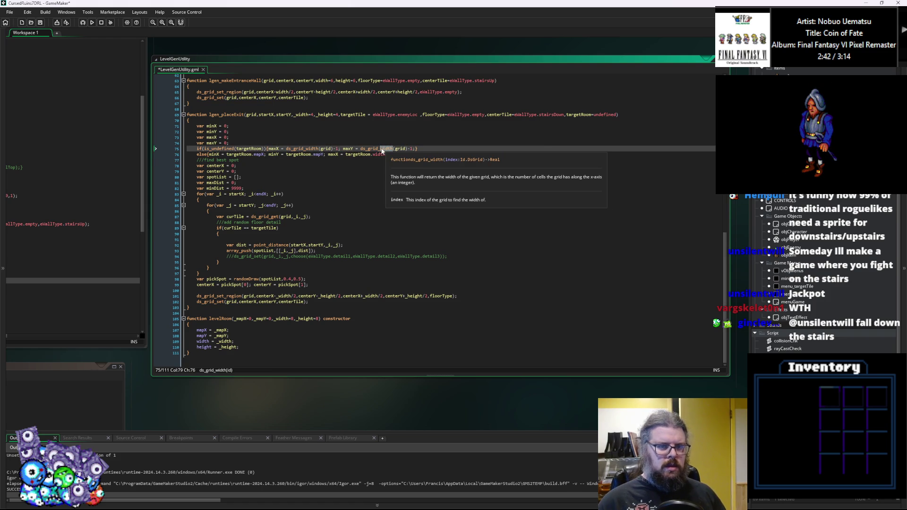
{"action": "type", "text": "height"}
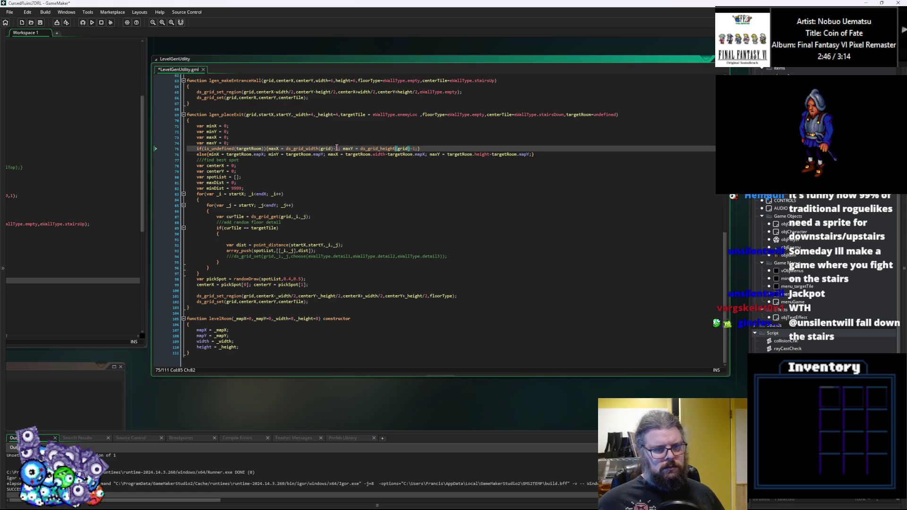
{"action": "left_click", "coordinate": [227, 127]}
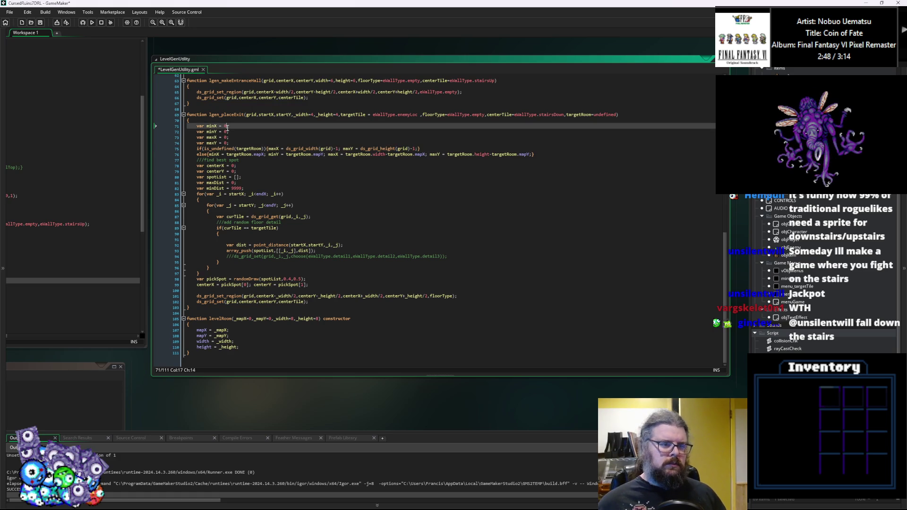
Change the starting values of minX and minY to 2.
{"action": "key", "text": "BackSpace"}
{"action": "type", "text": "1"}
{"action": "key", "text": "Down"}
{"action": "key", "text": "BackSpace"}
{"action": "type", "text": "1"}
{"action": "key", "text": "Down"}
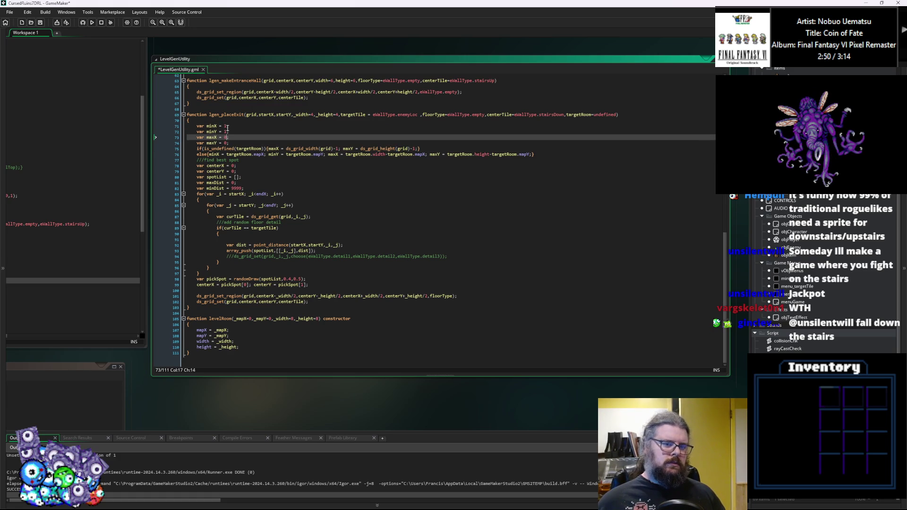
{"action": "left_click", "coordinate": [337, 149]}
{"action": "key", "text": "shift+Right"}
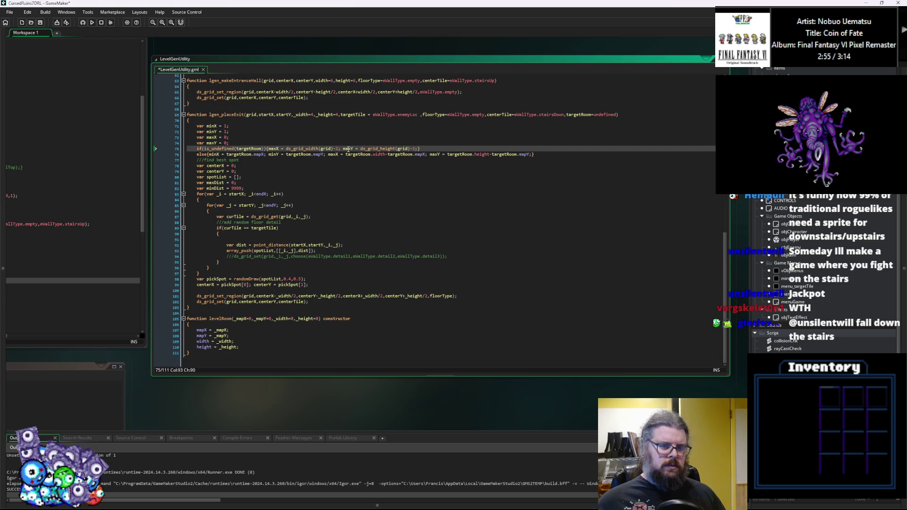
{"action": "double_click", "coordinate": [226, 126]}
{"action": "type", "text": "2"}
{"action": "left_click", "coordinate": [226, 131]}
{"action": "double_click", "coordinate": [226, 131]}
{"action": "type", "text": "2"}
Change the grid width and height offsets from -1 to -3 and save the script.
{"action": "left_click", "coordinate": [337, 149]}
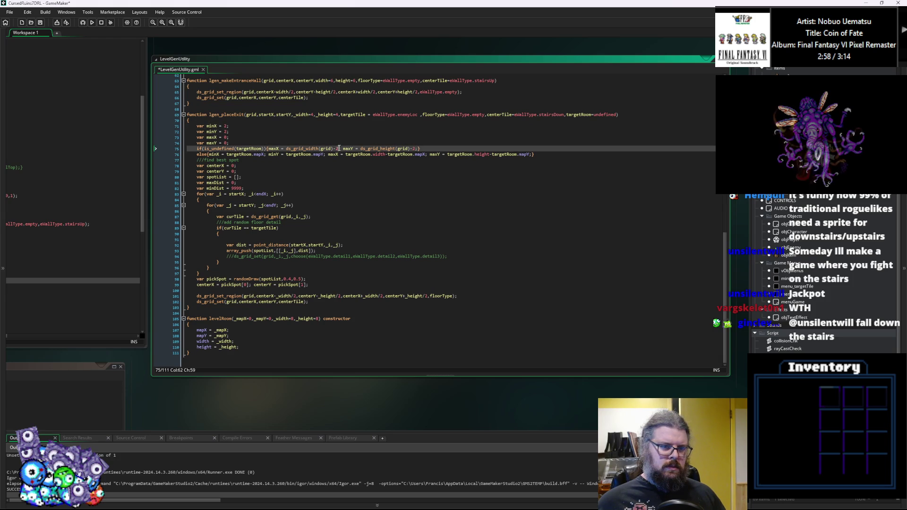
{"action": "type", "text": "3"}
{"action": "double_click", "coordinate": [417, 149]}
{"action": "type", "text": "3"}
{"action": "left_click", "coordinate": [242, 177]}
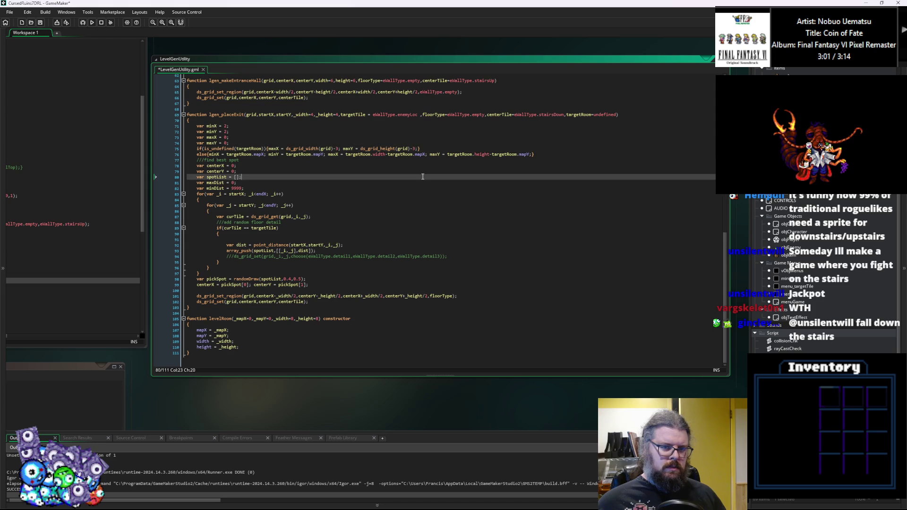
{"action": "left_click", "coordinate": [40, 22]}
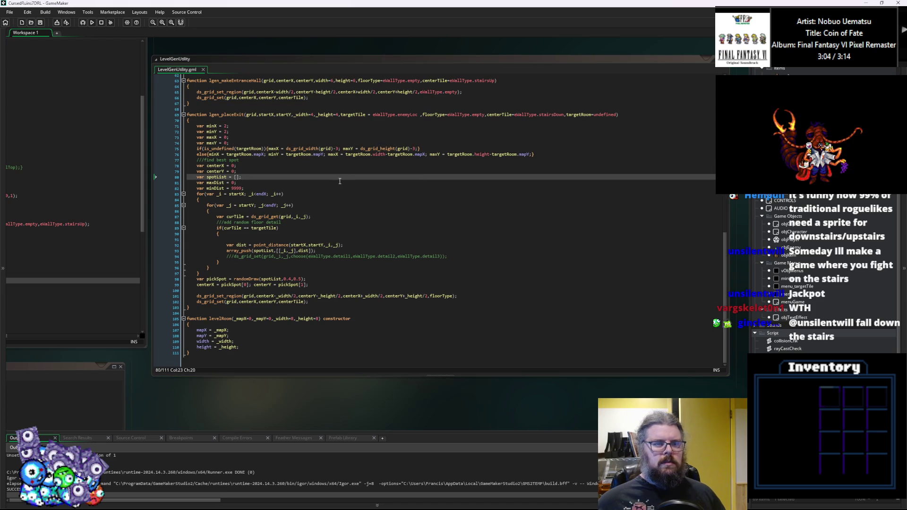
Inset the room bounds: add '+1+1' after mapX in minX, '-2' to maxX and maxY, then save.
{"action": "left_click", "coordinate": [264, 154]}
{"action": "type", "text": "+1"}
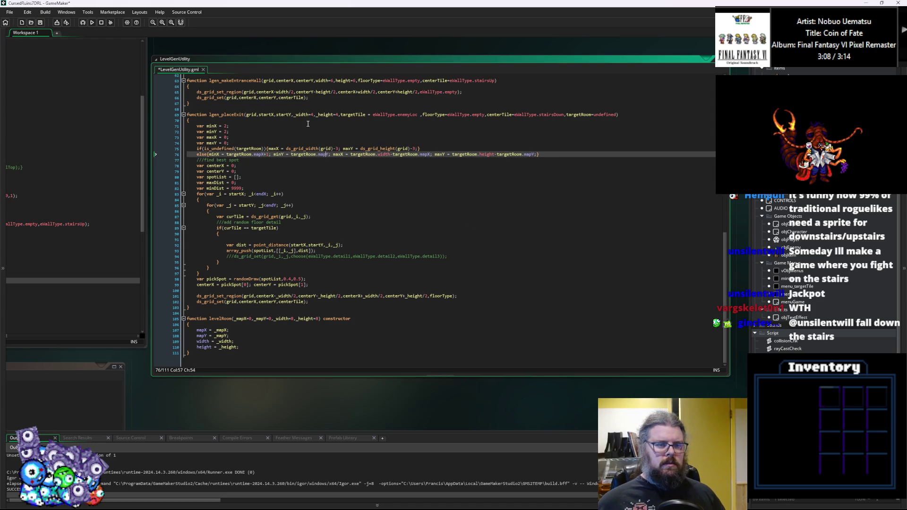
{"action": "type", "text": "+1"}
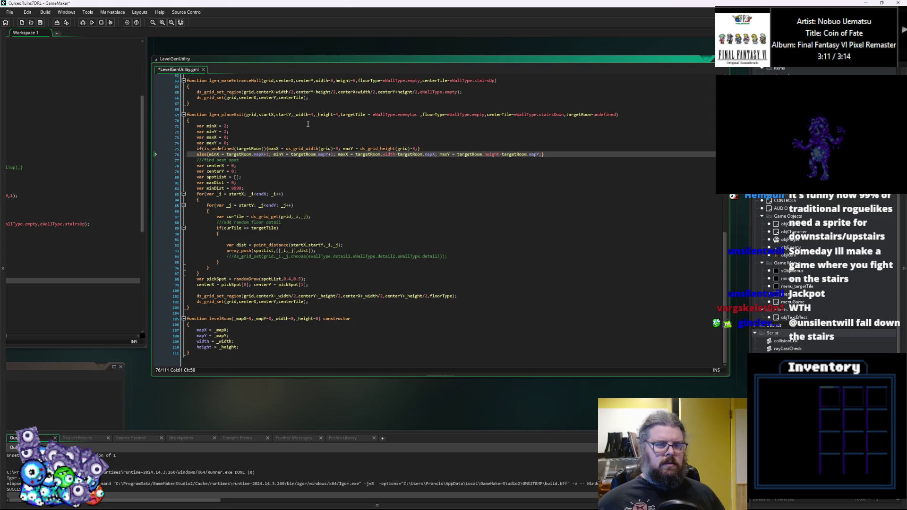
{"action": "key", "text": "Right"}
{"action": "key", "text": "Right"}
{"action": "key", "text": "Right"}
{"action": "type", "text": "-2"}
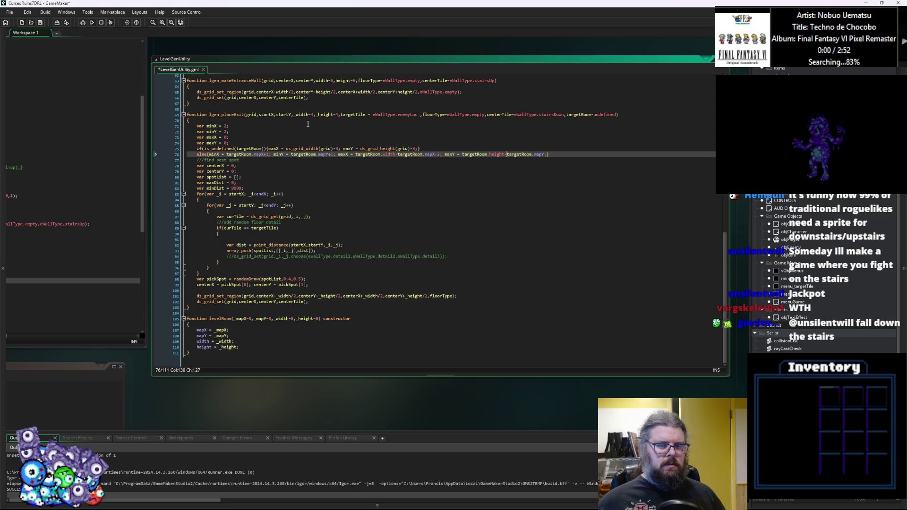
{"action": "key", "text": "End"}
{"action": "type", "text": "-2"}
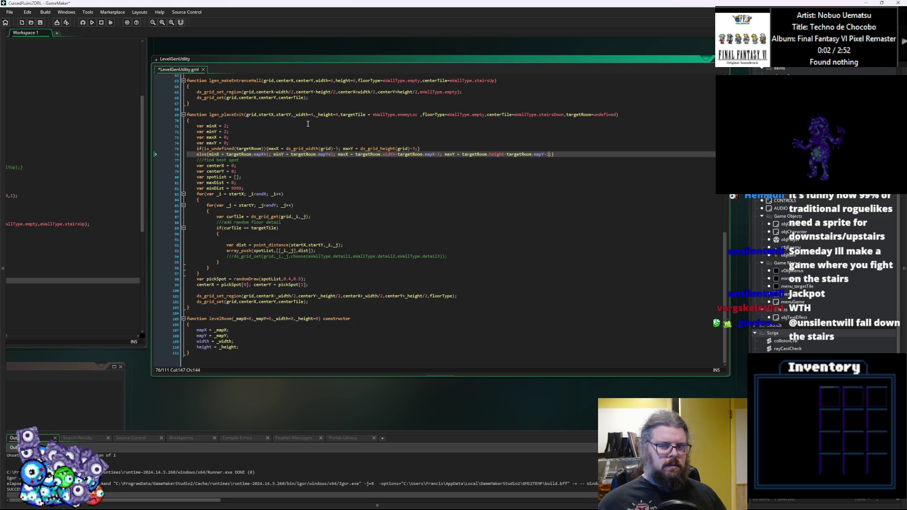
{"action": "key", "text": "ctrl+s"}
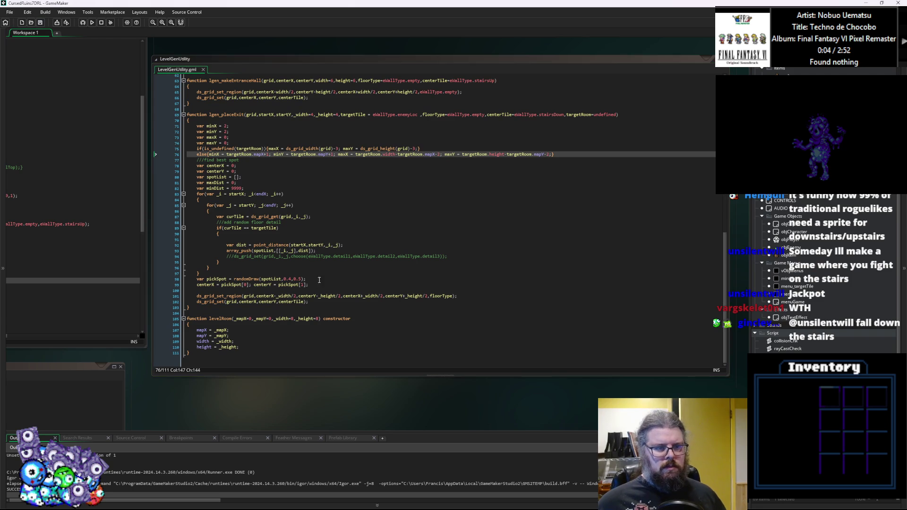
{"action": "left_click", "coordinate": [336, 207]}
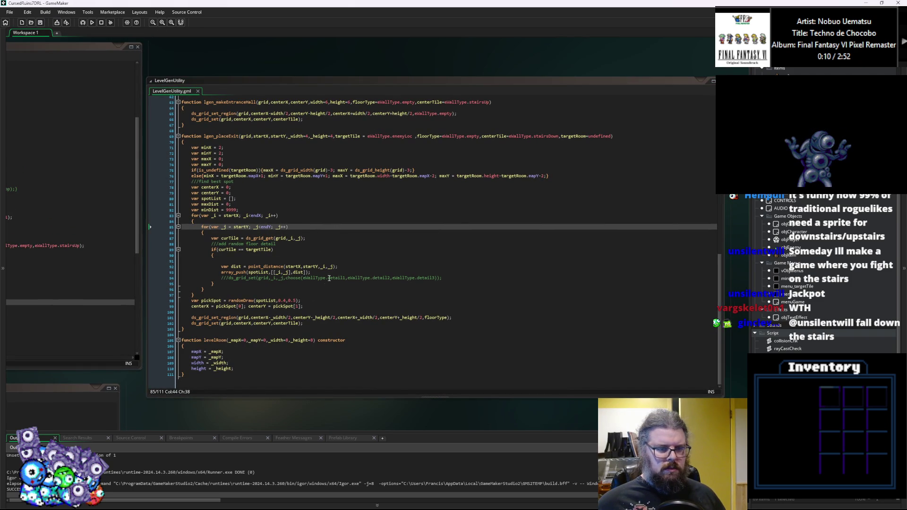
Add 'if(_i>=minX && _i<=maxX && _j>=minY && _j<=maxY)' with an opening brace above the distance calculation.
{"action": "left_click", "coordinate": [338, 272]}
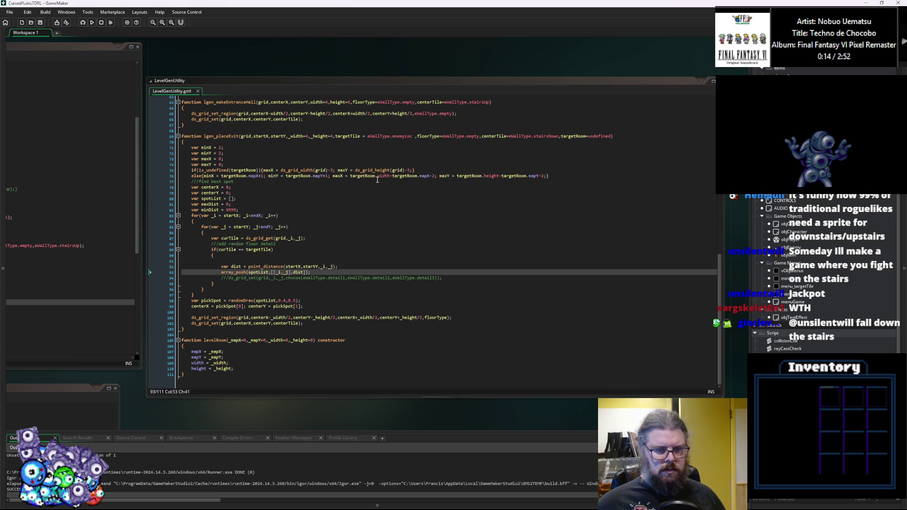
{"action": "left_click", "coordinate": [347, 267]}
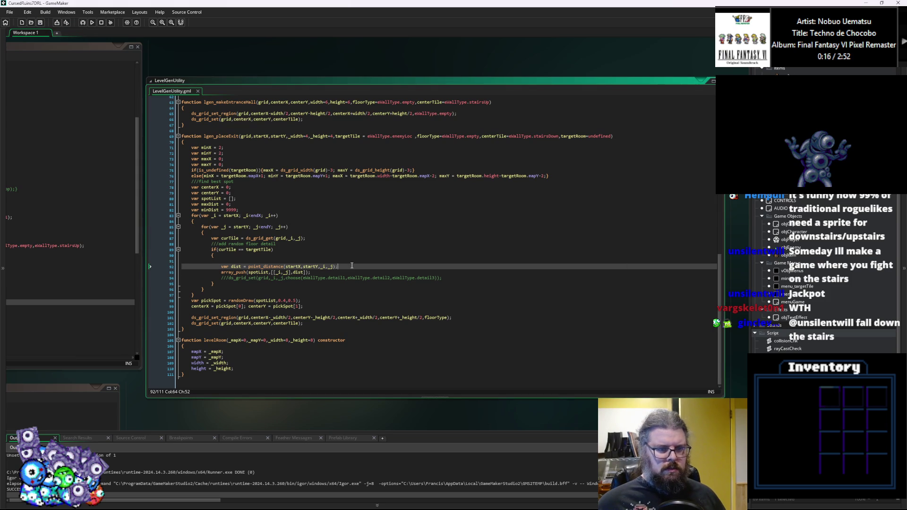
{"action": "left_click", "coordinate": [358, 262]}
{"action": "key", "text": "Tab"}
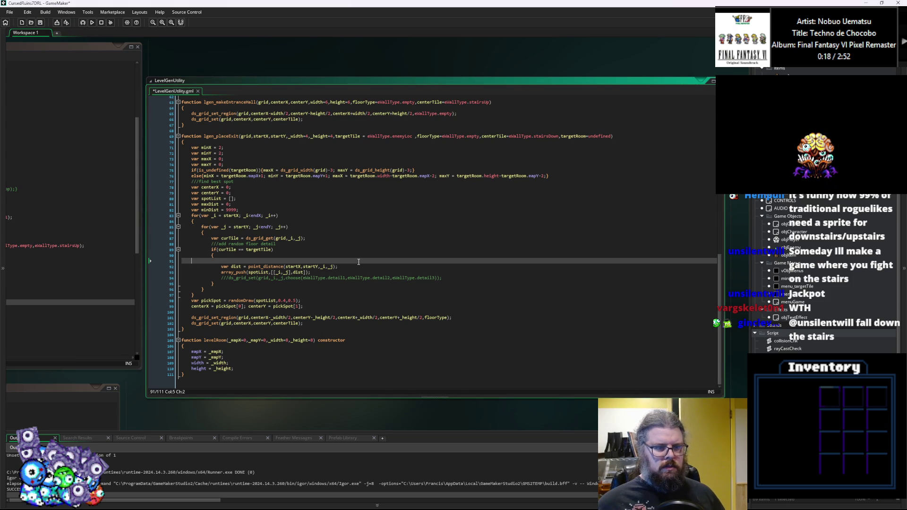
{"action": "key", "text": "Tab"}
{"action": "key", "text": "Tab"}
{"action": "key", "text": "Tab"}
{"action": "type", "text": "of"}
{"action": "key", "text": "BackSpace"}
{"action": "key", "text": "BackSpace"}
{"action": "type", "text": "if"}
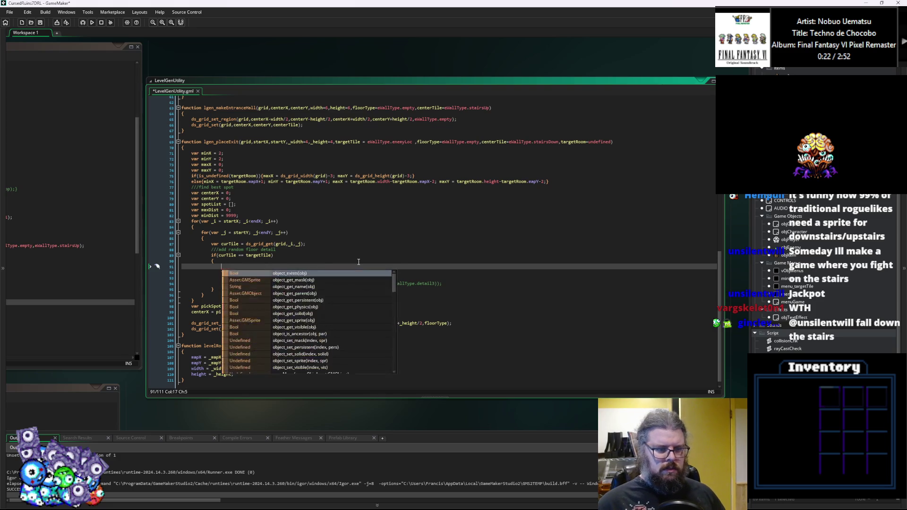
{"action": "type", "text": "(_"}
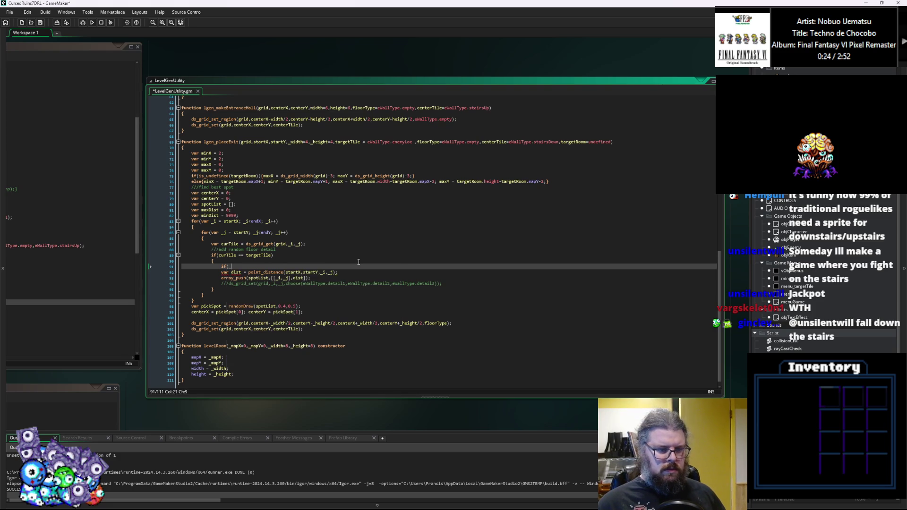
{"action": "type", "text": "i>m"}
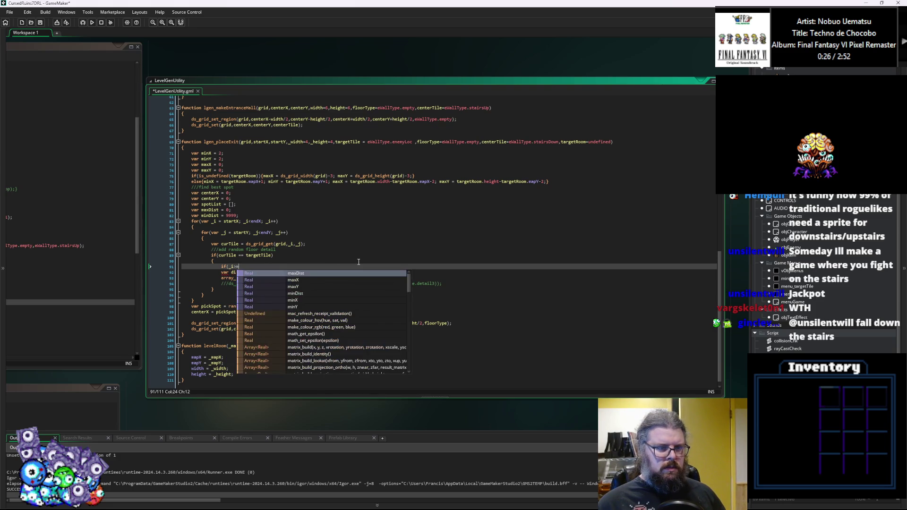
{"action": "key", "text": "BackSpace"}
{"action": "type", "text": "="}
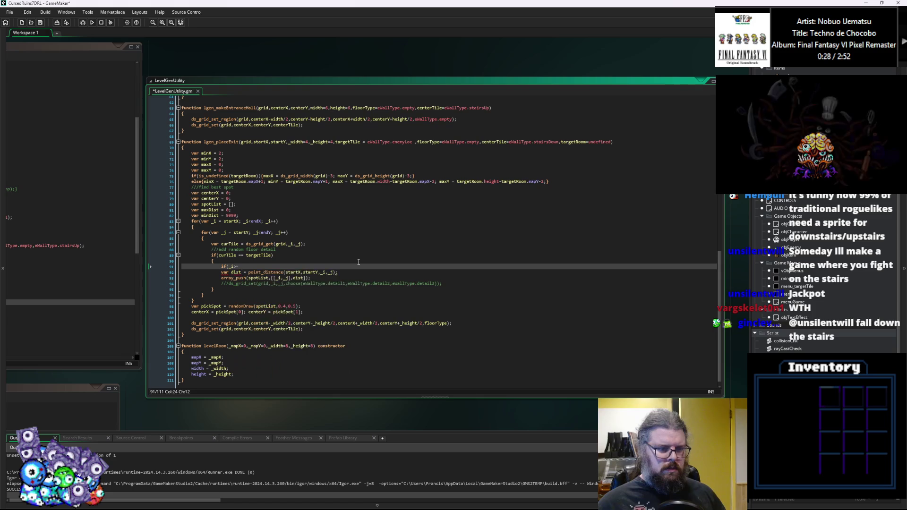
{"action": "type", "text": "minX &"}
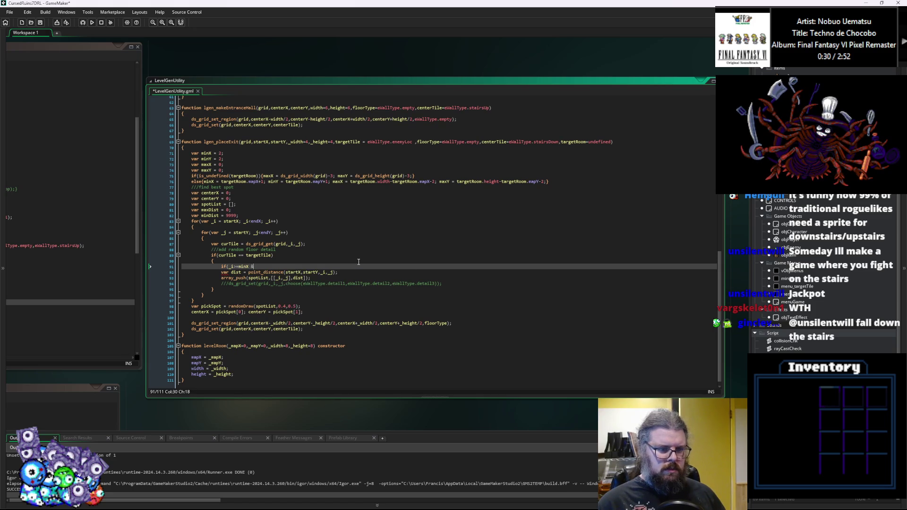
{"action": "type", "text": "_u"}
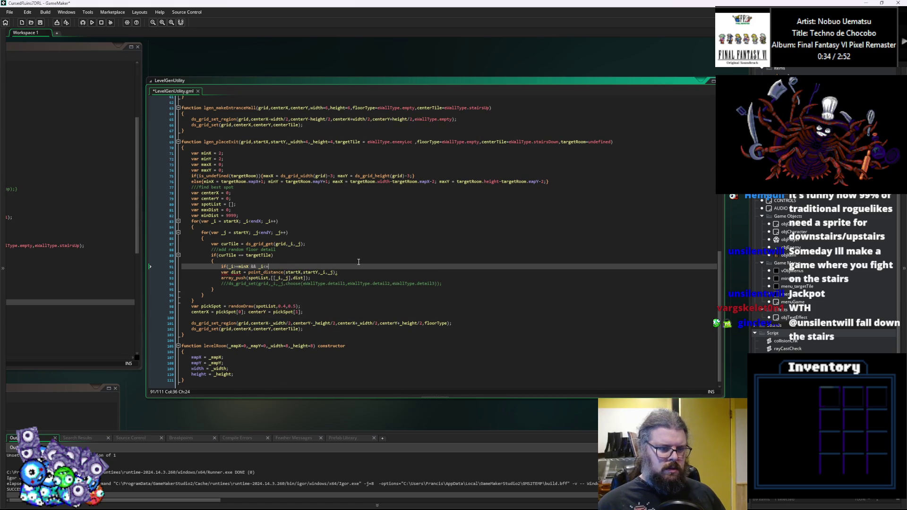
{"action": "type", "text": "X &&_j>="}
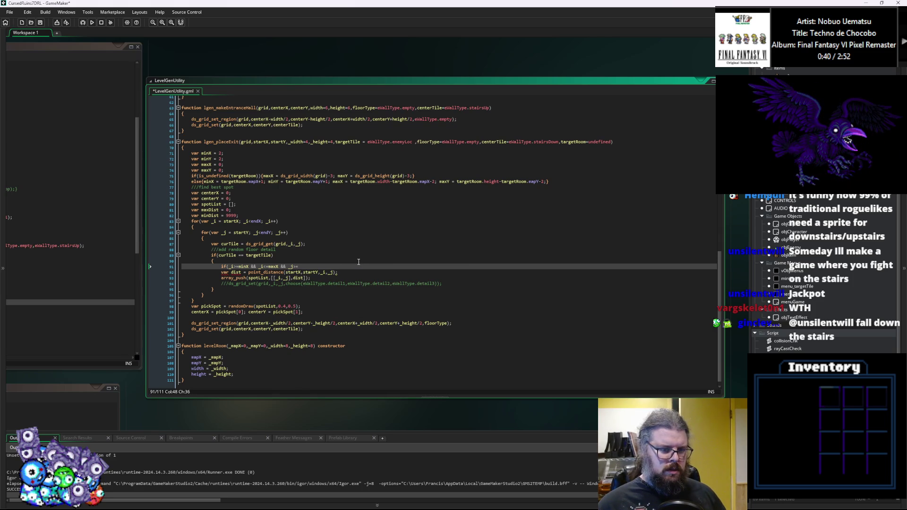
{"action": "type", "text": "ma"}
{"action": "key", "text": "BackSpace"}
{"action": "type", "text": "inY && "}
{"action": "type", "text": "_j<=m"}
{"action": "type", "text": "axY"}
{"action": "key", "text": "Return"}
{"action": "type", "text": "{"}
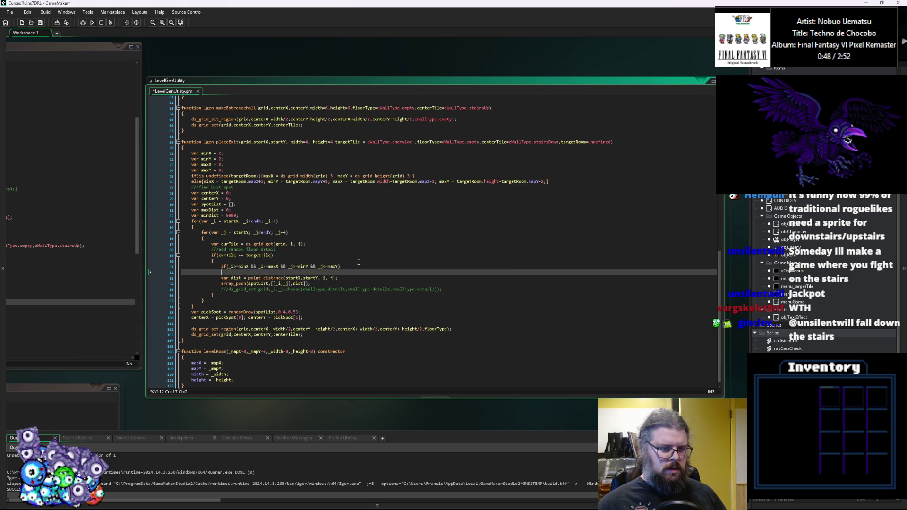
Close the bounds block after array_push and indent the distance line into it.
{"action": "left_click", "coordinate": [342, 283]}
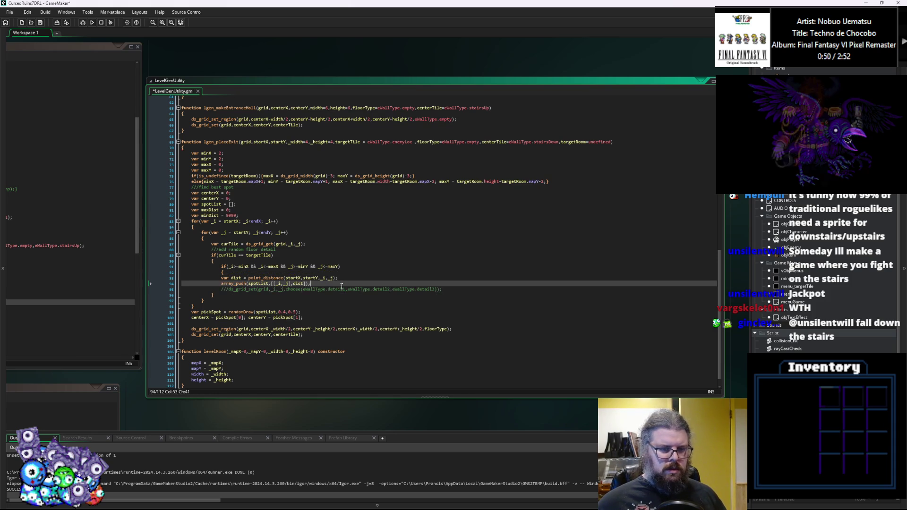
{"action": "key", "text": "Return"}
{"action": "type", "text": "}"}
{"action": "key", "text": "Up"}
{"action": "key", "text": "Home"}
{"action": "key", "text": "Tab"}
{"action": "key", "text": "Up"}
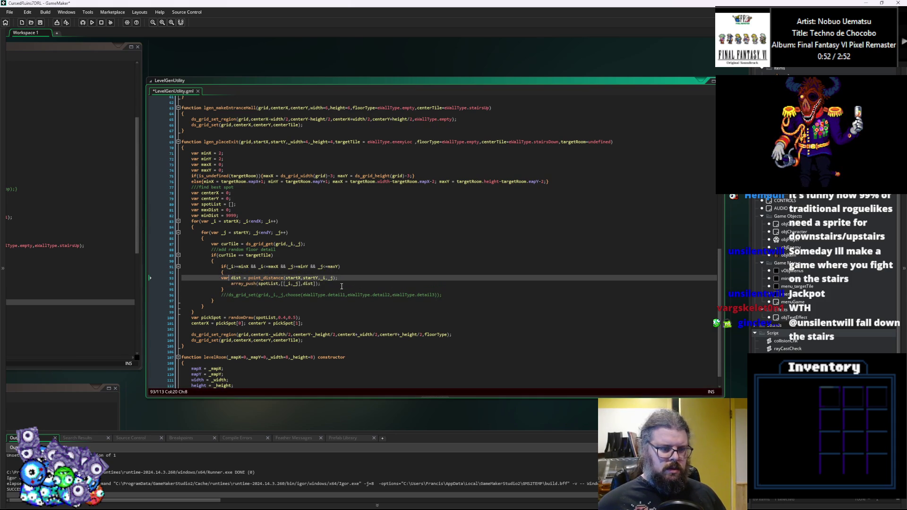
{"action": "key", "text": "Tab"}
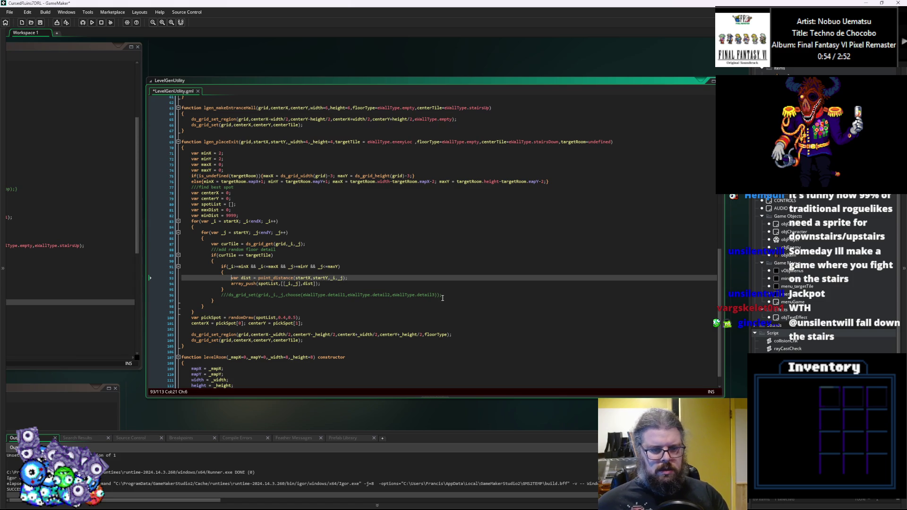
Delete the commented-out ds_grid_set line.
{"action": "left_click", "coordinate": [449, 296]}
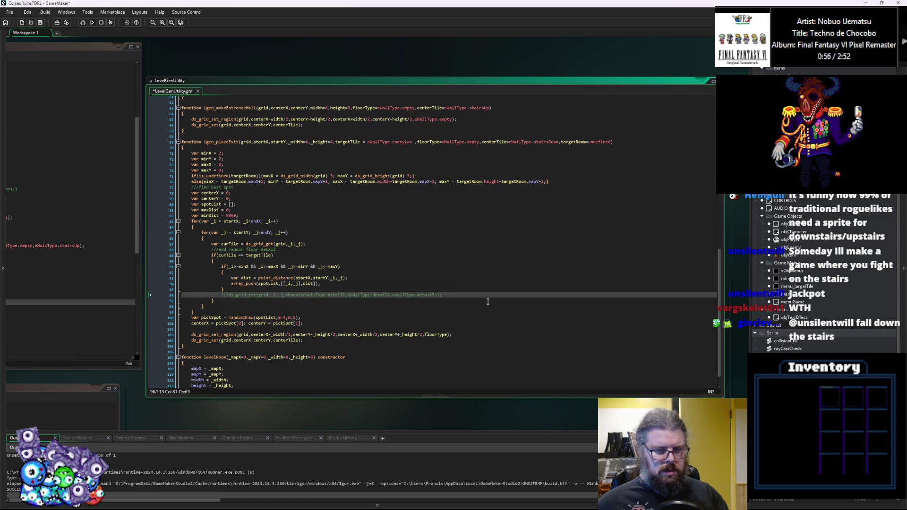
{"action": "key", "text": "shift+Up"}
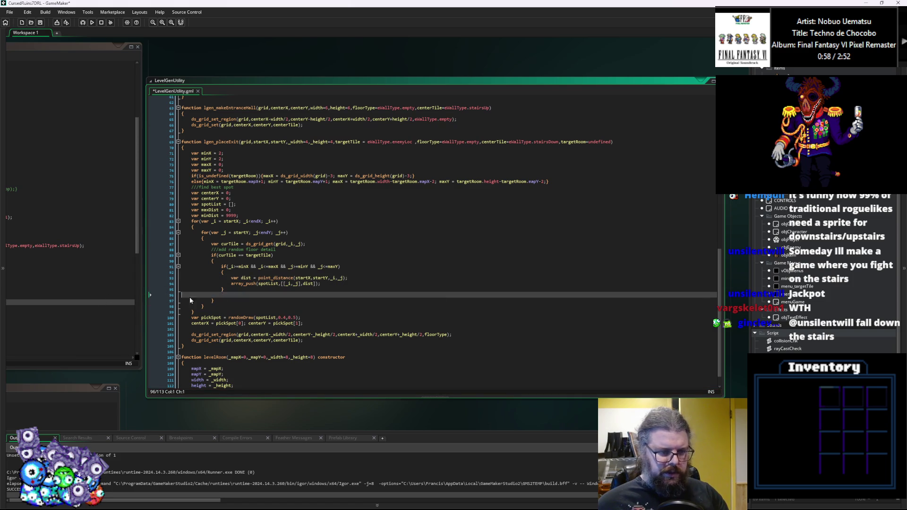
{"action": "key", "text": "BackSpace"}
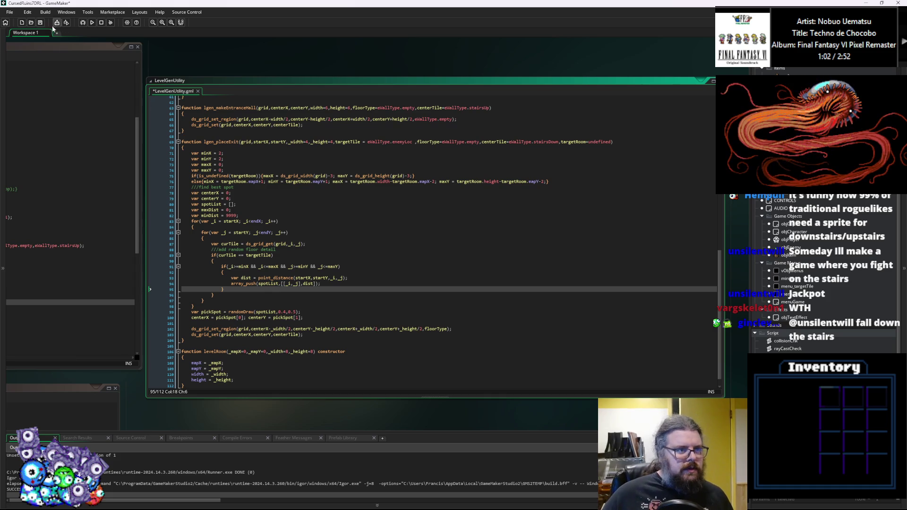
Save the script, then replace centerX's placeholder 0 with the midpoint of minX and maxX.
{"action": "left_click", "coordinate": [40, 23]}
{"action": "left_click", "coordinate": [370, 256]}
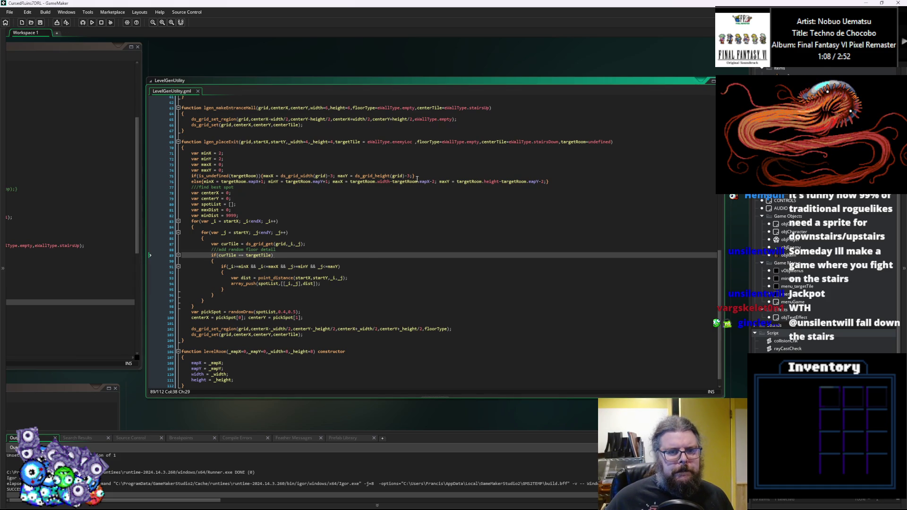
{"action": "left_click", "coordinate": [265, 198]}
{"action": "key", "text": "Up"}
{"action": "key", "text": "Left"}
{"action": "key", "text": "BackSpace"}
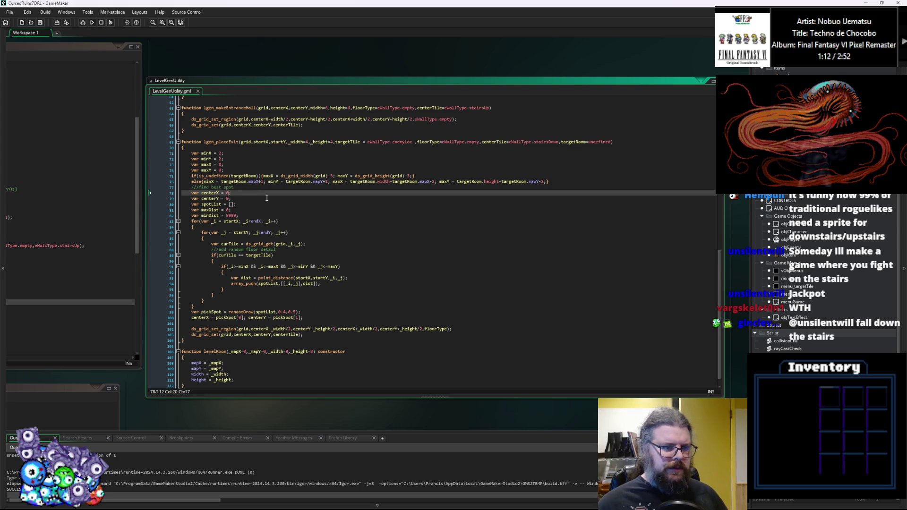
{"action": "type", "text": "min"}
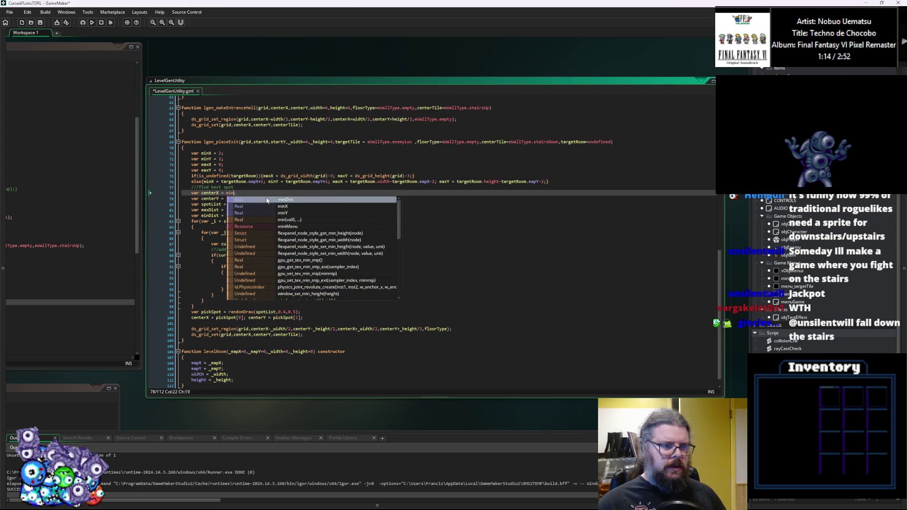
{"action": "type", "text": "X"}
{"action": "key", "text": "BackSpace"}
{"action": "key", "text": "BackSpace"}
{"action": "key", "text": "BackSpace"}
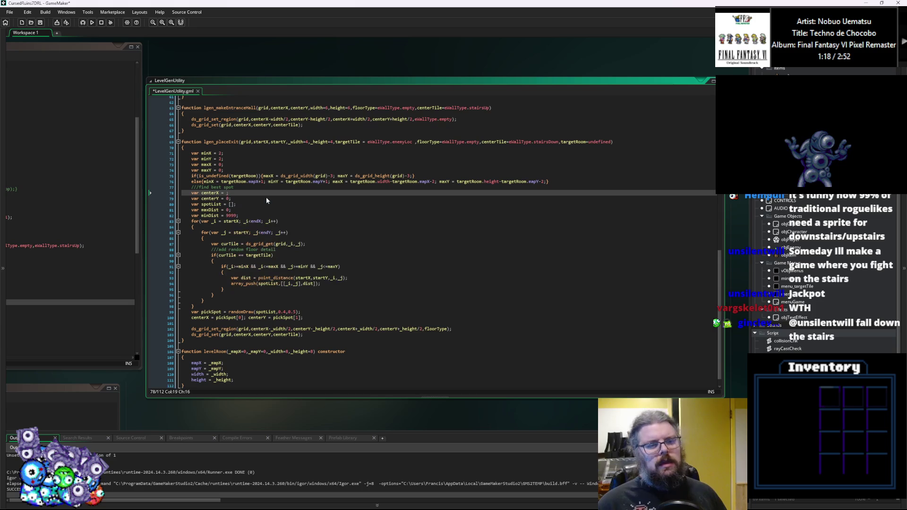
{"action": "type", "text": "maxX-"}
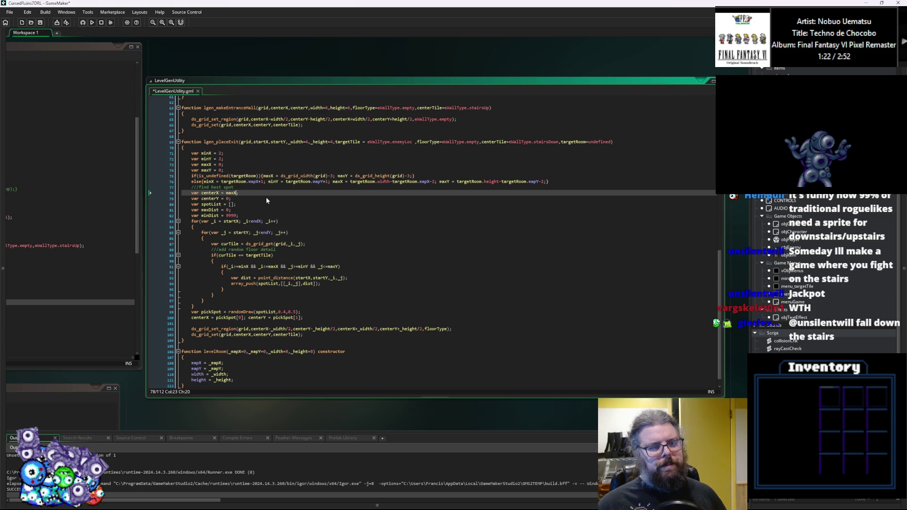
{"action": "type", "text": "minX)/2"}
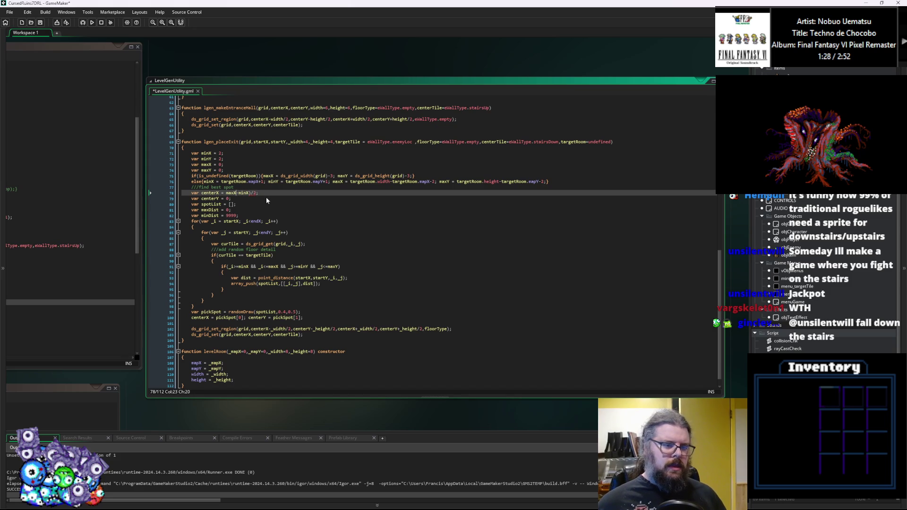
{"action": "type", "text": "minX+(m"}
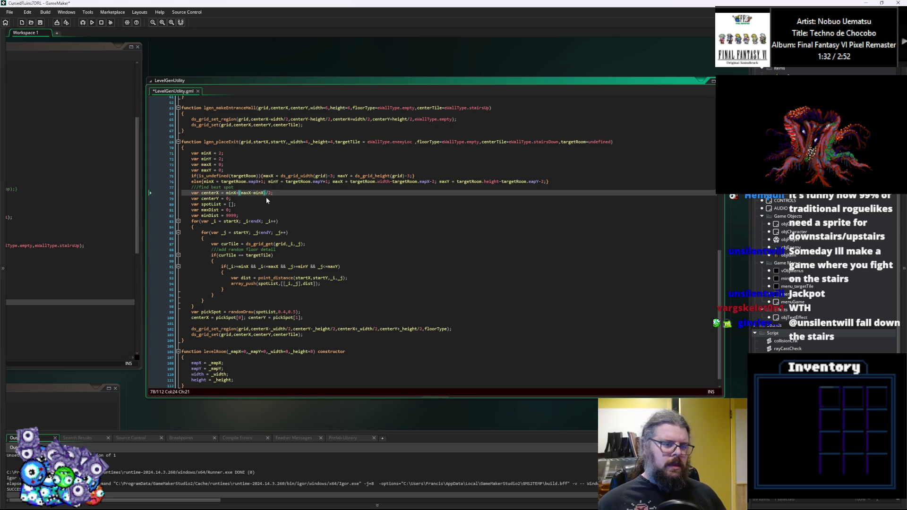
{"action": "key", "text": "Down"}
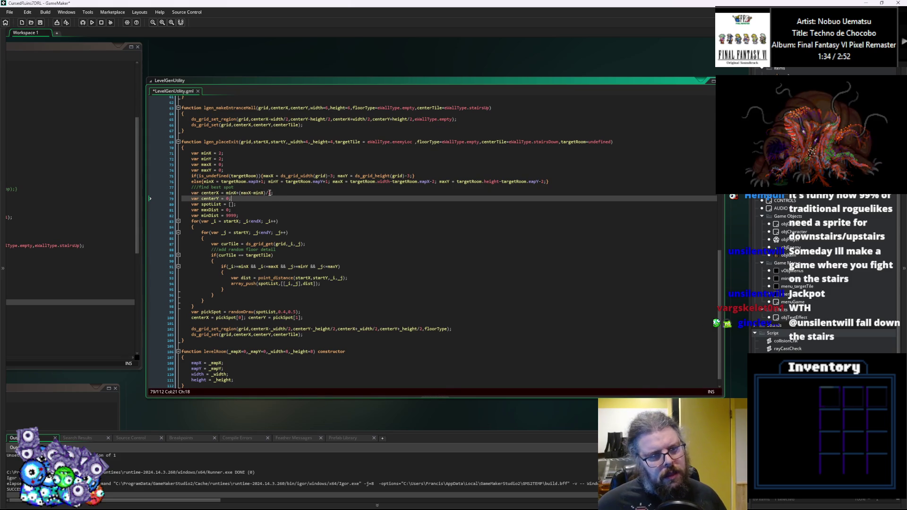
Copy the midpoint formula into centerY, changing minX and maxX to minY and maxY.
{"action": "left_click_drag", "start_coordinate": [276, 193], "coordinate": [226, 194]}
{"action": "key", "text": "ctrl+c"}
{"action": "left_click", "coordinate": [227, 198]}
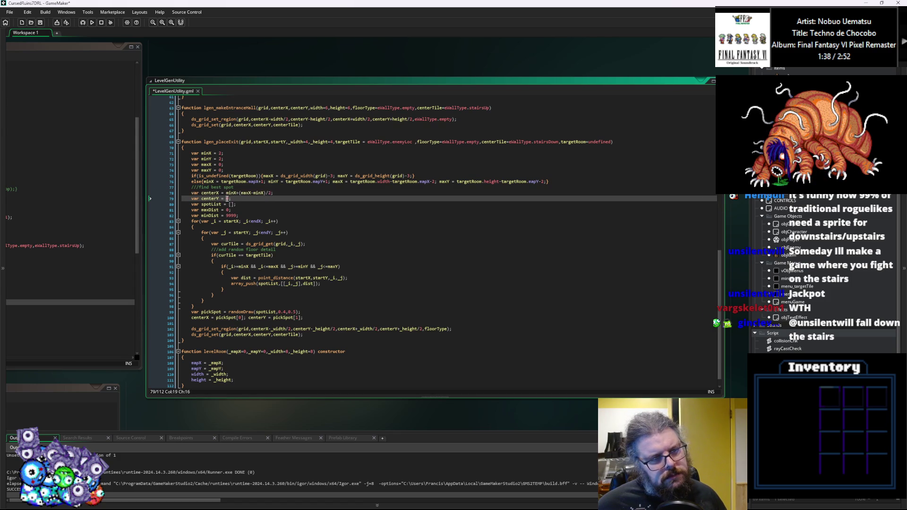
{"action": "key", "text": "ctrl+v"}
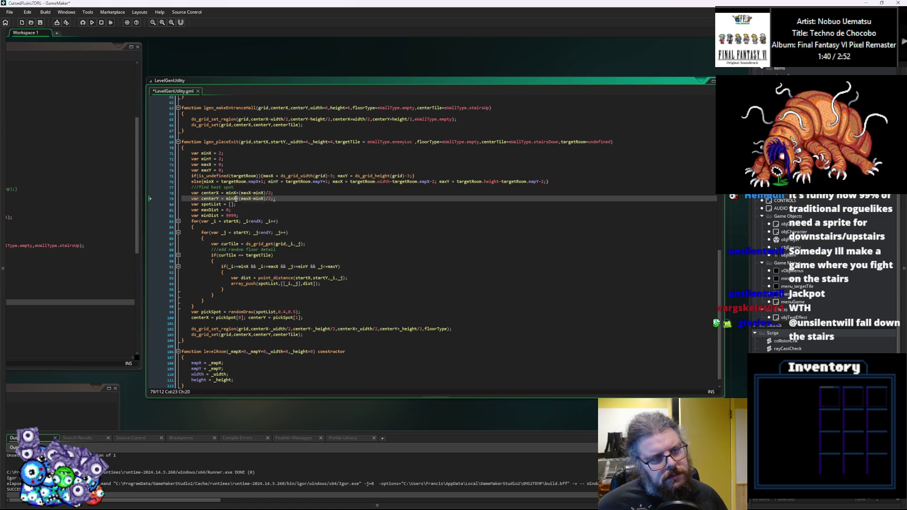
{"action": "left_click", "coordinate": [238, 199]}
{"action": "key", "text": "BackSpace"}
{"action": "type", "text": "Y"}
{"action": "key", "text": "Right"}
{"action": "key", "text": "Right"}
{"action": "key", "text": "Right"}
{"action": "key", "text": "BackSpace"}
{"action": "type", "text": "Y"}
{"action": "left_click", "coordinate": [250, 198]}
{"action": "key", "text": "BackSpace"}
{"action": "type", "text": "Y"}
{"action": "left_click", "coordinate": [275, 199]}
{"action": "key", "text": "Left"}
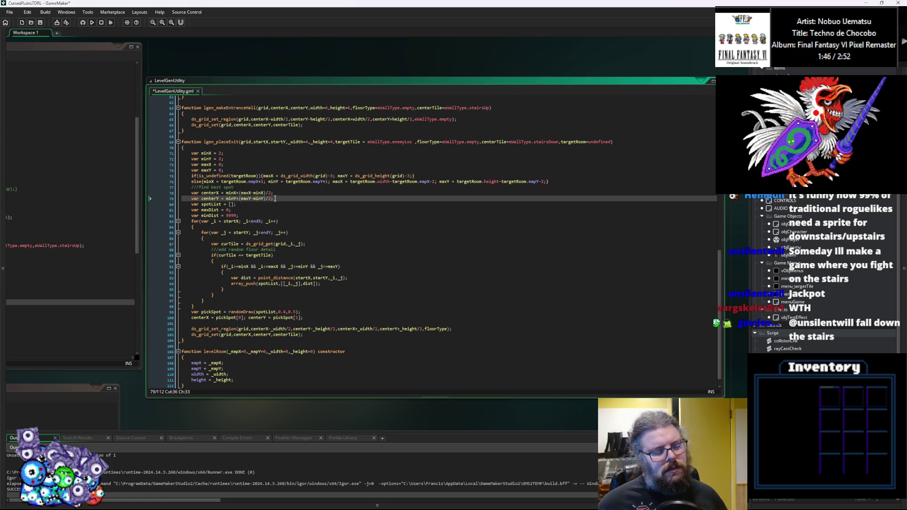
Wrap both the centerX and centerY midpoint formulas in floor().
{"action": "key", "text": "Up"}
{"action": "key", "text": "Left"}
{"action": "key", "text": "Left"}
{"action": "key", "text": "Left"}
{"action": "type", "text": "floor("}
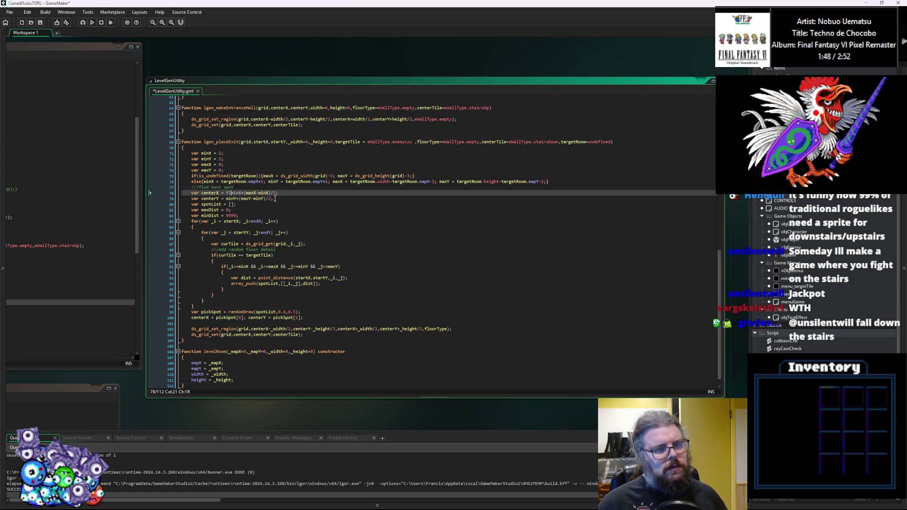
{"action": "key", "text": "shift+Left"}
{"action": "key", "text": "shift+Left"}
{"action": "key", "text": "shift+Left"}
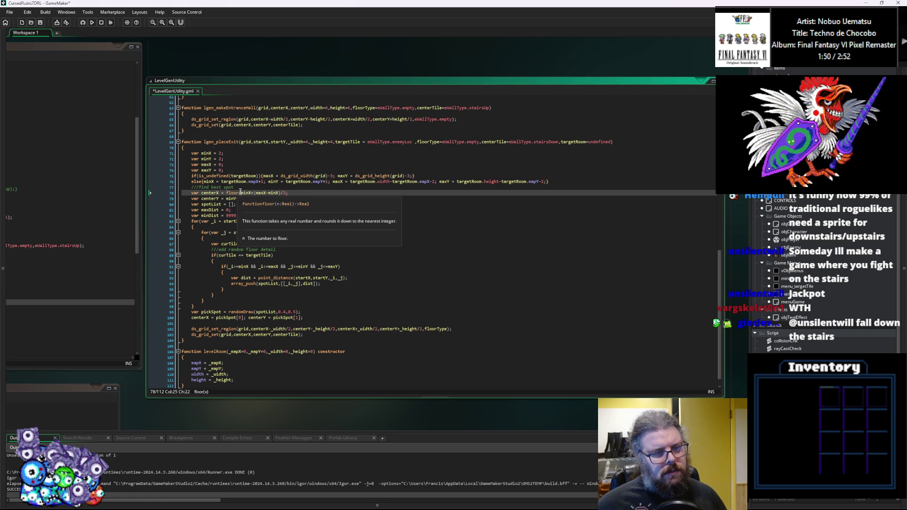
{"action": "key", "text": "ctrl+c"}
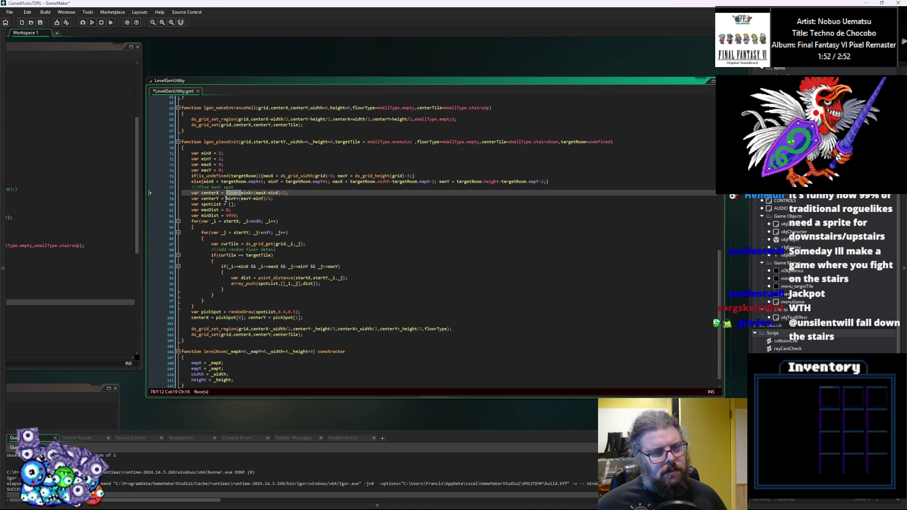
{"action": "key", "text": "Down"}
{"action": "key", "text": "Left"}
{"action": "key", "text": "ctrl+v"}
{"action": "key", "text": "ctrl+z"}
{"action": "key", "text": "Right"}
{"action": "key", "text": "ctrl+v"}
{"action": "key", "text": "Right"}
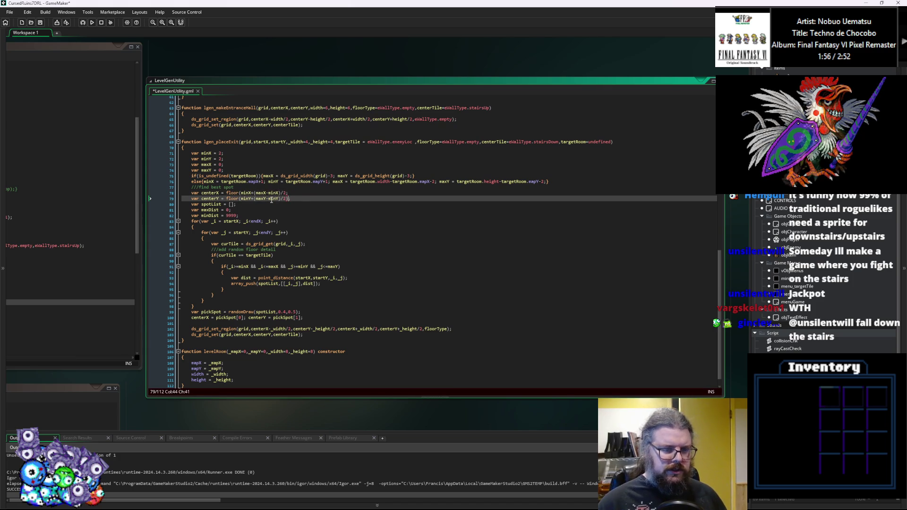
{"action": "key", "text": "Right"}
{"action": "key", "text": "Right"}
{"action": "type", "text": ")"}
{"action": "key", "text": "Up"}
{"action": "key", "text": "Left"}
{"action": "type", "text": ")"}
Save LevelGenUtility again and scroll down to the end of lgen_placeExit.
{"action": "left_click", "coordinate": [326, 242]}
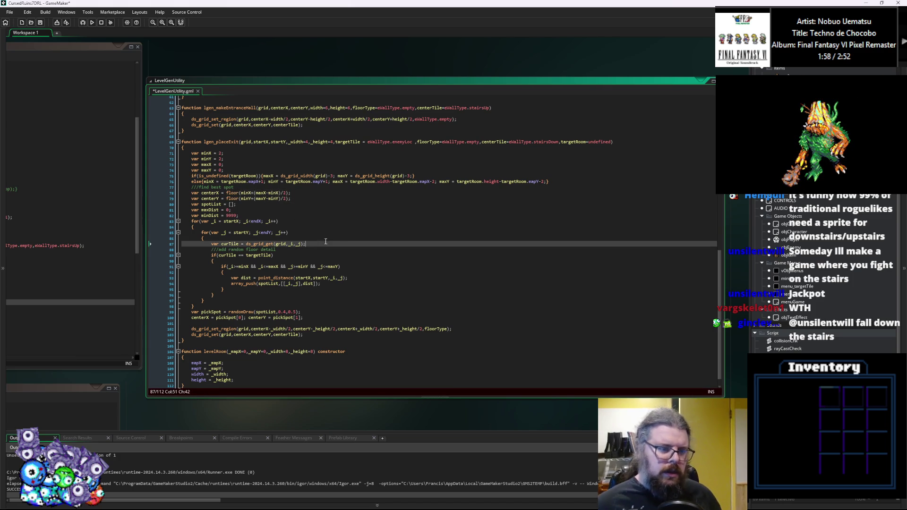
{"action": "left_click", "coordinate": [40, 22]}
{"action": "left_click", "coordinate": [335, 198]}
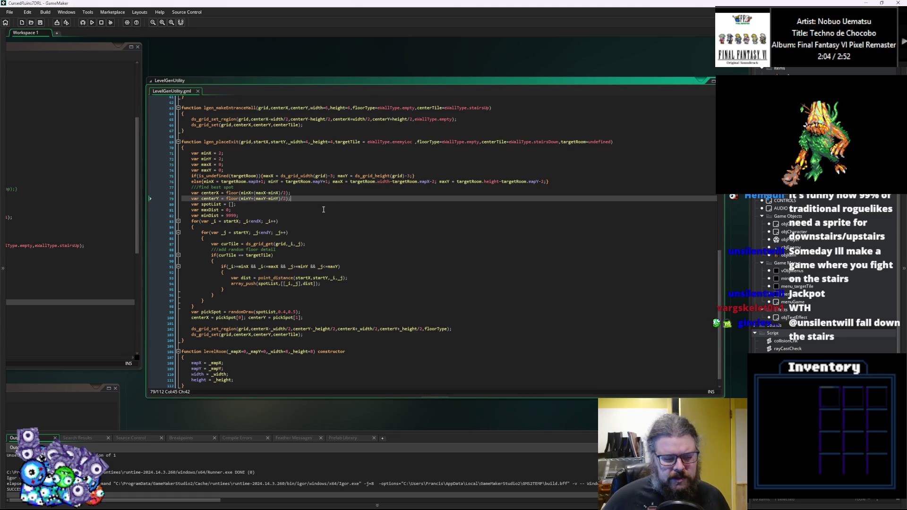
{"action": "scroll", "coordinate": [326, 212], "scroll_direction": "down", "scroll_amount": 1}
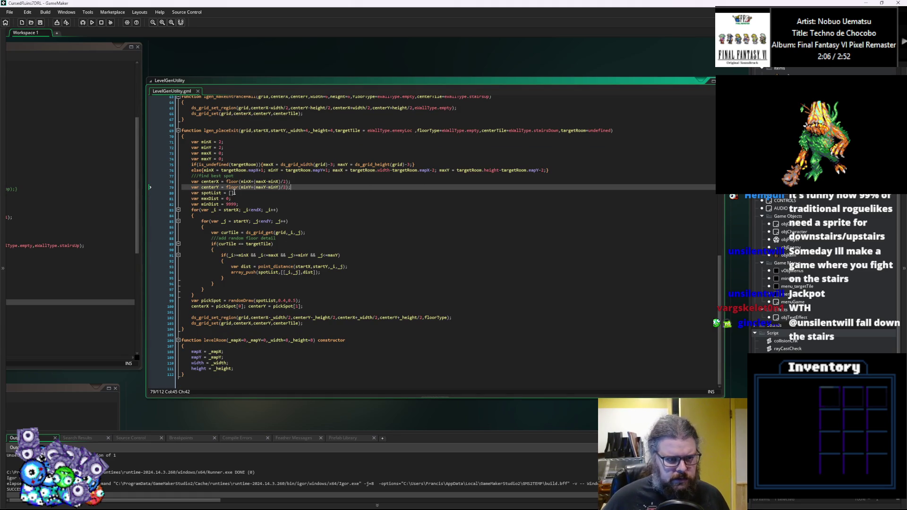
{"action": "left_click", "coordinate": [485, 326]}
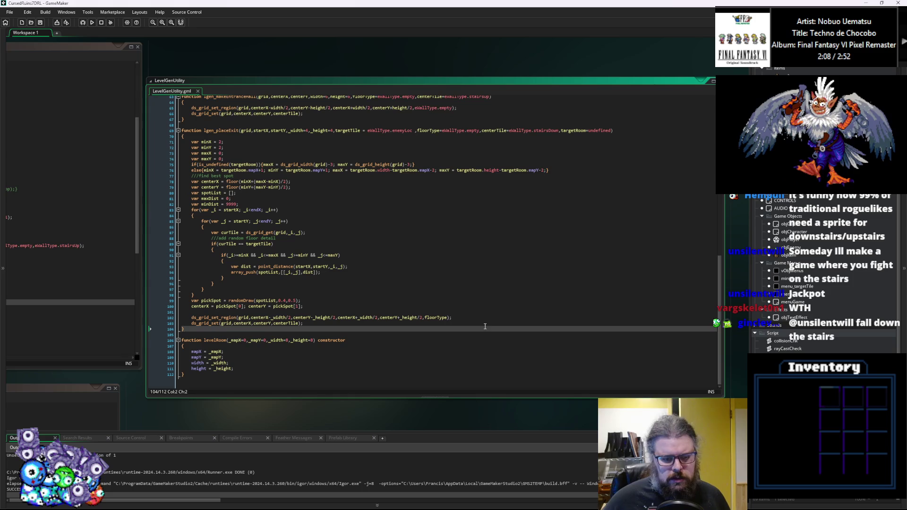
Replace minX's starting value of 2 with _width/2.
{"action": "left_click", "coordinate": [324, 318]}
{"action": "double_click", "coordinate": [324, 318]}
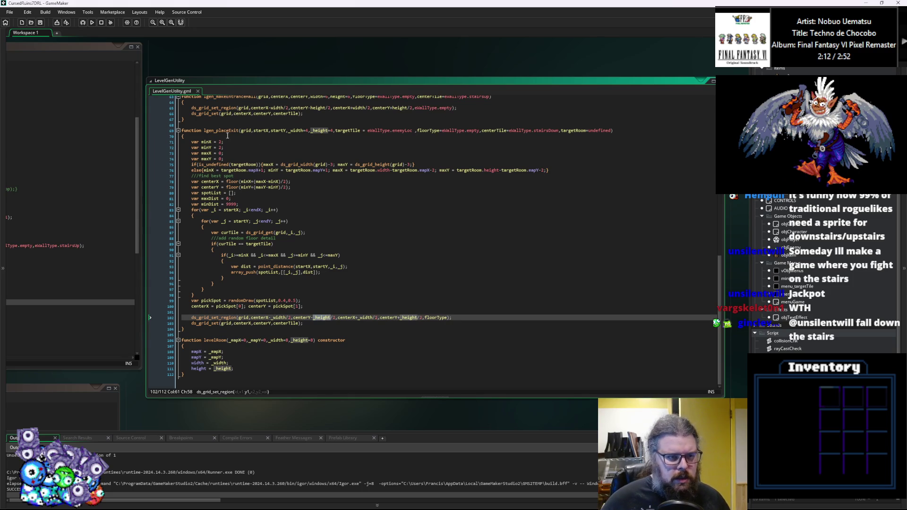
{"action": "double_click", "coordinate": [221, 142]}
{"action": "key", "text": "ctrl+v"}
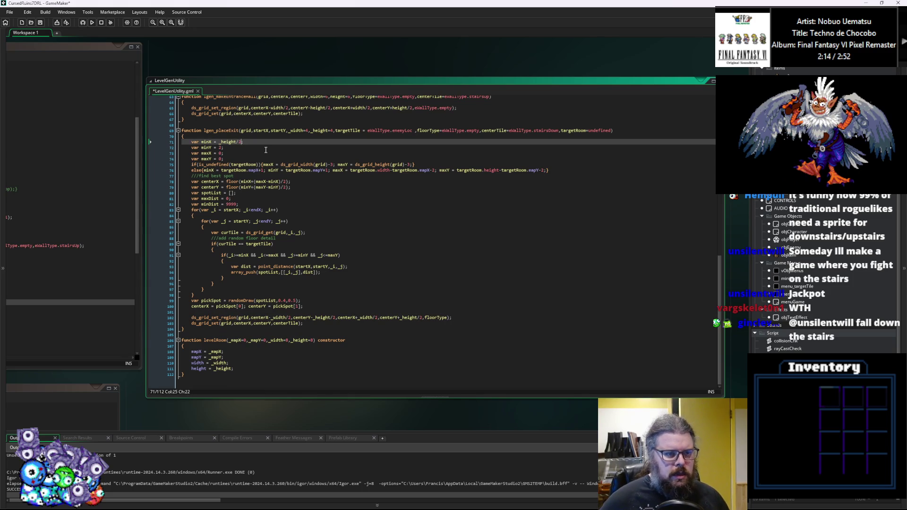
{"action": "key", "text": "Left"}
{"action": "key", "text": "ctrl+BackSpace"}
{"action": "type", "text": "_width"}
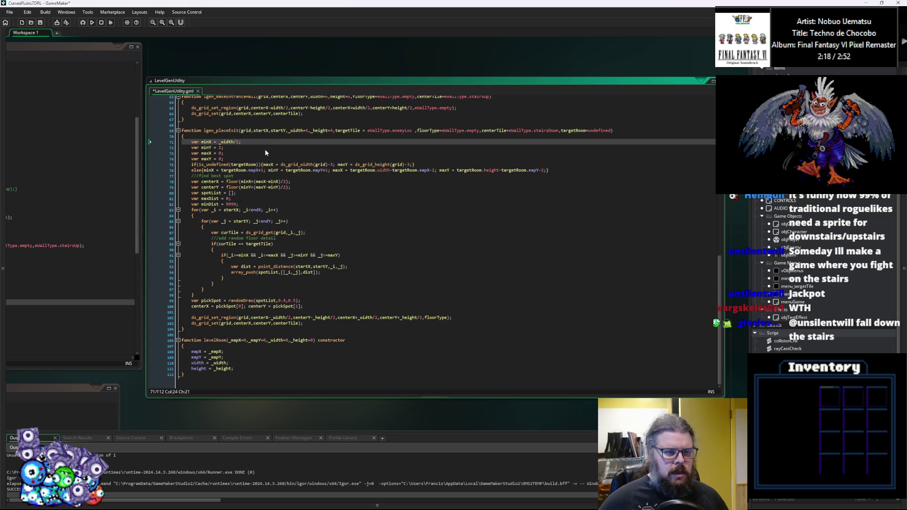
{"action": "type", "text": "/2"}
{"action": "key", "text": "Down"}
Set minY to _height/2, maxX to _width/2 and maxY to _height/2 using autocomplete.
{"action": "key", "text": "BackSpace"}
{"action": "type", "text": "_"}
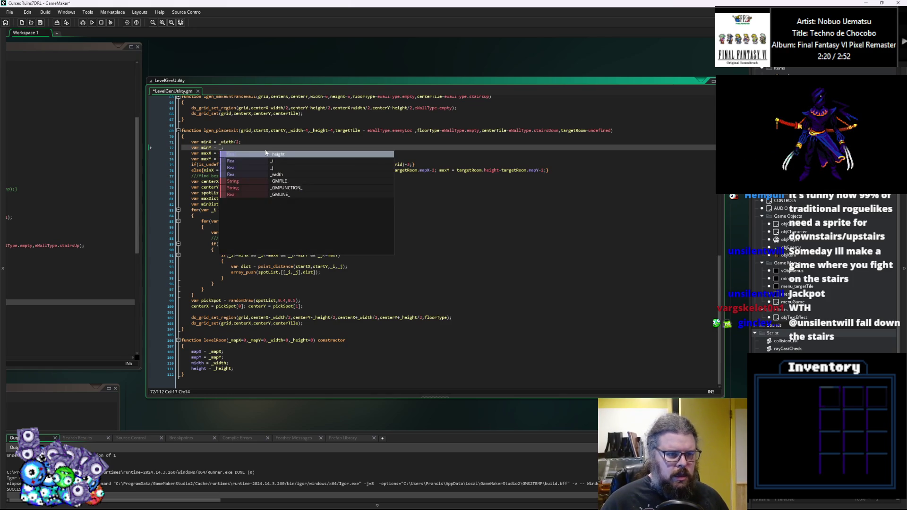
{"action": "type", "text": "h"}
{"action": "key", "text": "Return"}
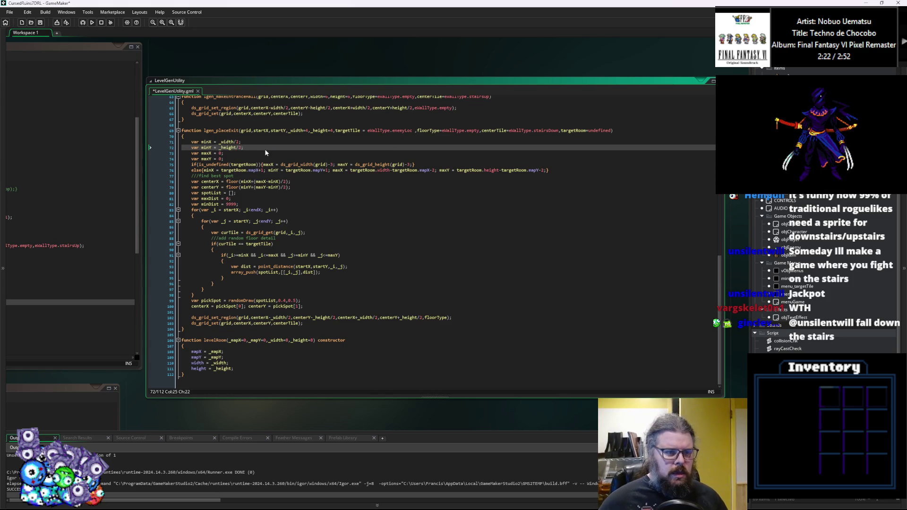
{"action": "key", "text": "Down"}
{"action": "key", "text": "Left"}
{"action": "key", "text": "Left"}
{"action": "type", "text": "w"}
{"action": "key", "text": "Return"}
{"action": "key", "text": "Down"}
{"action": "key", "text": "Left"}
{"action": "key", "text": "Left"}
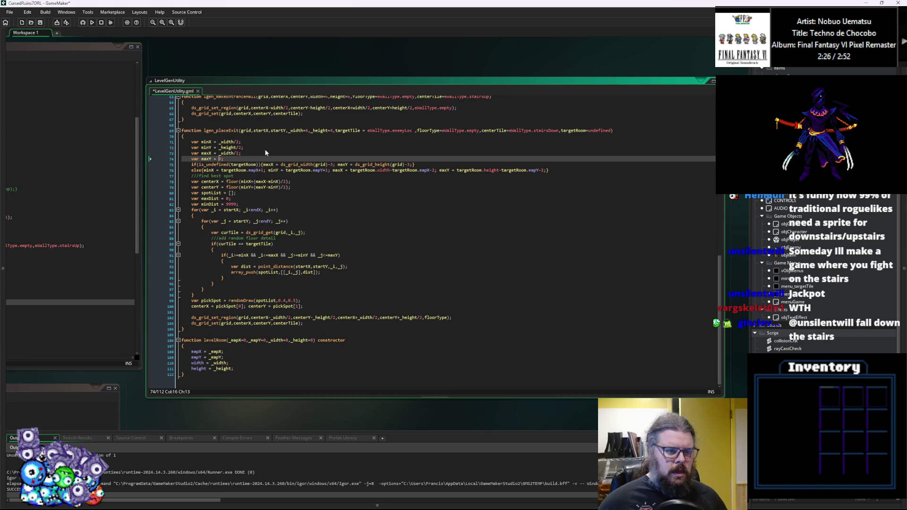
{"action": "type", "text": "_heig"}
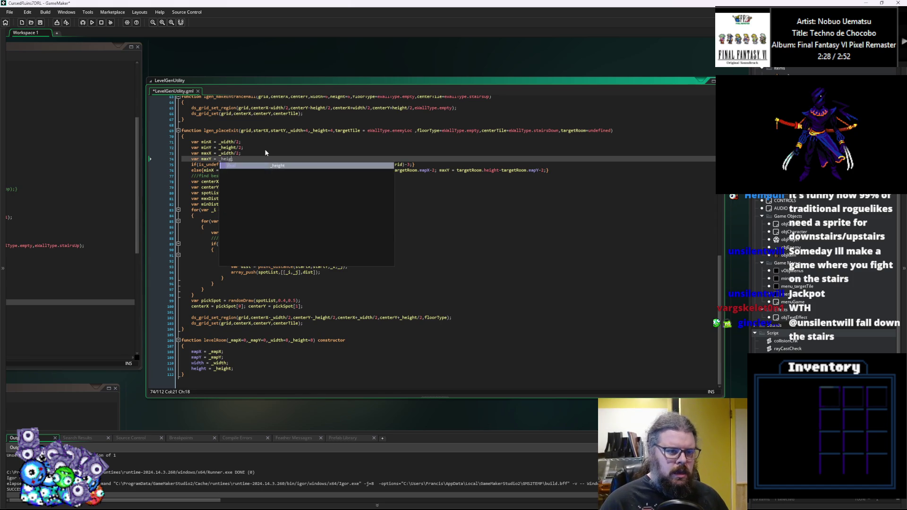
{"action": "key", "text": "Return"}
{"action": "type", "text": "/1;"}
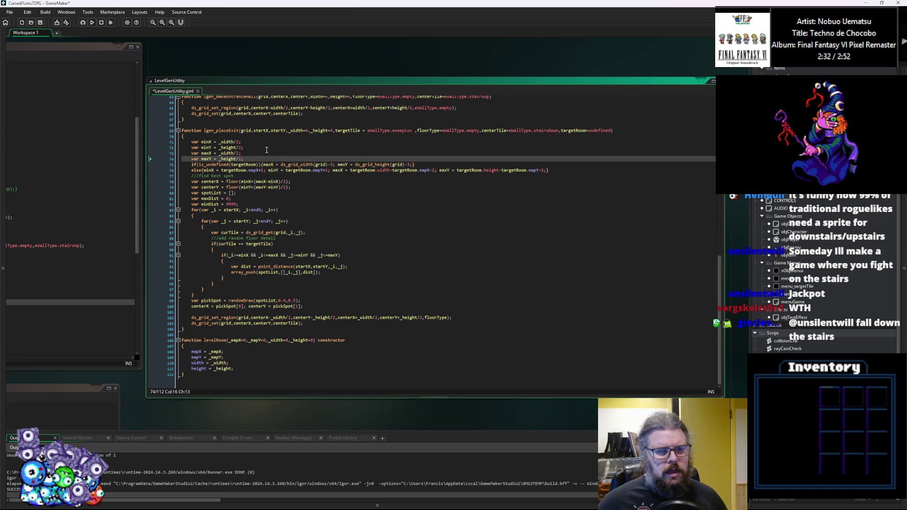
{"action": "left_click_drag", "start_coordinate": [240, 142], "coordinate": [219, 142]}
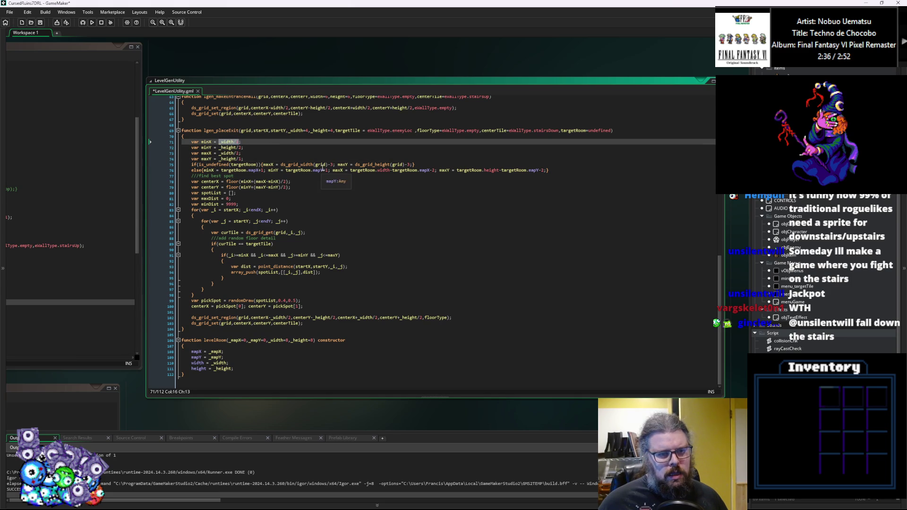
Declare var xBorder = 1+floor(_width/2); and var yBorder = 1+floor(_height/2); at the function's top.
{"action": "left_click", "coordinate": [256, 156]}
{"action": "left_click", "coordinate": [249, 137]}
{"action": "key", "text": "Return"}
{"action": "type", "text": "var"}
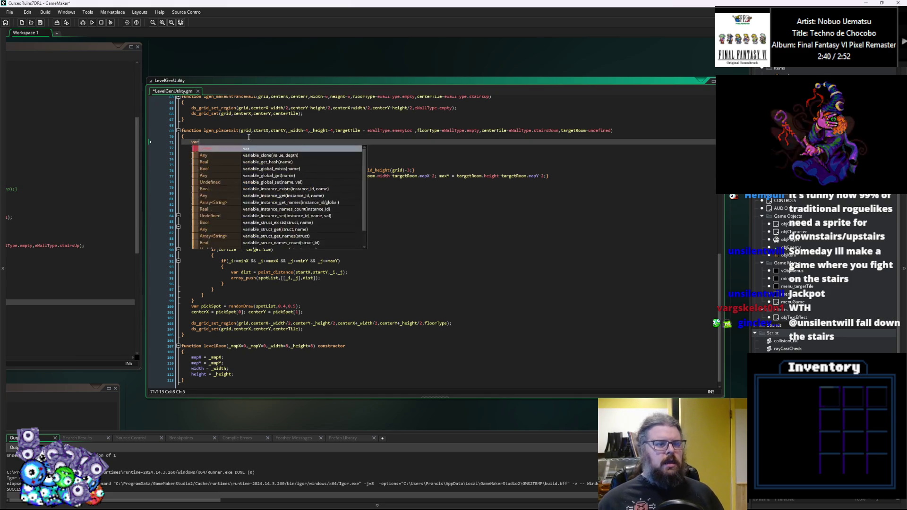
{"action": "type", "text": " x"}
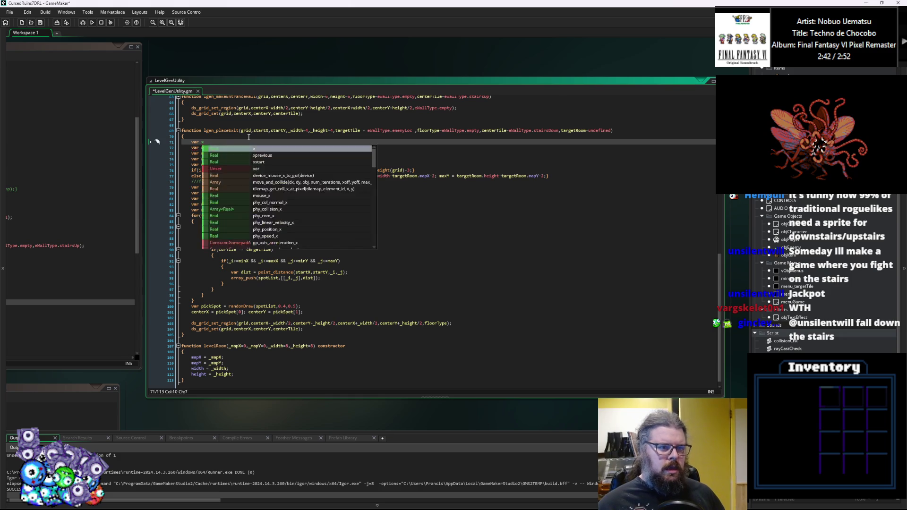
{"action": "type", "text": "Border = "}
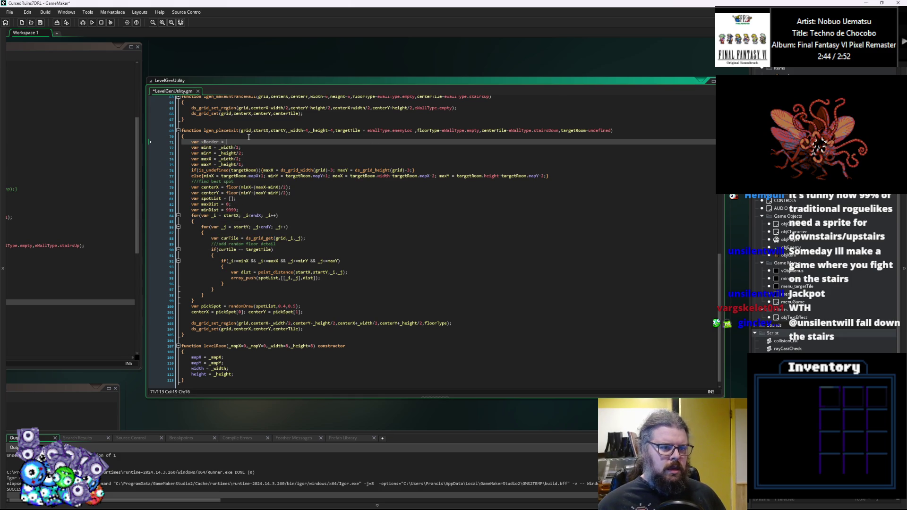
{"action": "type", "text": "_width/2"}
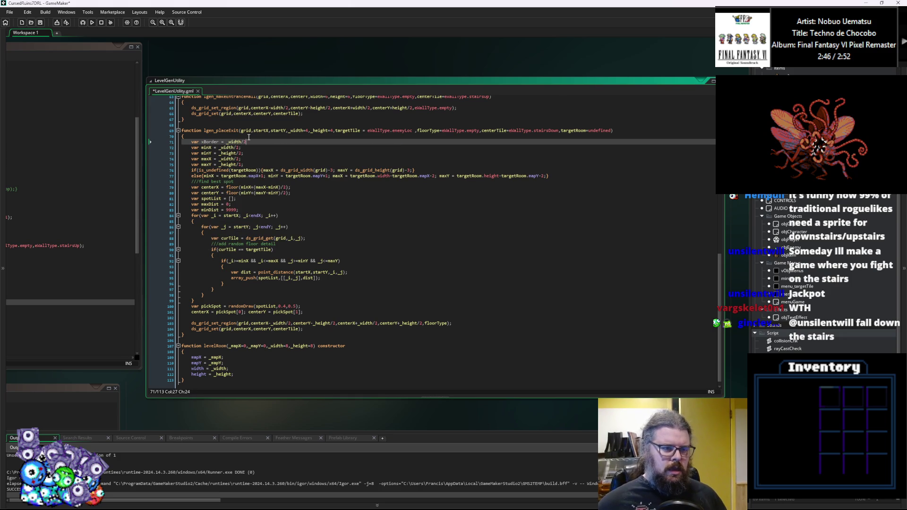
{"action": "key", "text": "ctrl+Left"}
{"action": "key", "text": "ctrl+Left"}
{"action": "type", "text": "+fl"}
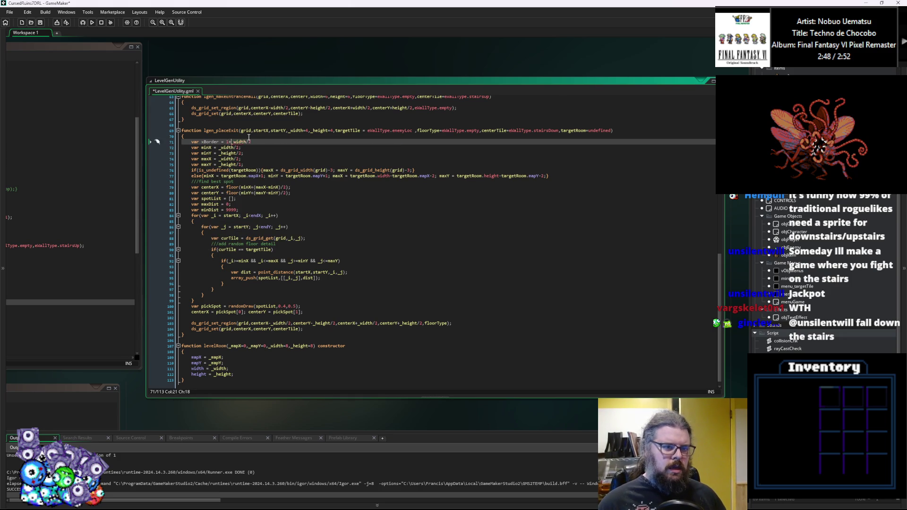
{"action": "type", "text": "oor("}
{"action": "key", "text": "ctrl+Right"}
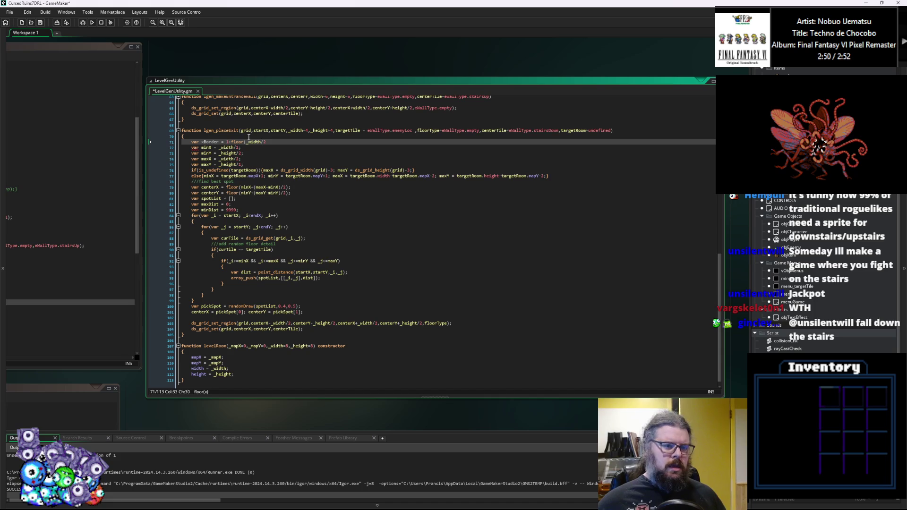
{"action": "type", "text": ");"}
{"action": "key", "text": "Return"}
{"action": "type", "text": "vaer"}
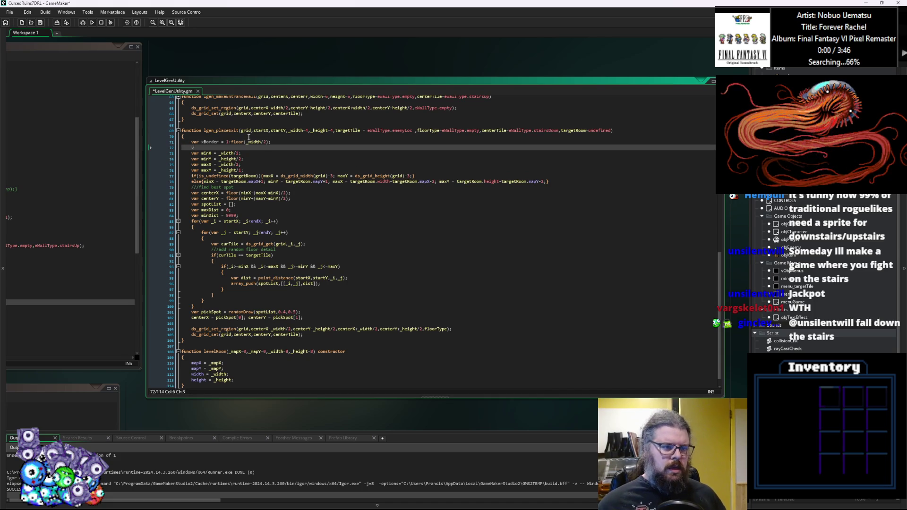
{"action": "key", "text": "BackSpace"}
{"action": "key", "text": "BackSpace"}
{"action": "type", "text": "r yBord"}
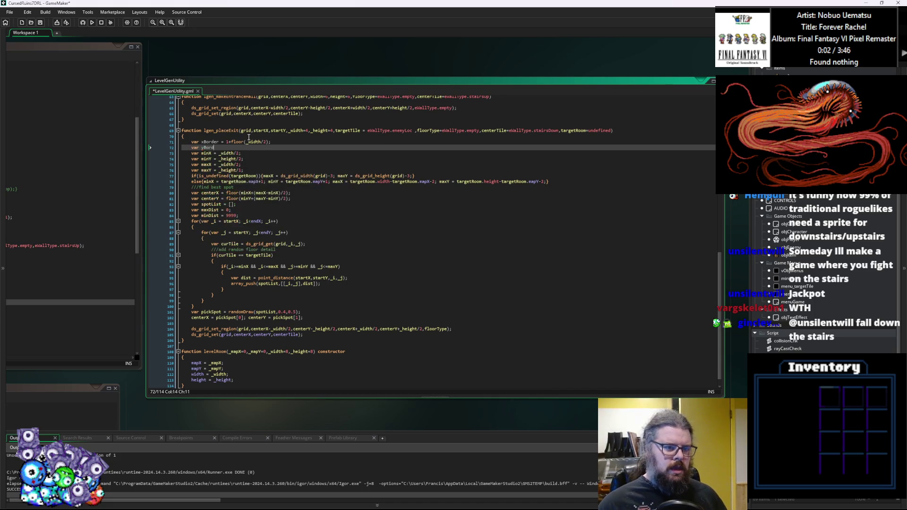
{"action": "type", "text": "er = 1+fl"}
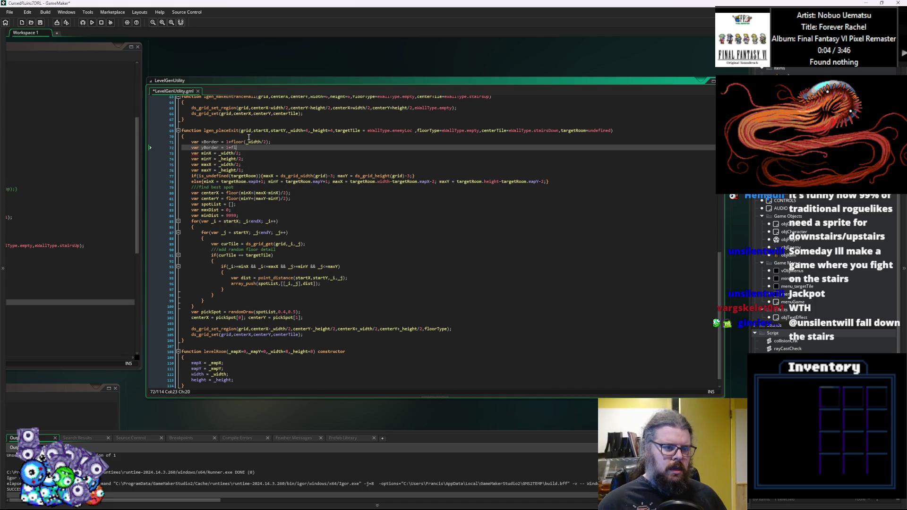
{"action": "type", "text": "oor(_height/2);"}
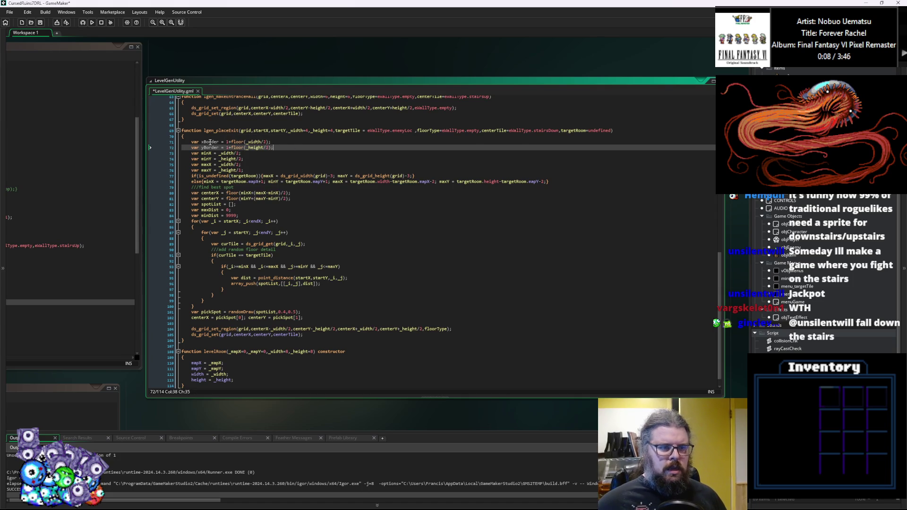
Replace the half-width values of minX and maxX with xBorder.
{"action": "double_click", "coordinate": [210, 142]}
{"action": "key", "text": "ctrl+c"}
{"action": "left_click_drag", "start_coordinate": [239, 154], "coordinate": [221, 153]}
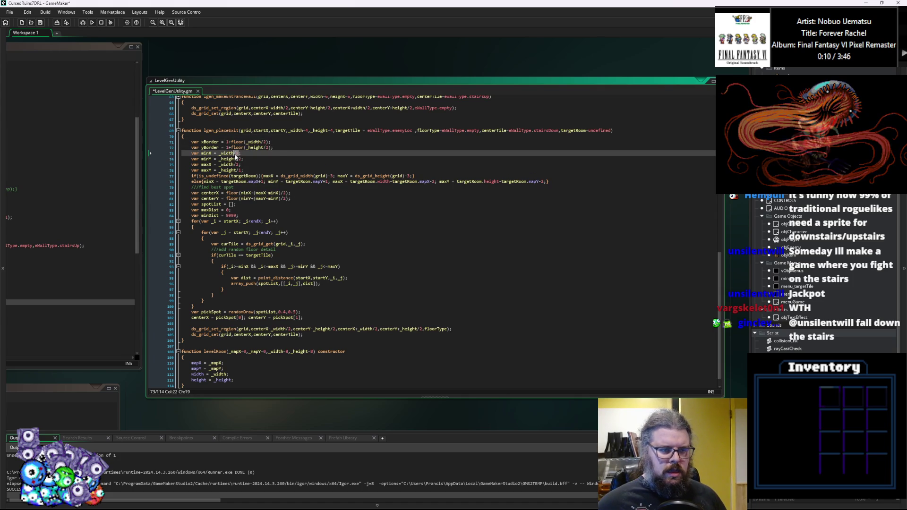
{"action": "key", "text": "ctrl+v"}
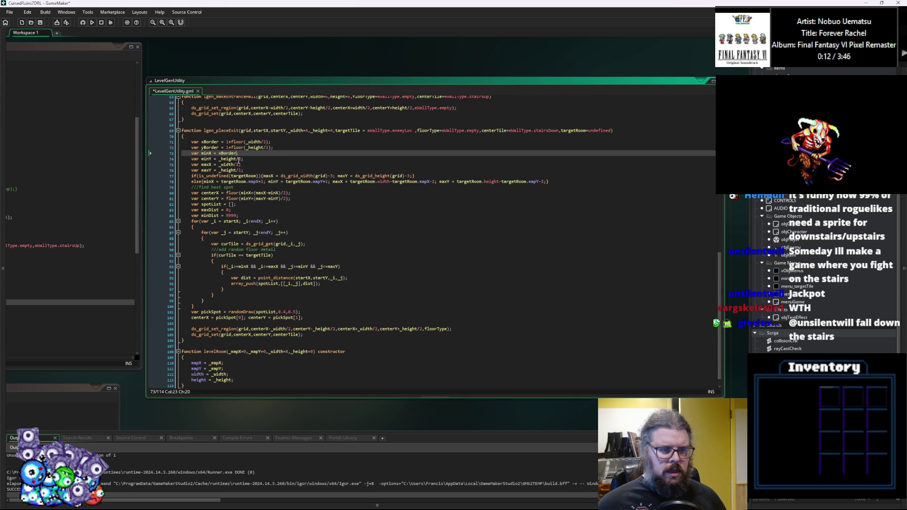
{"action": "left_click", "coordinate": [239, 165]}
{"action": "left_click_drag", "start_coordinate": [240, 165], "coordinate": [220, 164]}
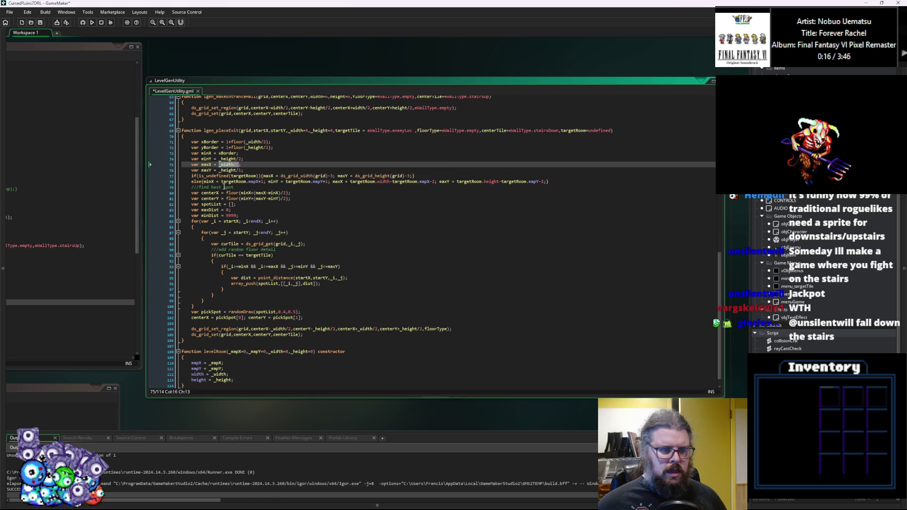
{"action": "key", "text": "ctrl+v"}
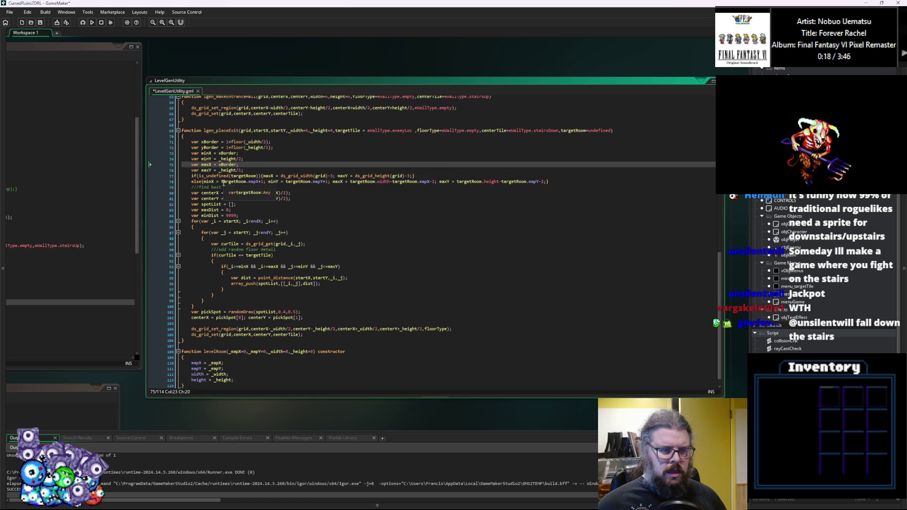
Replace the half-height values of minY and maxY with yBorder.
{"action": "left_click_drag", "start_coordinate": [244, 158], "coordinate": [220, 158]}
{"action": "key", "text": "ctrl+v"}
{"action": "left_click", "coordinate": [221, 159]}
{"action": "key", "text": "BackSpace"}
{"action": "type", "text": "y"}
{"action": "left_click_drag", "start_coordinate": [243, 171], "coordinate": [219, 171]}
{"action": "key", "text": "ctrl+v"}
{"action": "left_click", "coordinate": [222, 170]}
{"action": "key", "text": "BackSpace"}
{"action": "type", "text": "y"}
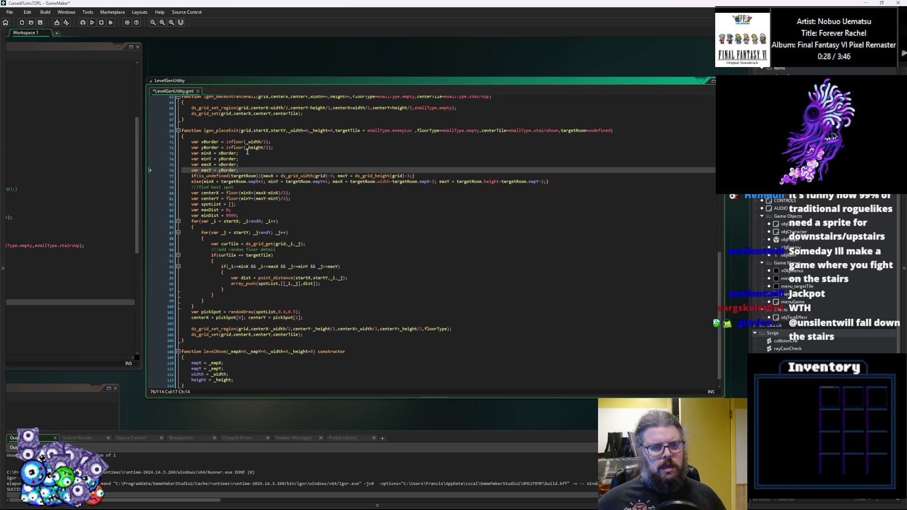
{"action": "left_click", "coordinate": [237, 153]}
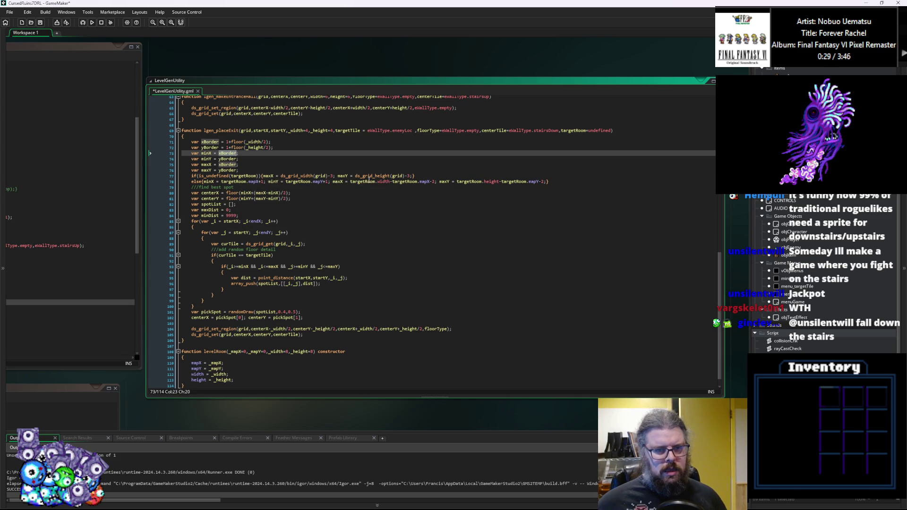
{"action": "left_click", "coordinate": [334, 176]}
In the grid branch, replace the fixed 3 offsets on the max bounds with the border variable.
{"action": "key", "text": "shift+Left"}
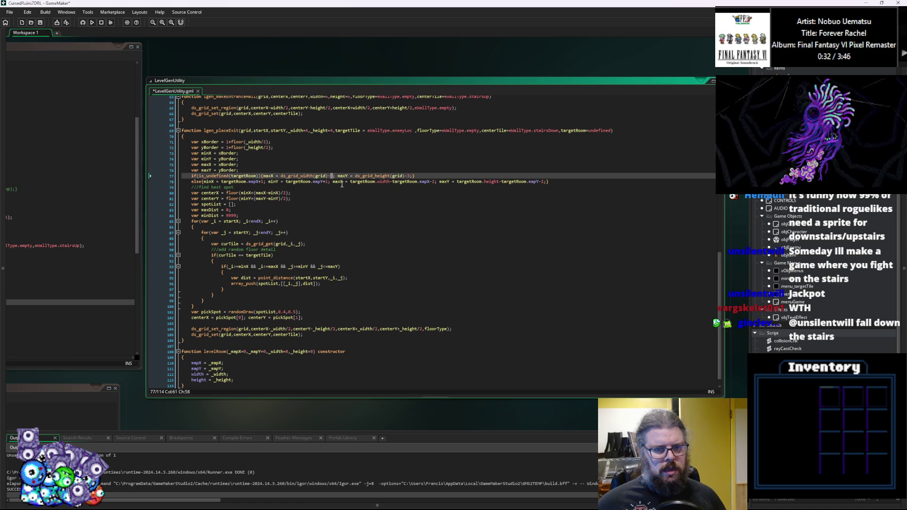
{"action": "type", "text": "xBorder"}
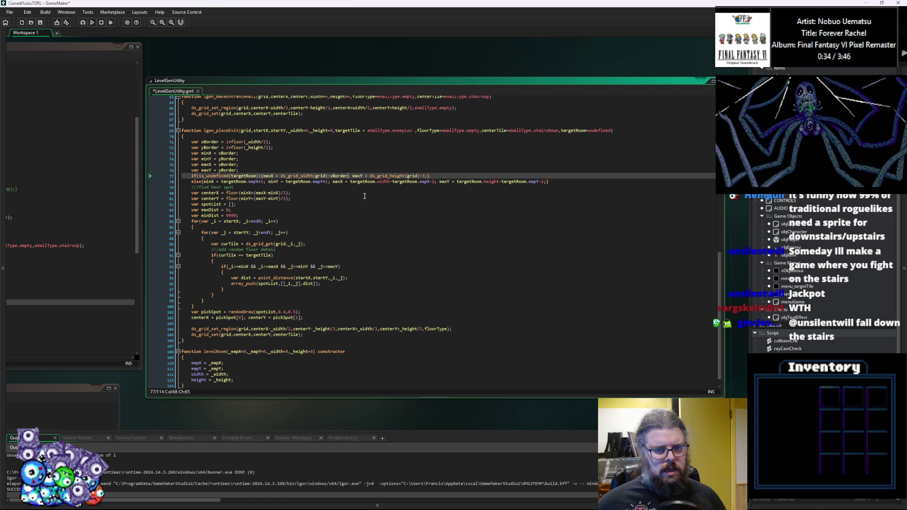
{"action": "left_click", "coordinate": [430, 176]}
{"action": "key", "text": "Left"}
{"action": "key", "text": "Left"}
{"action": "key", "text": "BackSpace"}
{"action": "type", "text": "xBorder"}
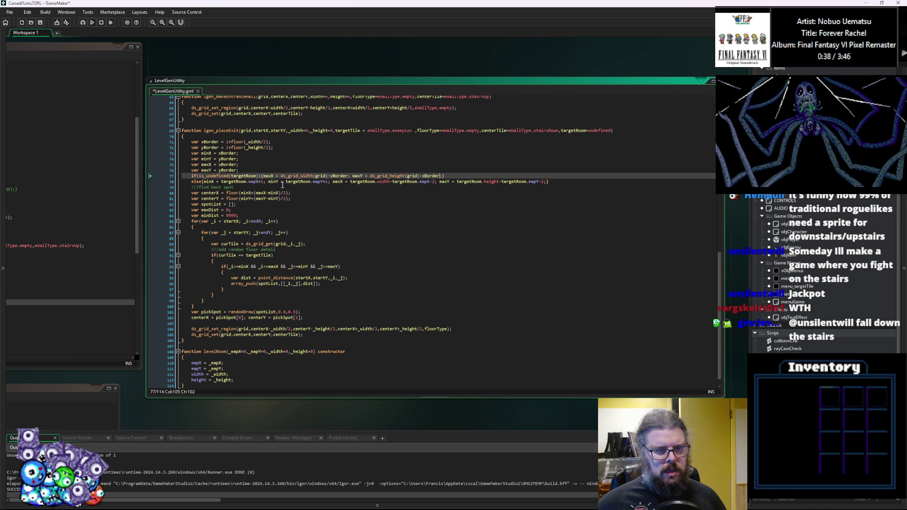
{"action": "left_click", "coordinate": [234, 165]}
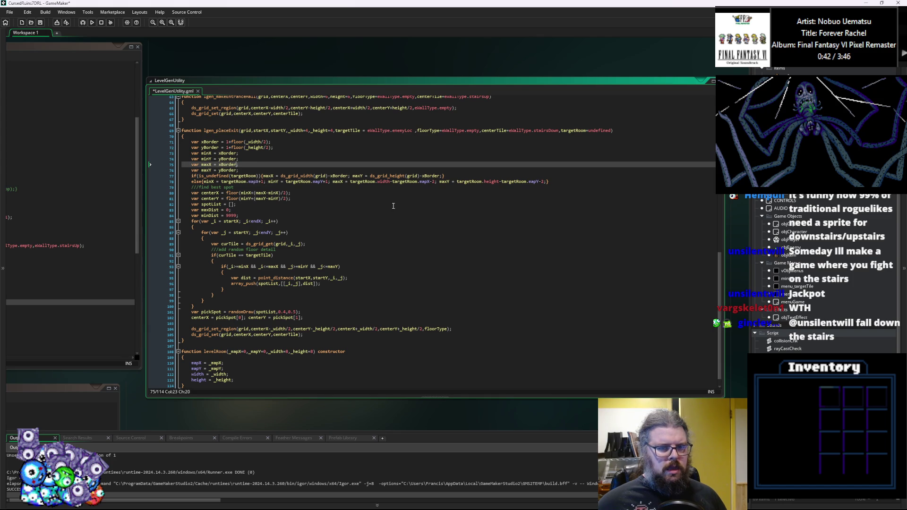
In the targetRoom branch, replace the fixed 1 and 2 offsets with xBorder and yBorder, using -(border+1) for max bounds.
{"action": "left_click", "coordinate": [265, 181]}
{"action": "key", "text": "BackSpace"}
{"action": "type", "text": "xBorder"}
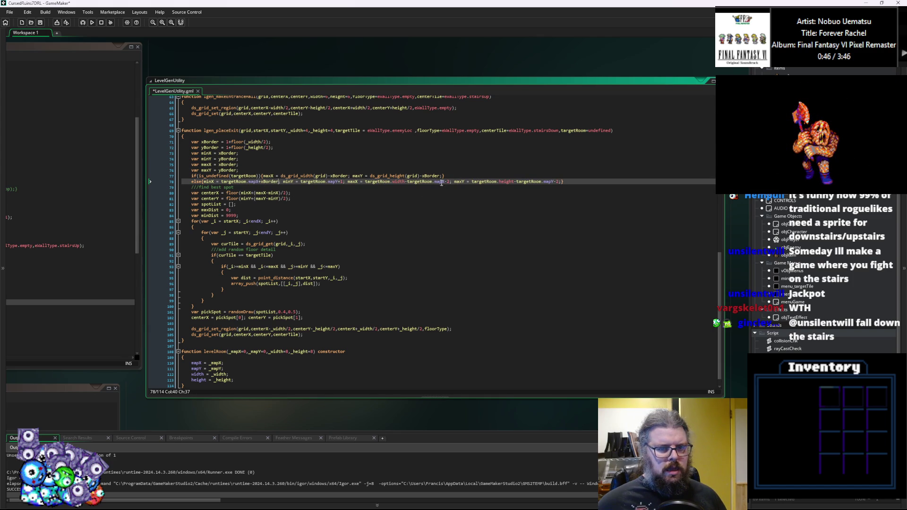
{"action": "left_click", "coordinate": [450, 181]}
{"action": "key", "text": "BackSpace"}
{"action": "key", "text": "BackSpace"}
{"action": "type", "text": "xBorder"}
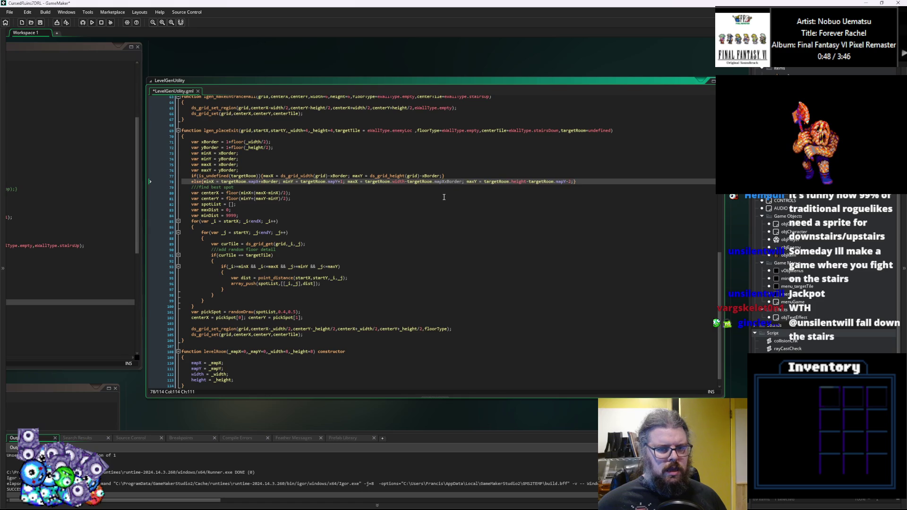
{"action": "left_click", "coordinate": [446, 182]}
{"action": "type", "text": "-"}
{"action": "left_click", "coordinate": [238, 170]}
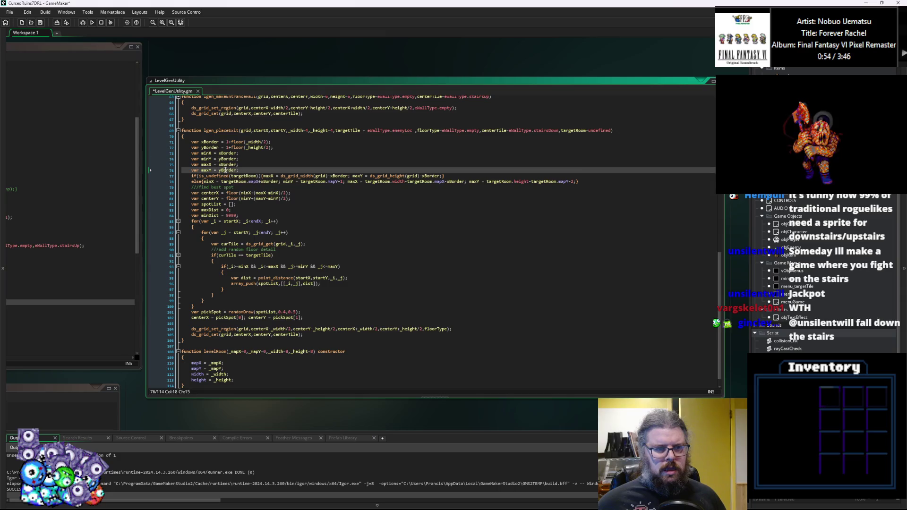
{"action": "left_click", "coordinate": [344, 181]}
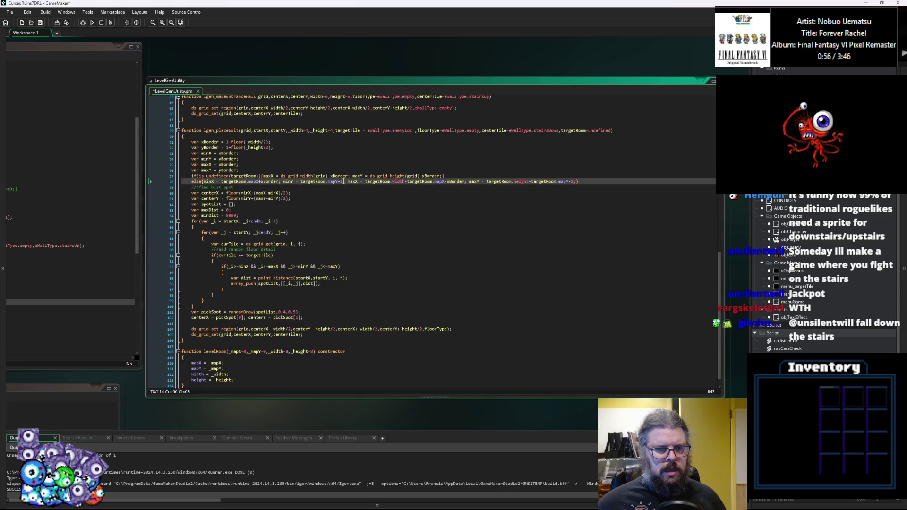
{"action": "key", "text": "BackSpace"}
{"action": "type", "text": "yBorder"}
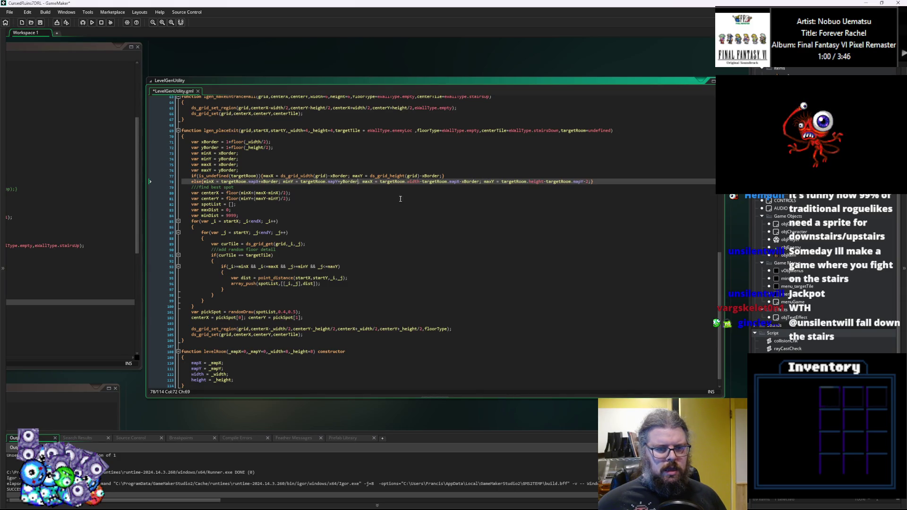
{"action": "left_click", "coordinate": [585, 182]}
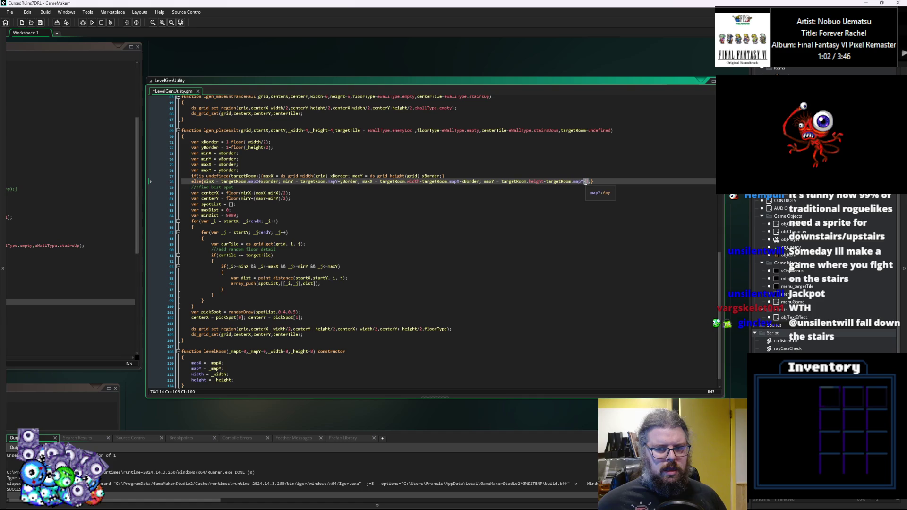
{"action": "type", "text": "-yBorder)"}
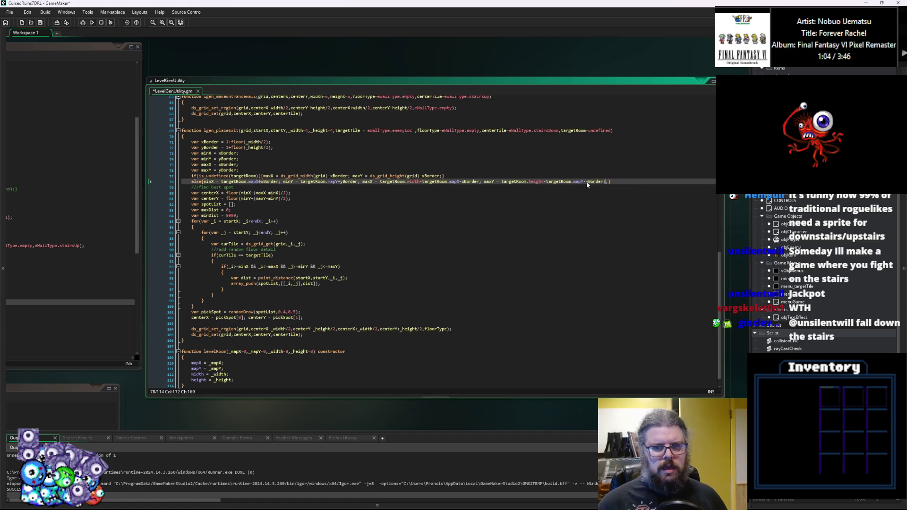
{"action": "type", "text": "+1"}
{"action": "left_click", "coordinate": [587, 182]}
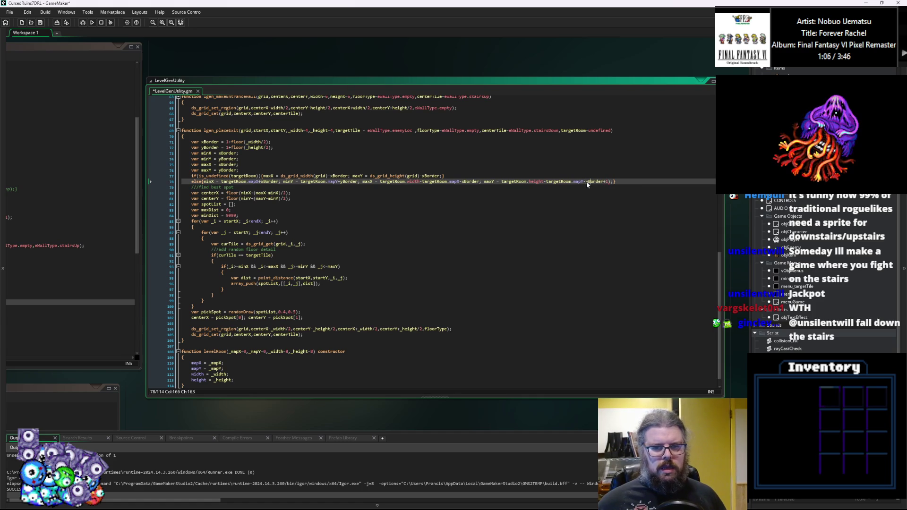
{"action": "type", "text": "("}
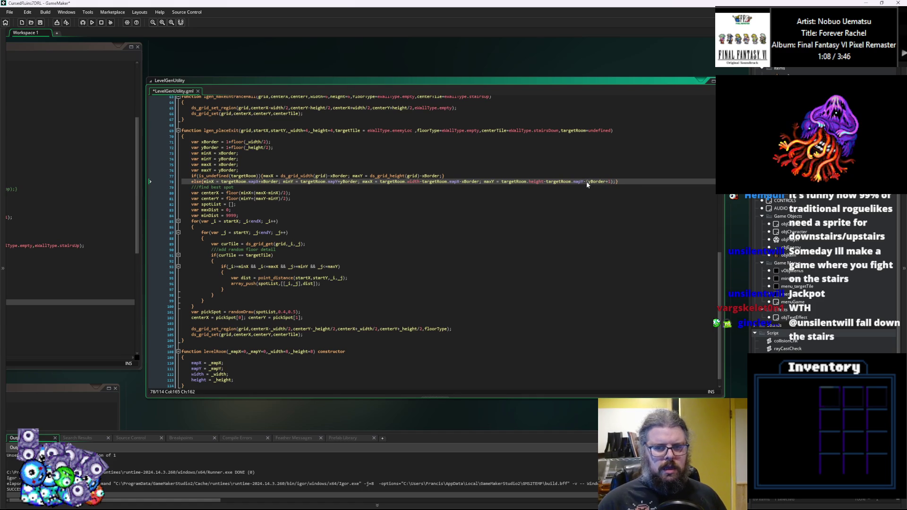
{"action": "key", "text": "Left"}
{"action": "key", "text": "Left"}
{"action": "key", "text": "Left"}
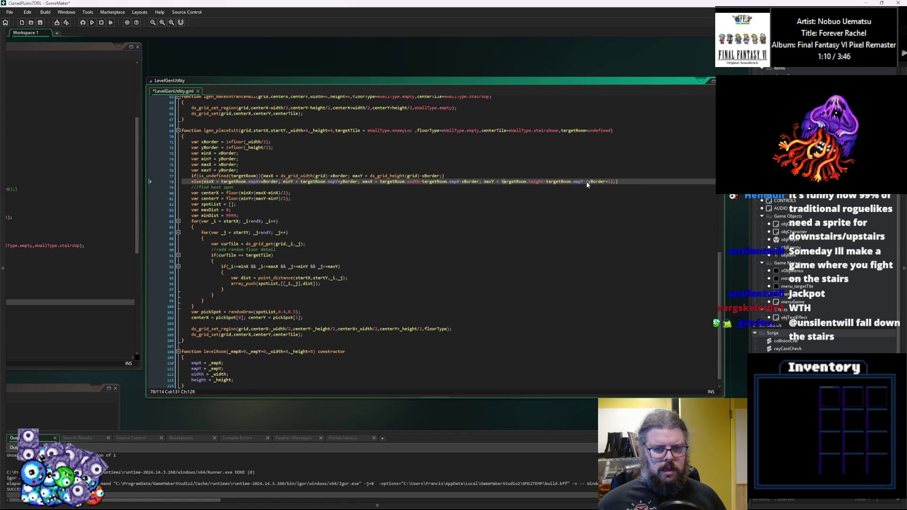
{"action": "type", "text": ")"}
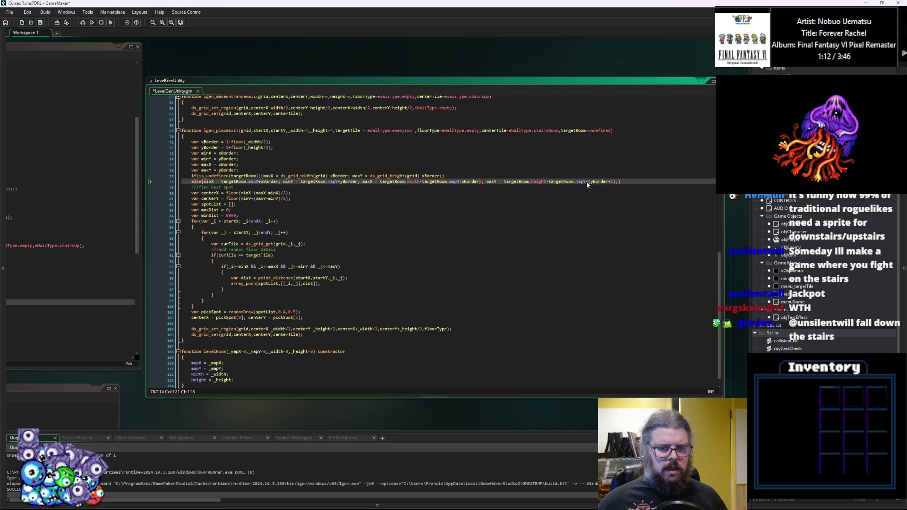
{"action": "type", "text": "+1"}
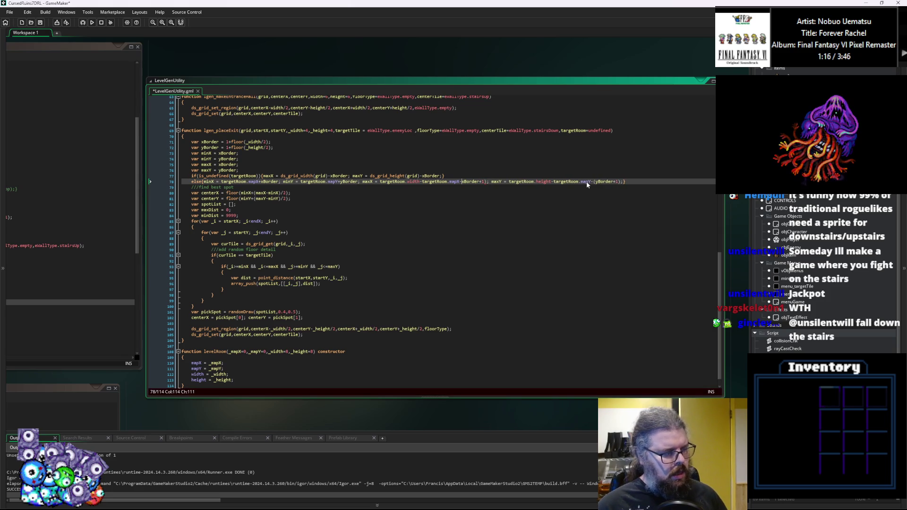
{"action": "type", "text": "("}
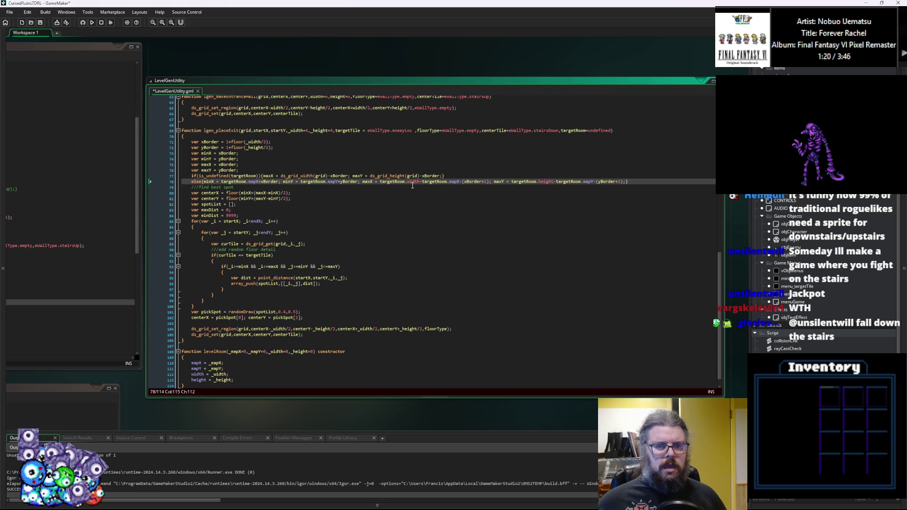
Change line 77's grid maxX and maxY offsets to -(xBorder+1) and -(yBorder+1), then save.
{"action": "left_click", "coordinate": [434, 177]}
{"action": "left_click", "coordinate": [431, 198]}
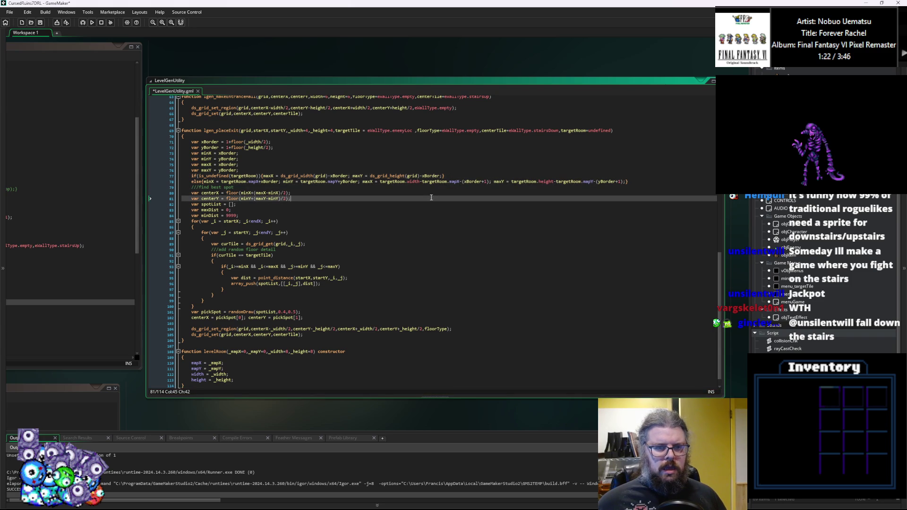
{"action": "left_click", "coordinate": [332, 175]}
{"action": "type", "text": "("}
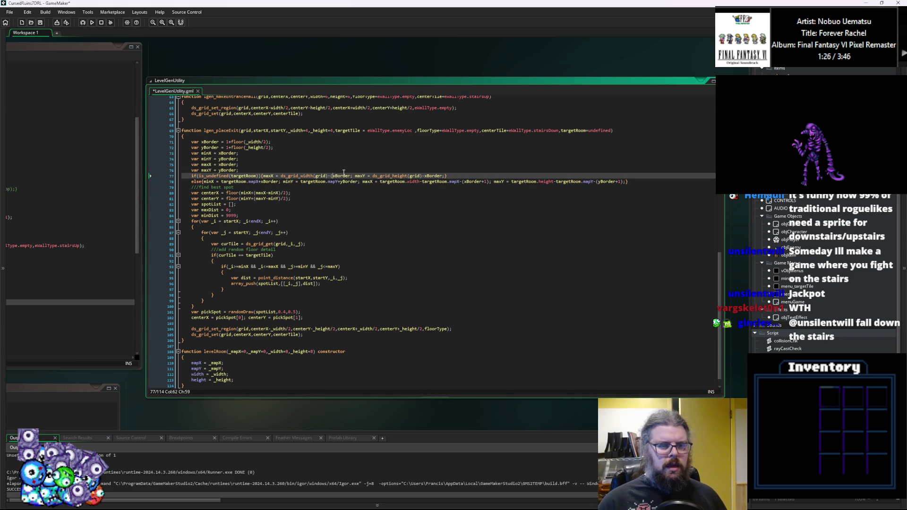
{"action": "key", "text": "ctrl+Right"}
{"action": "type", "text": "+1)"}
{"action": "key", "text": "Right"}
{"action": "key", "text": "Right"}
{"action": "key", "text": "Right"}
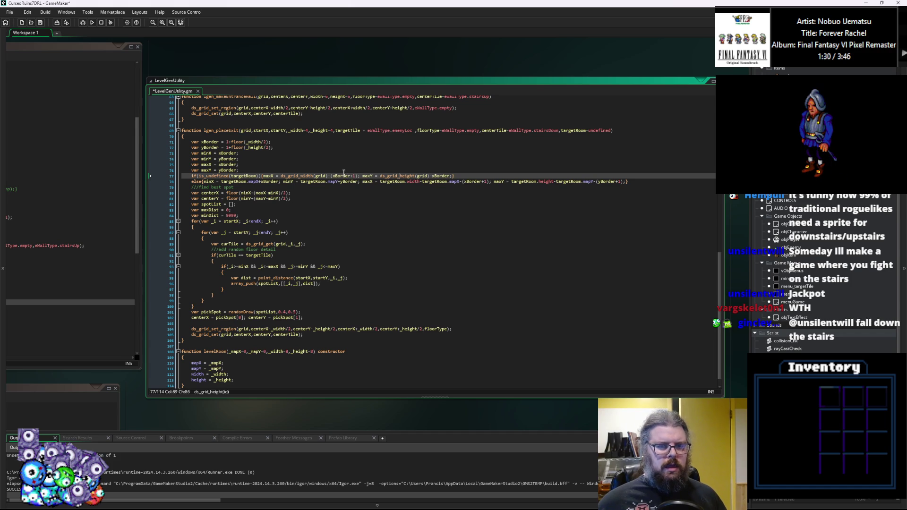
{"action": "key", "text": "Right"}
{"action": "key", "text": "Right"}
{"action": "key", "text": "Right"}
{"action": "type", "text": "("}
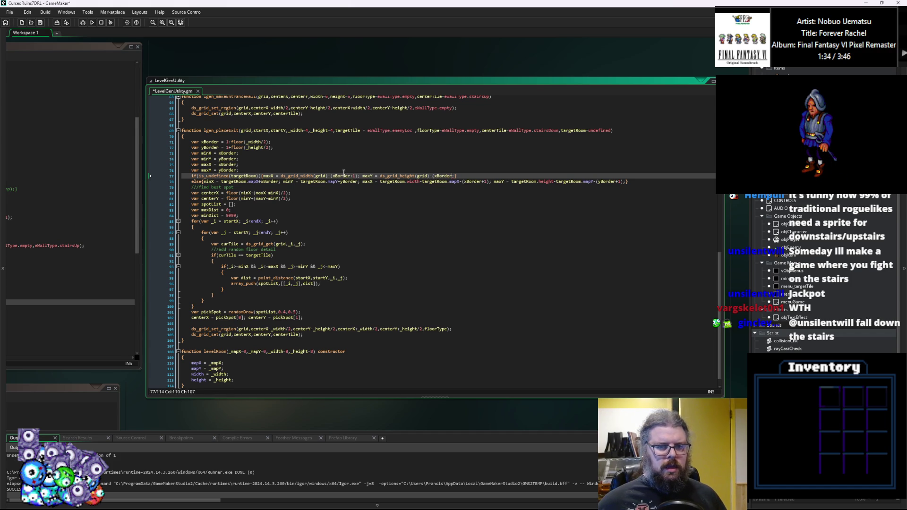
{"action": "type", "text": "+1)"}
{"action": "scroll", "coordinate": [355, 188], "scroll_direction": "up", "scroll_amount": 1}
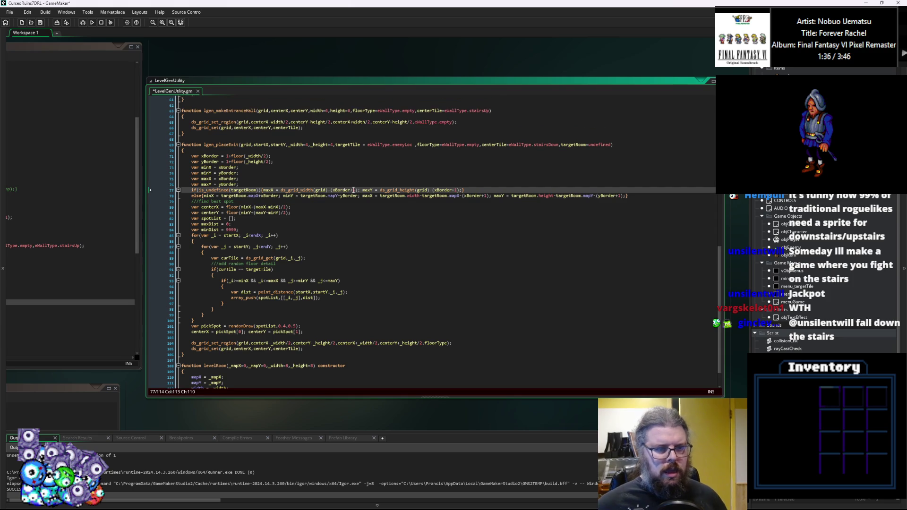
{"action": "key", "text": "Down"}
{"action": "key", "text": "Down"}
{"action": "key", "text": "Down"}
{"action": "left_click", "coordinate": [40, 22]}
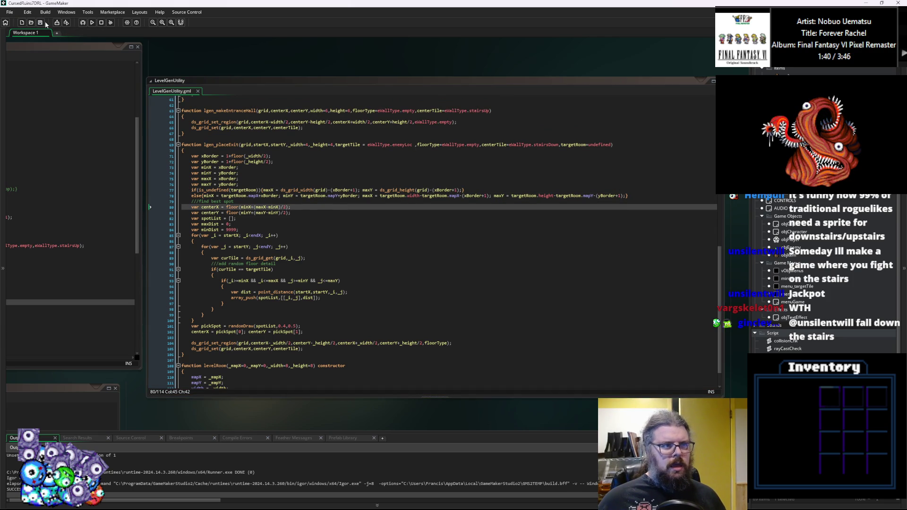
Save LevelGenUtility and review the chosen-spot centre assignment on line 102.
{"action": "left_click", "coordinate": [412, 208]}
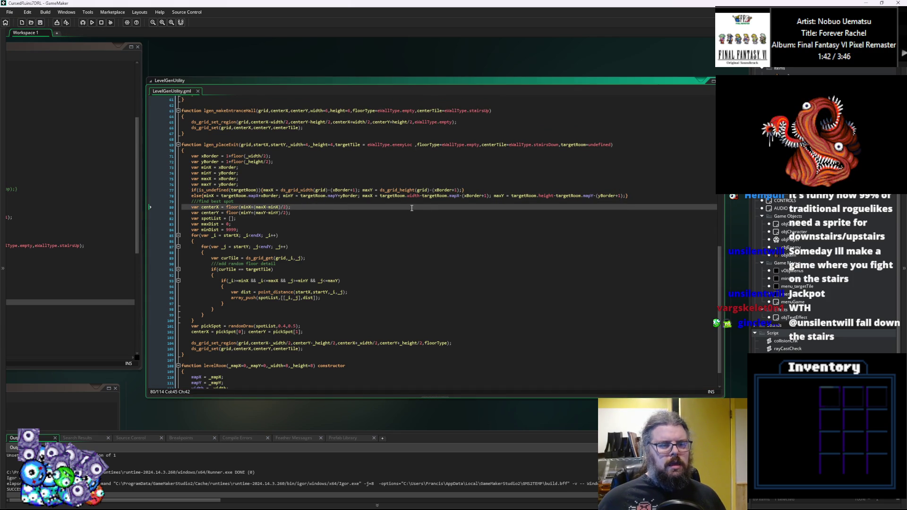
{"action": "scroll", "coordinate": [411, 208], "scroll_direction": "down", "scroll_amount": 1}
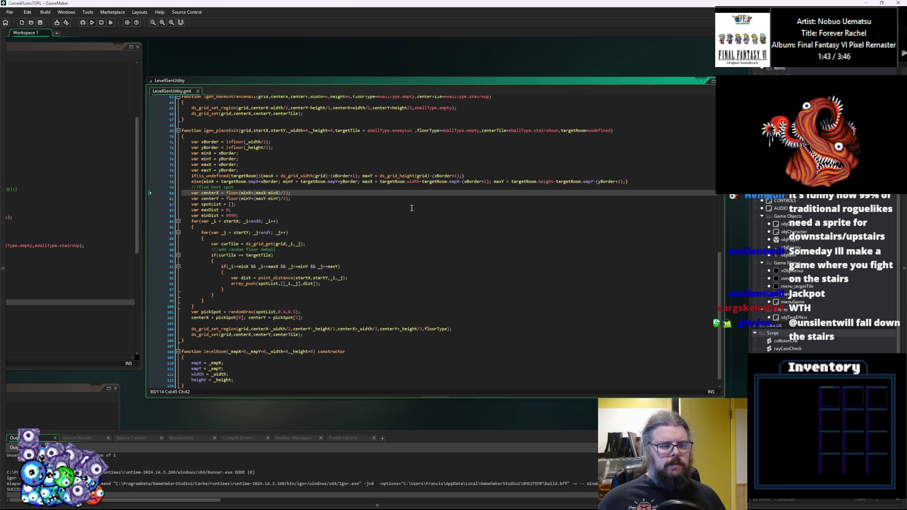
{"action": "left_click", "coordinate": [40, 23]}
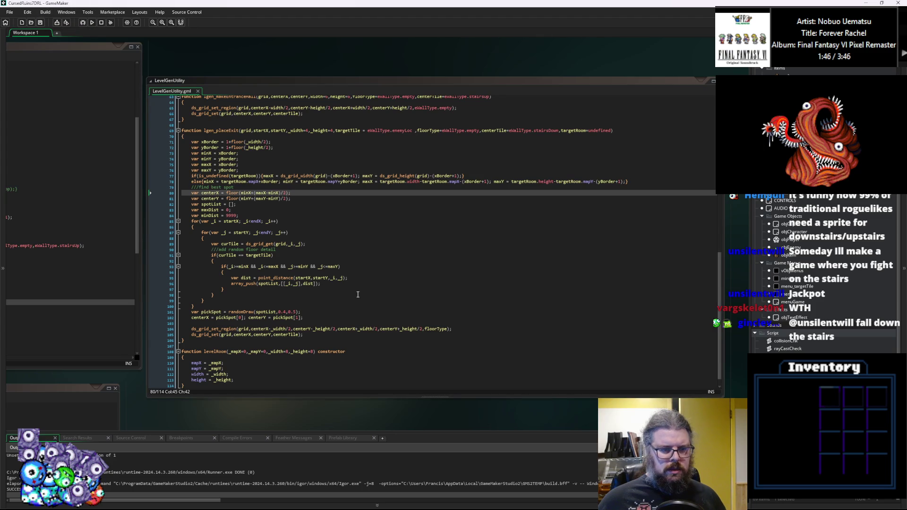
{"action": "scroll", "coordinate": [407, 335], "scroll_direction": "down", "scroll_amount": 1}
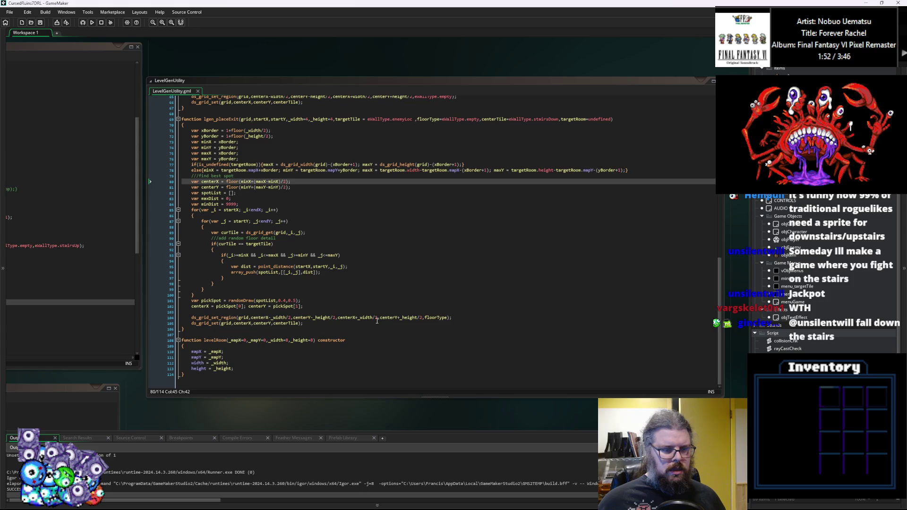
{"action": "left_click", "coordinate": [343, 287]}
{"action": "left_click", "coordinate": [332, 305]}
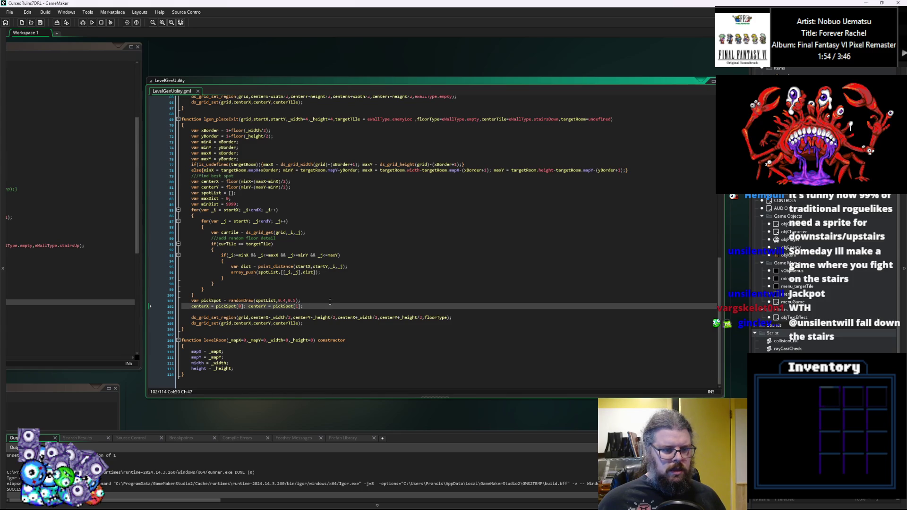
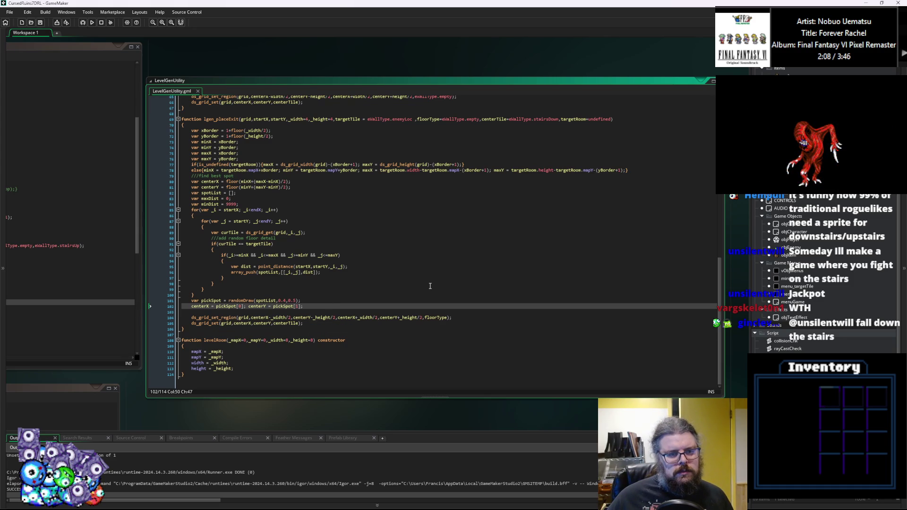
Review lgen_placeExit's search loop on line 85 and its targetRoom parameter in LevelGenUtility.
{"action": "scroll", "coordinate": [415, 283], "scroll_direction": "up", "scroll_amount": 2}
{"action": "scroll", "coordinate": [387, 274], "scroll_direction": "down", "scroll_amount": 2}
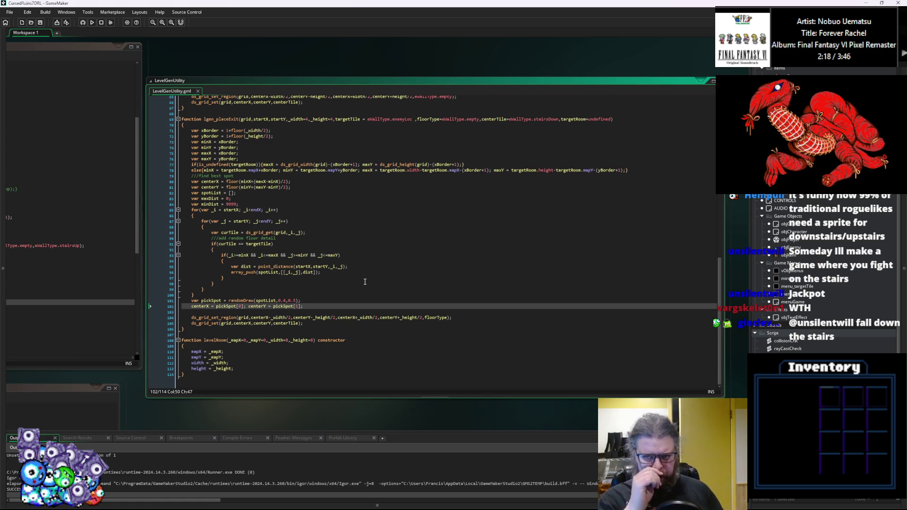
{"action": "left_click", "coordinate": [365, 210]}
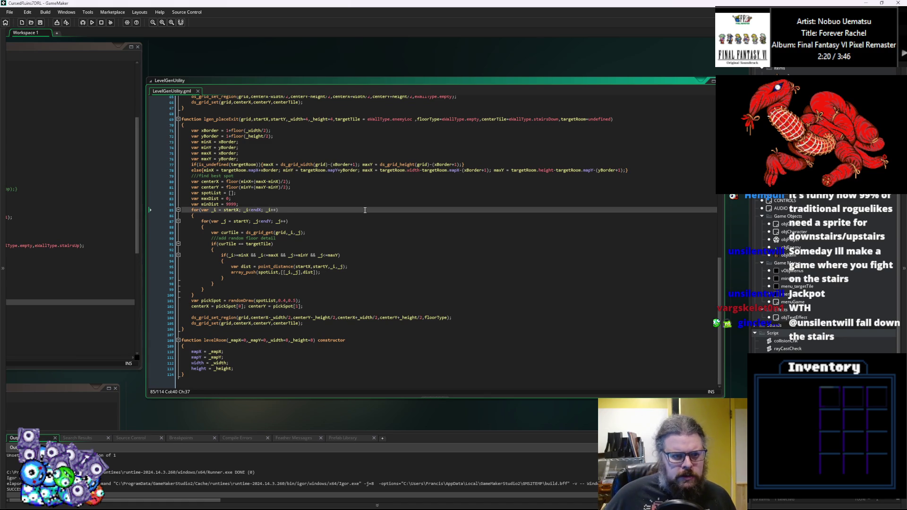
{"action": "scroll", "coordinate": [431, 169], "scroll_direction": "up", "scroll_amount": 2}
{"action": "left_click", "coordinate": [574, 148]}
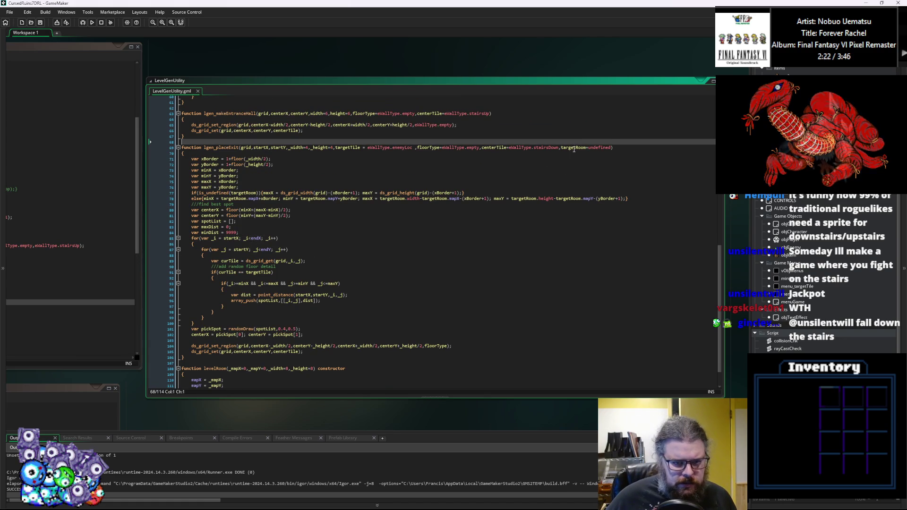
{"action": "scroll", "coordinate": [437, 273], "scroll_direction": "down", "scroll_amount": 2}
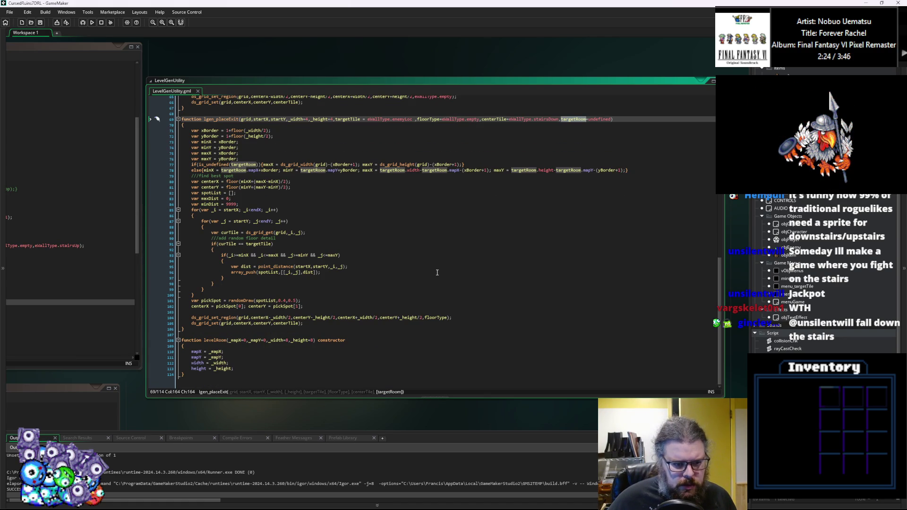
{"action": "left_click", "coordinate": [335, 306]}
Save the project and bring the WORLD Create event code into view.
{"action": "left_click", "coordinate": [41, 23]}
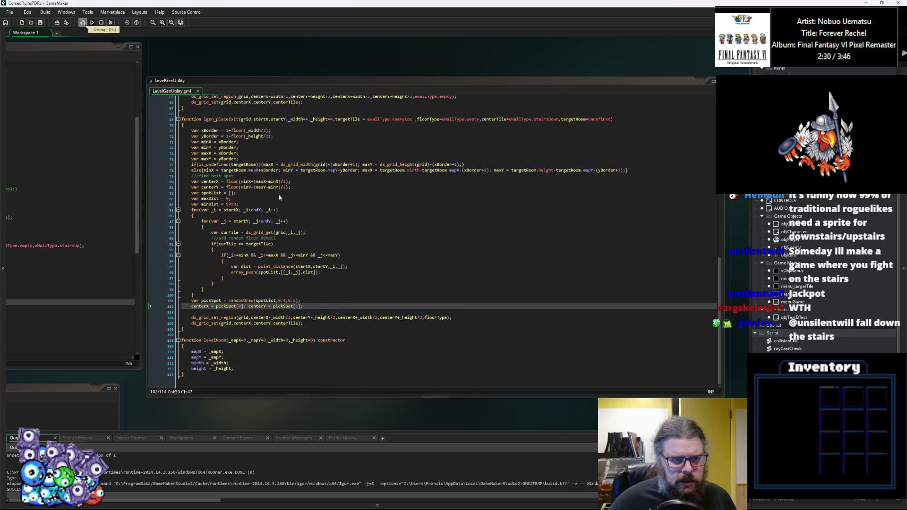
{"action": "left_click", "coordinate": [535, 148]}
{"action": "double_click", "coordinate": [535, 148]}
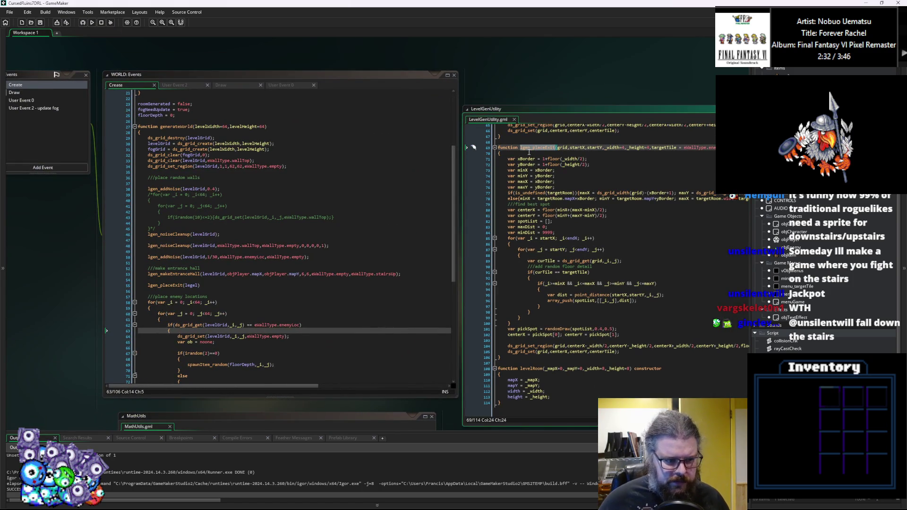
Autocomplete levelGrid as the first argument of the lgen_placeExit call on line 55.
{"action": "left_click", "coordinate": [199, 285]}
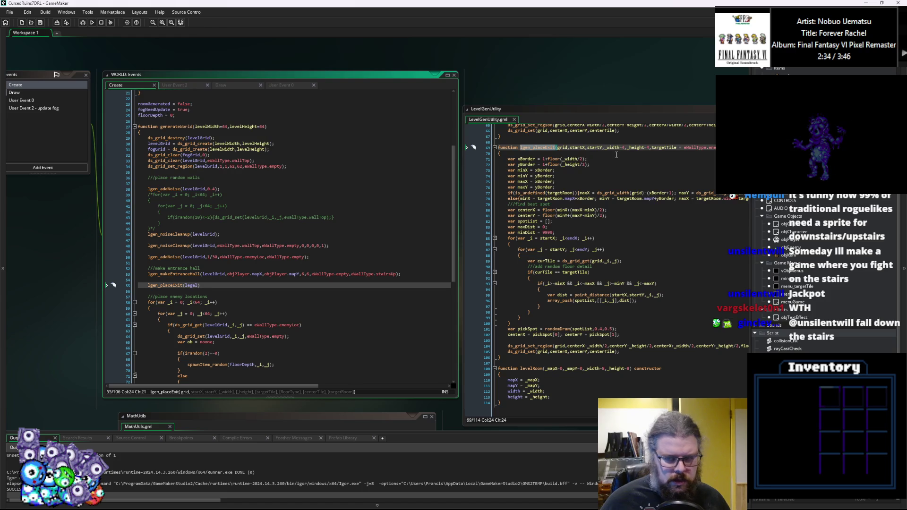
{"action": "key", "text": "BackSpace"}
{"action": "key", "text": "BackSpace"}
{"action": "type", "text": "v"}
{"action": "key", "text": "Return"}
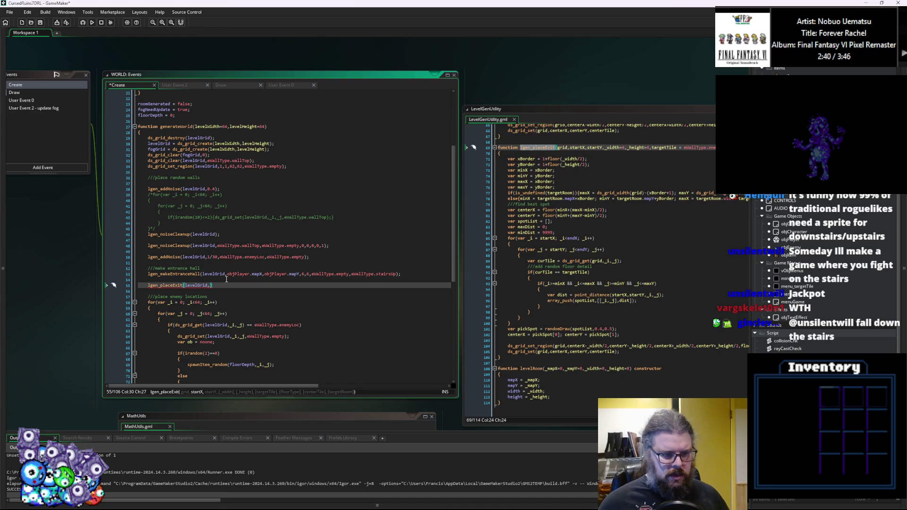
Copy objPlayer.mapX,objPlayer.mapY from line 53 into the call and close it with 4,4);.
{"action": "mouse_move", "coordinate": [300, 274]}
{"action": "left_mouse_down"}
{"action": "mouse_move", "coordinate": [230, 279]}
{"action": "mouse_move", "coordinate": [298, 276]}
{"action": "left_mouse_up"}
{"action": "left_click", "coordinate": [225, 278]}
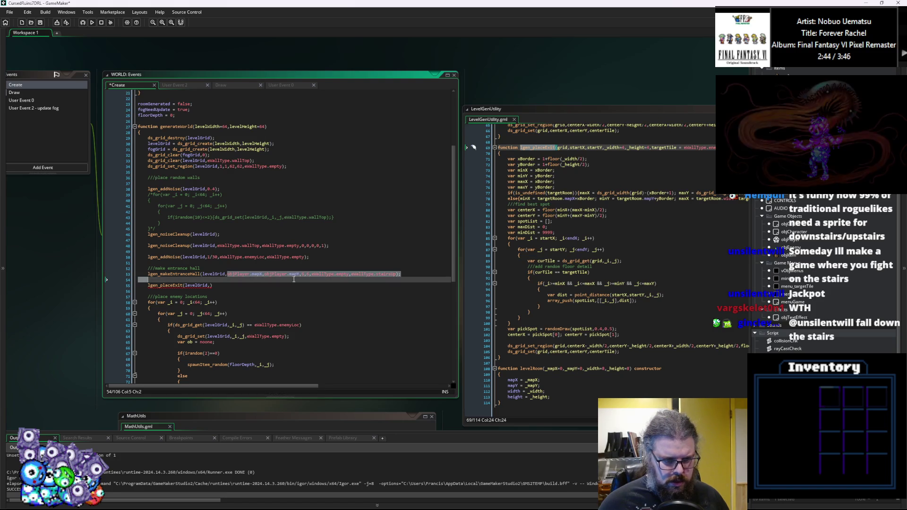
{"action": "key", "text": "ctrl+c"}
{"action": "left_click", "coordinate": [211, 286]}
{"action": "key", "text": "ctrl+v"}
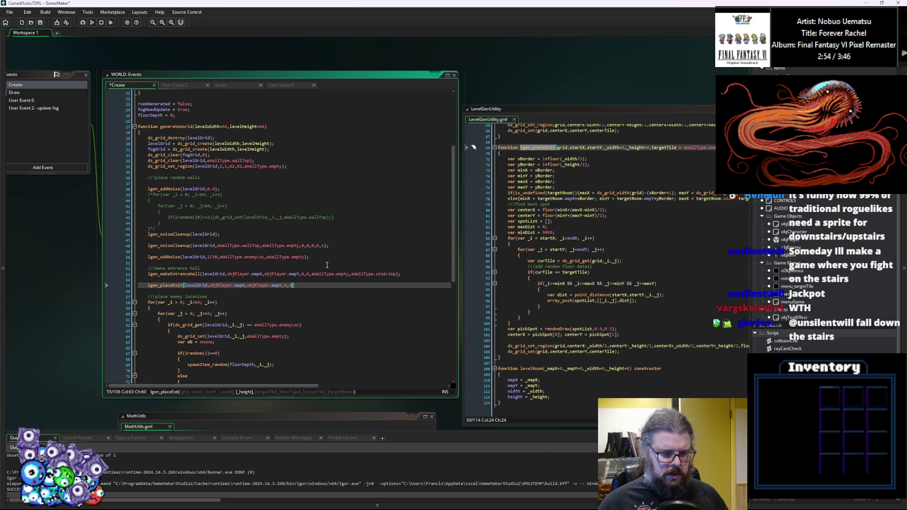
{"action": "type", "text": ");"}
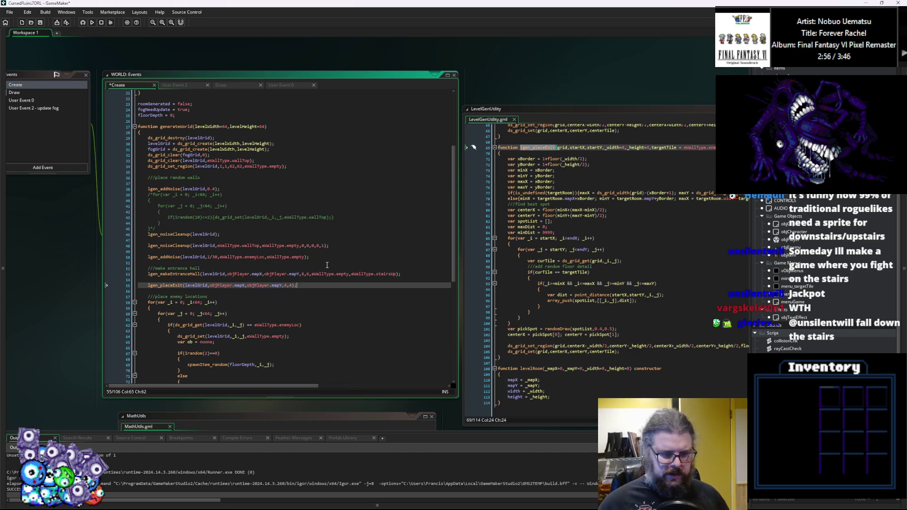
Save the project and scroll through the Create event code.
{"action": "left_click", "coordinate": [40, 23]}
{"action": "scroll", "coordinate": [283, 293], "scroll_direction": "down", "scroll_amount": 3}
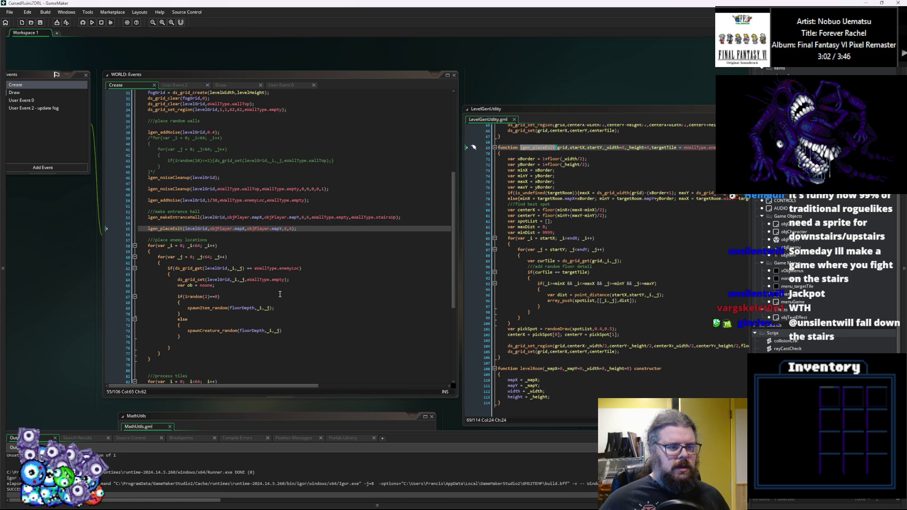
{"action": "scroll", "coordinate": [279, 294], "scroll_direction": "down", "scroll_amount": 2}
{"action": "scroll", "coordinate": [244, 192], "scroll_direction": "up", "scroll_amount": 2}
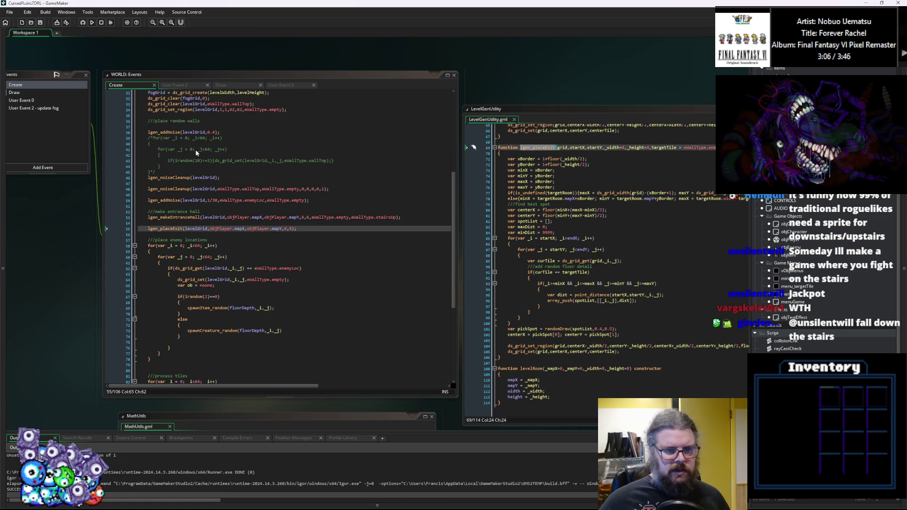
Check the enemy placement code and lgen_placeExit's inner loop, then launch the debugger.
{"action": "left_click", "coordinate": [342, 269]}
{"action": "left_click", "coordinate": [454, 244]}
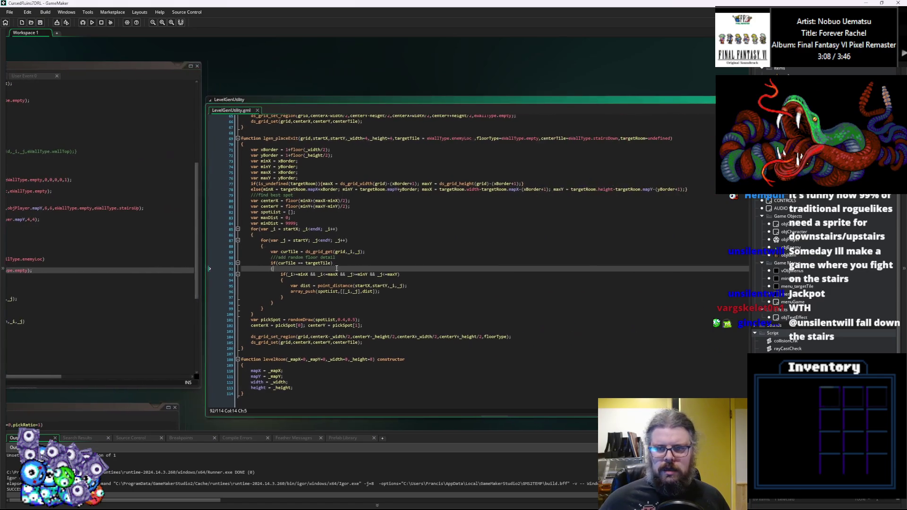
{"action": "left_click", "coordinate": [608, 141]}
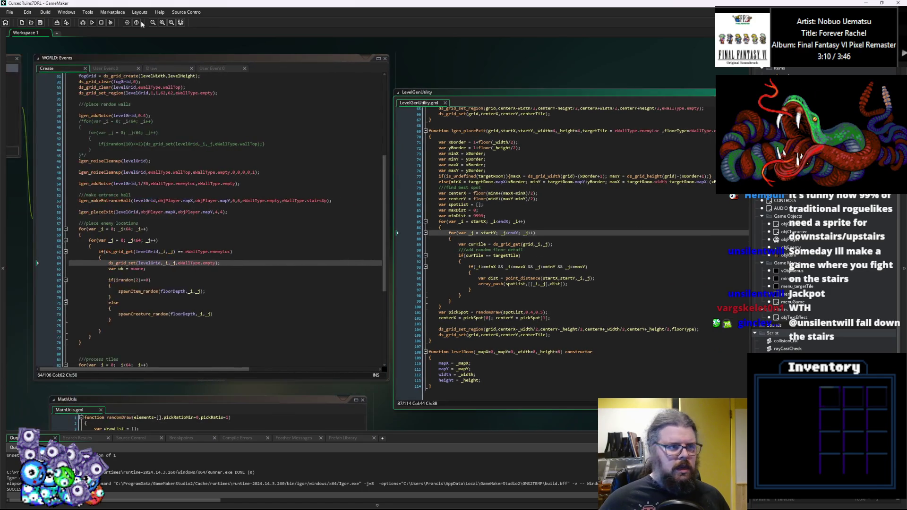
{"action": "left_click", "coordinate": [83, 22]}
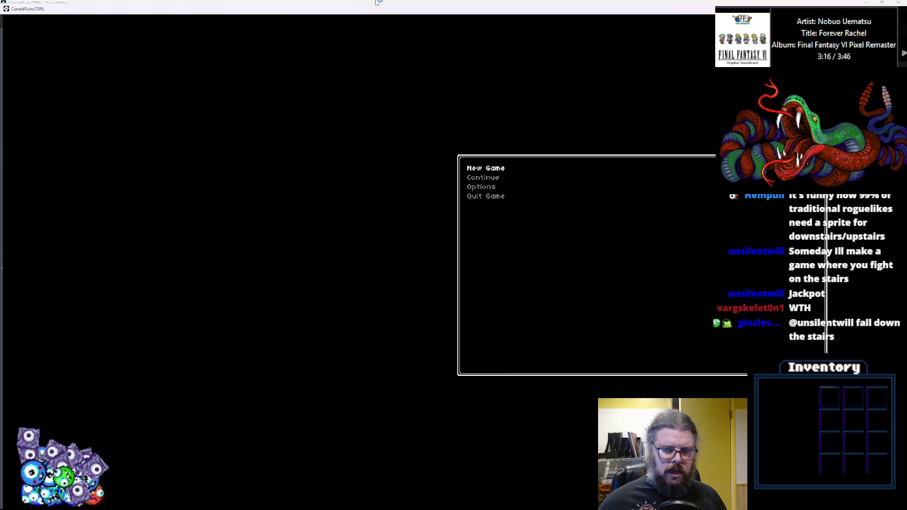
Start a New Game, hit the unset endX error in lgen_placeExit, and close the error.
{"action": "key", "text": "Return"}
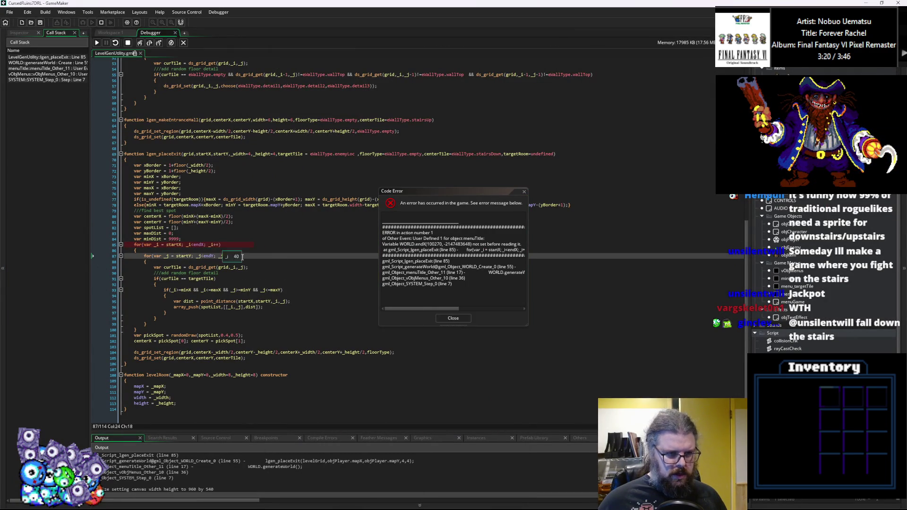
{"action": "left_click", "coordinate": [446, 320]}
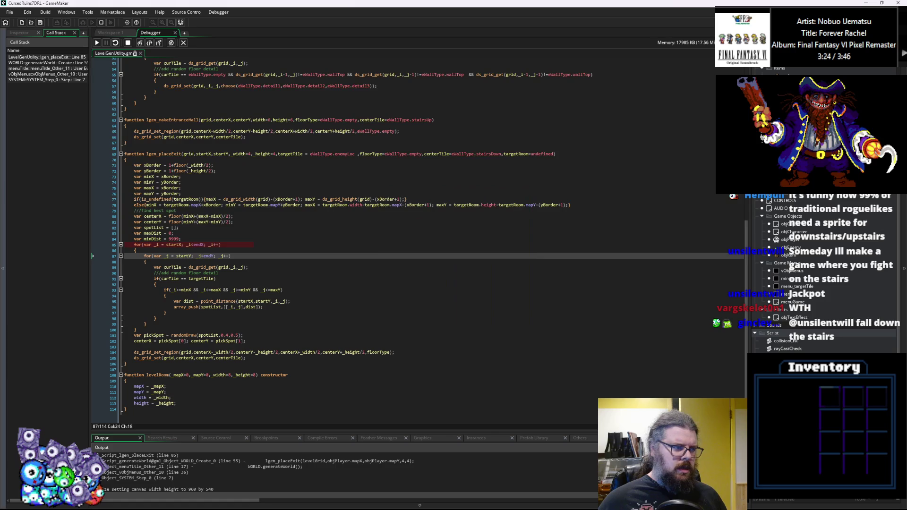
Replace startX and startY with 0 as the exit search loop start values.
{"action": "left_click", "coordinate": [200, 244]}
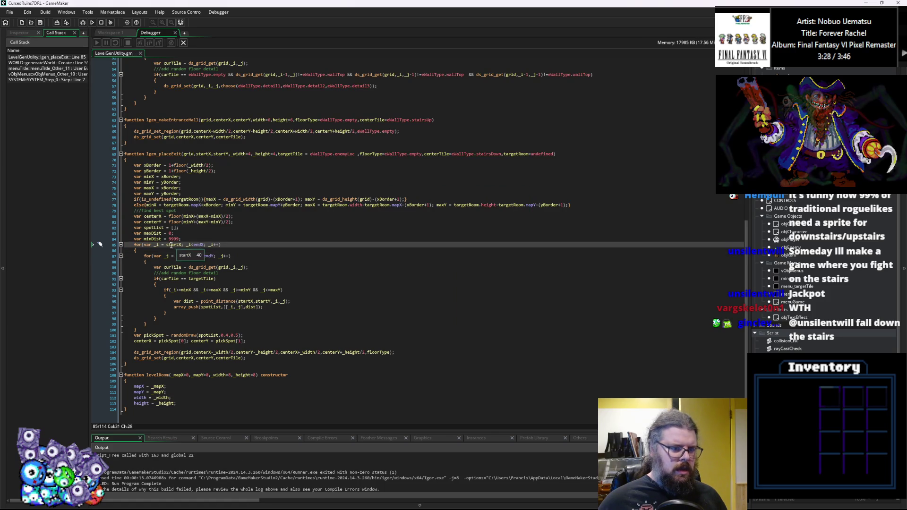
{"action": "double_click", "coordinate": [174, 244]}
{"action": "type", "text": "0"}
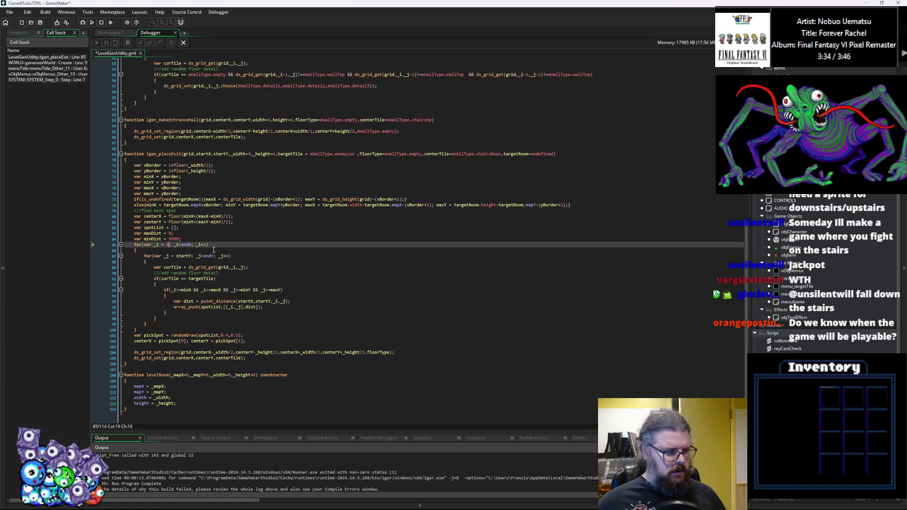
{"action": "double_click", "coordinate": [183, 256]}
{"action": "type", "text": "0"}
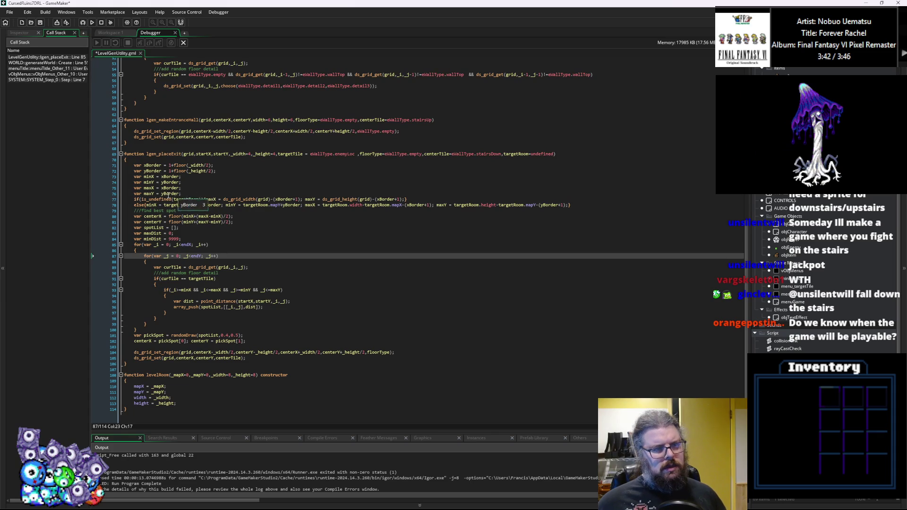
Make the exit search loops run from minX and minY up to maxX and maxY.
{"action": "double_click", "coordinate": [149, 176]}
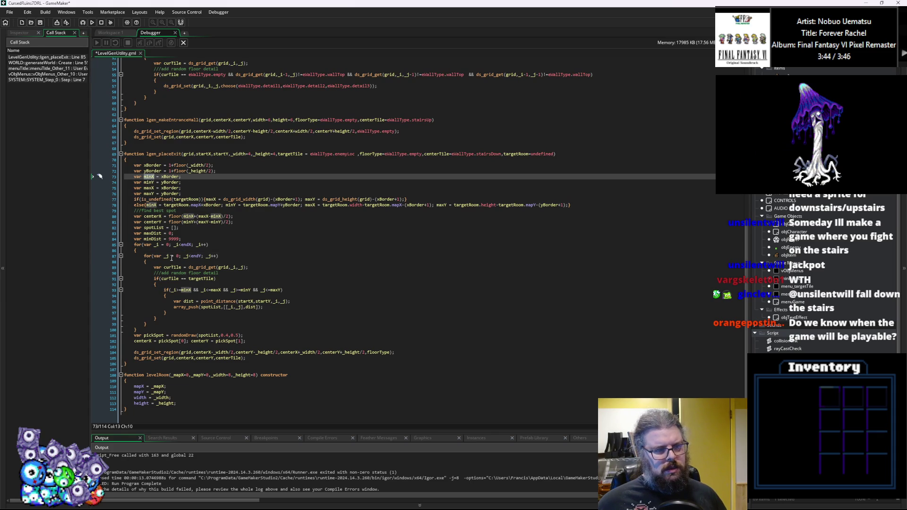
{"action": "double_click", "coordinate": [168, 245]}
{"action": "key", "text": "ctrl+v"}
{"action": "double_click", "coordinate": [179, 256]}
{"action": "key", "text": "ctrl+v"}
{"action": "key", "text": "BackSpace"}
{"action": "type", "text": "Y"}
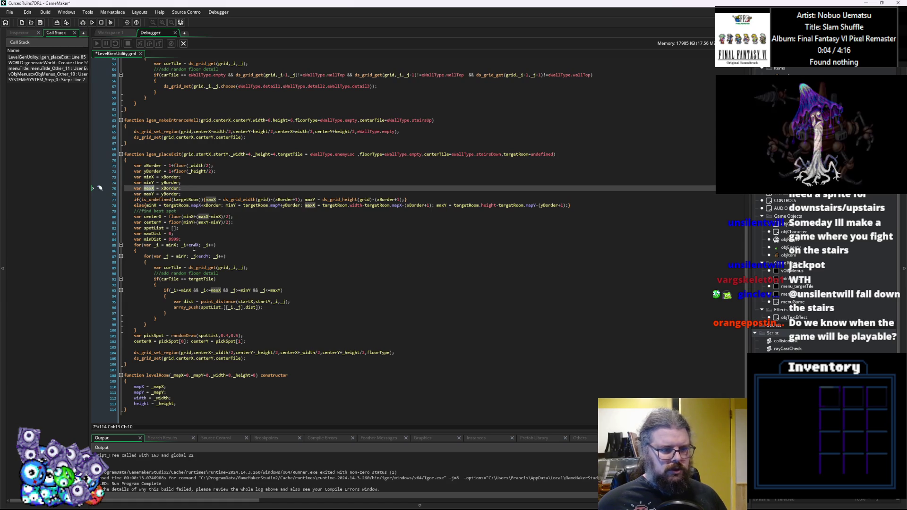
{"action": "left_click", "coordinate": [196, 245]}
{"action": "double_click", "coordinate": [196, 245]}
{"action": "type", "text": "maxX"}
{"action": "double_click", "coordinate": [149, 194]}
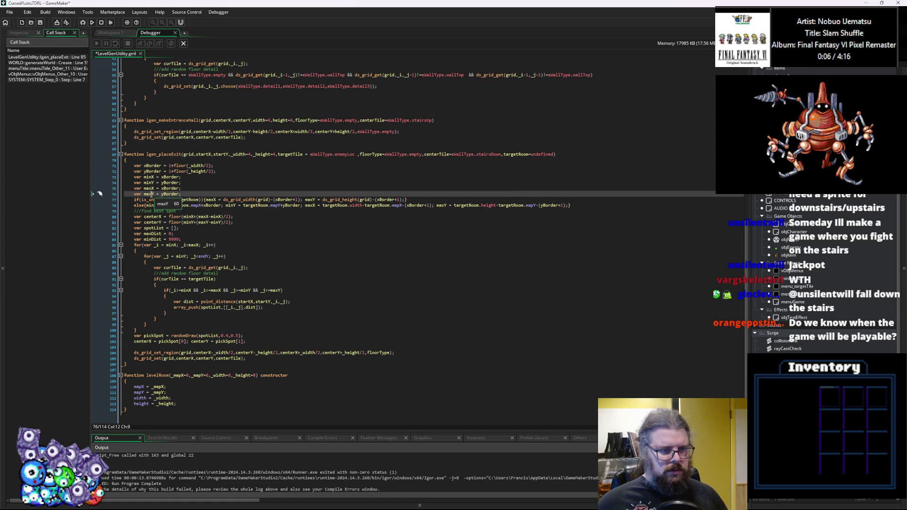
{"action": "double_click", "coordinate": [204, 256]}
{"action": "type", "text": "max"}
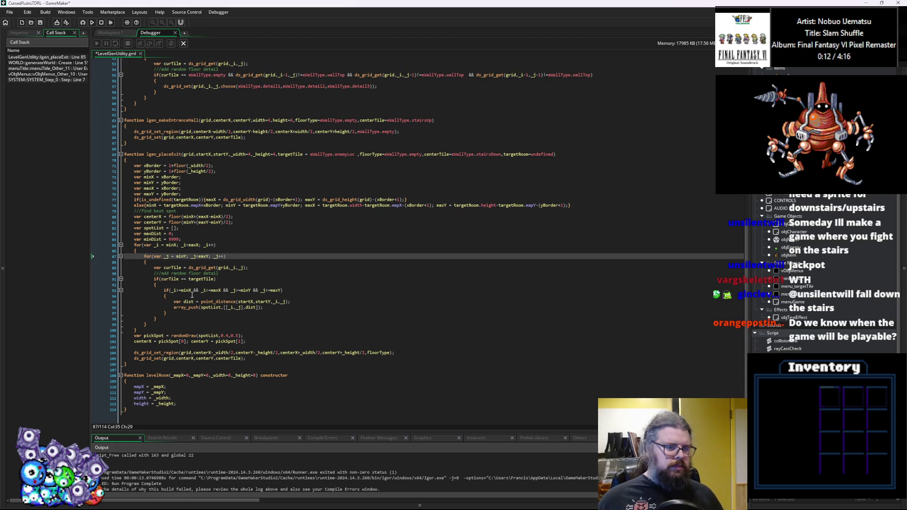
Remove the border check, fix indentation and blank lines, and save LevelGenUtility.gml.
{"action": "left_click_drag", "start_coordinate": [178, 296], "coordinate": [124, 291]}
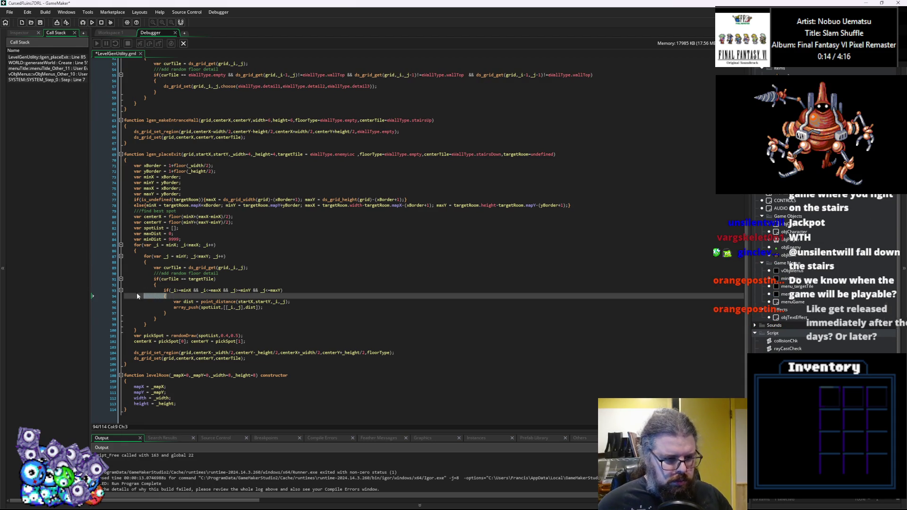
{"action": "key", "text": "Delete"}
{"action": "left_click", "coordinate": [174, 302]}
{"action": "key", "text": "BackSpace"}
{"action": "left_click", "coordinate": [174, 308]}
{"action": "key", "text": "BackSpace"}
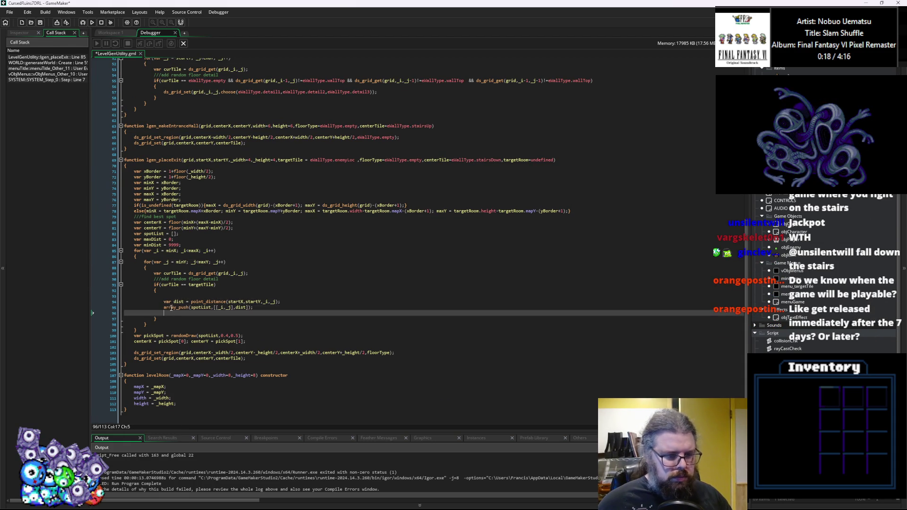
{"action": "left_click", "coordinate": [169, 297]}
{"action": "key", "text": "Delete"}
{"action": "left_click", "coordinate": [166, 314]}
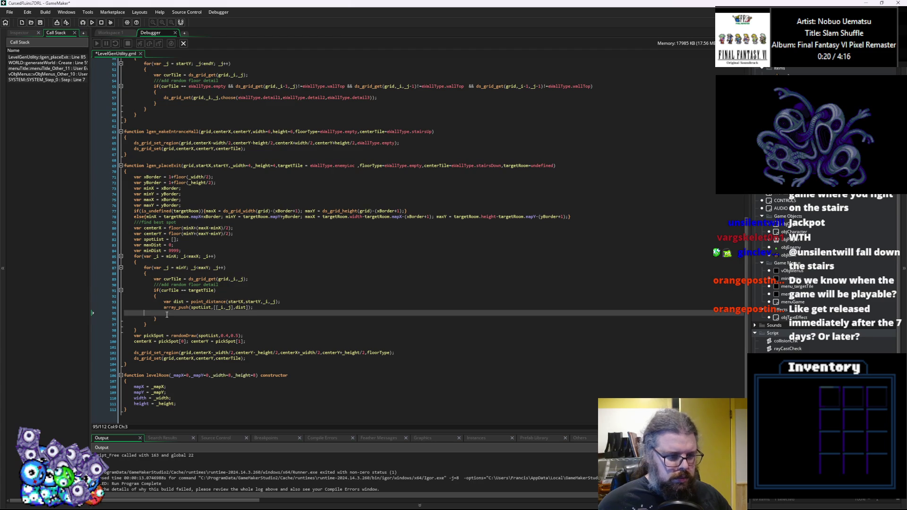
{"action": "key", "text": "BackSpace"}
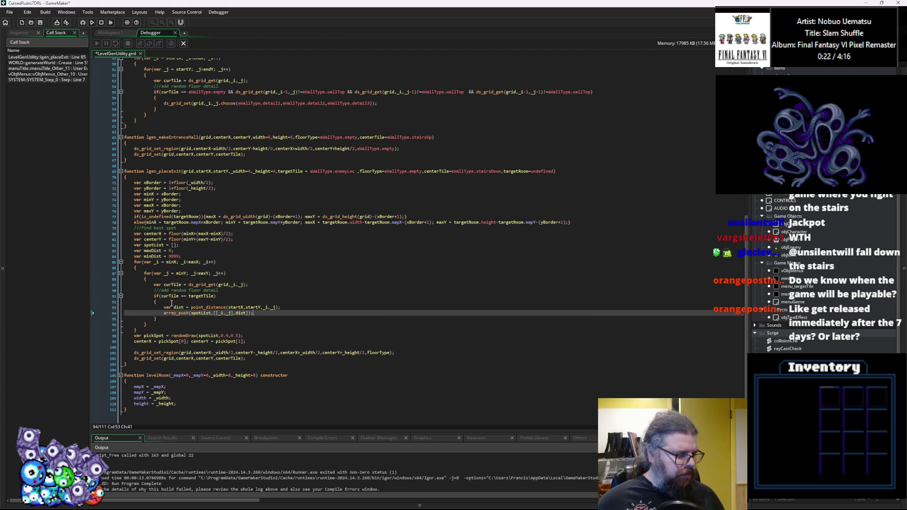
{"action": "key", "text": "ctrl+s"}
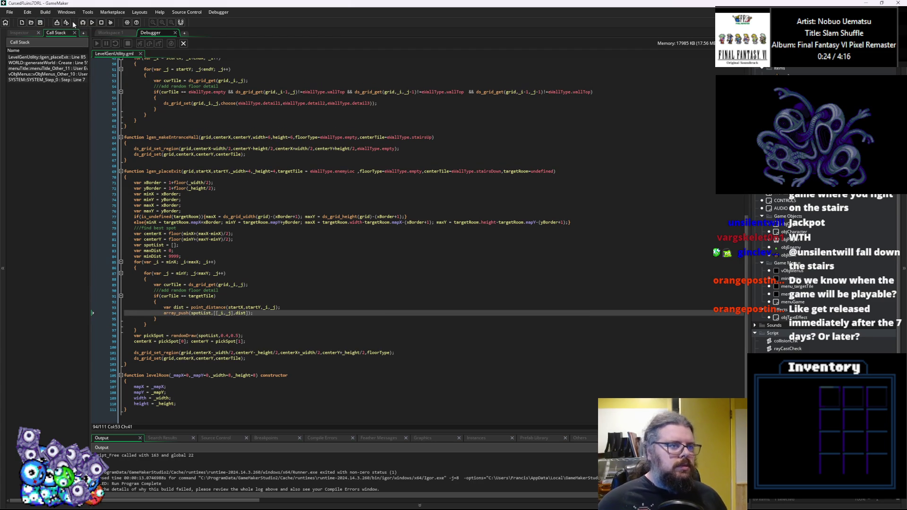
{"action": "left_click", "coordinate": [83, 24]}
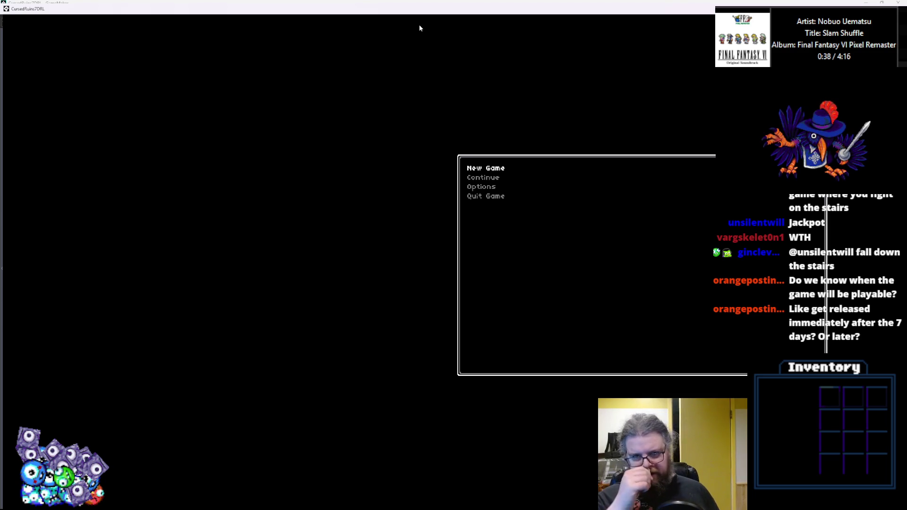
Start a New Game, reveal the map with M, and walk past the stairs and down-left.
{"action": "key", "text": "Return"}
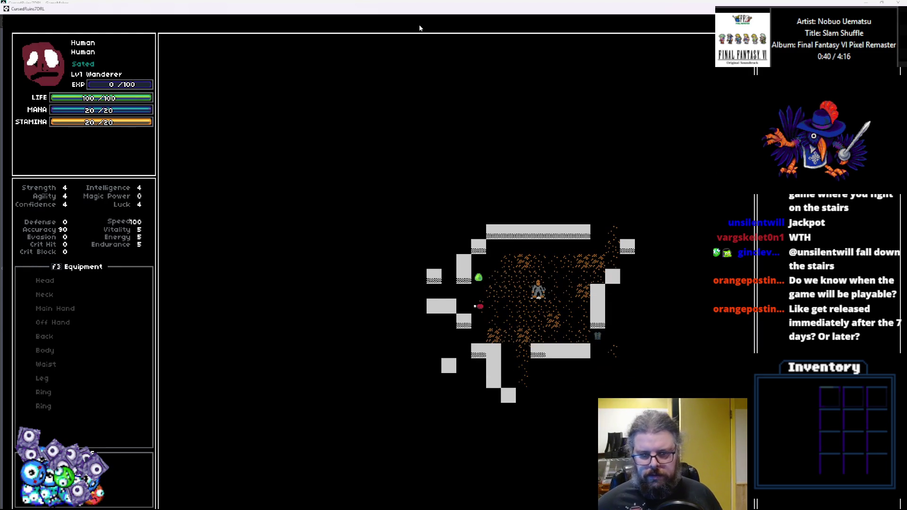
{"action": "key", "text": "Right"}
{"action": "key", "text": "Right"}
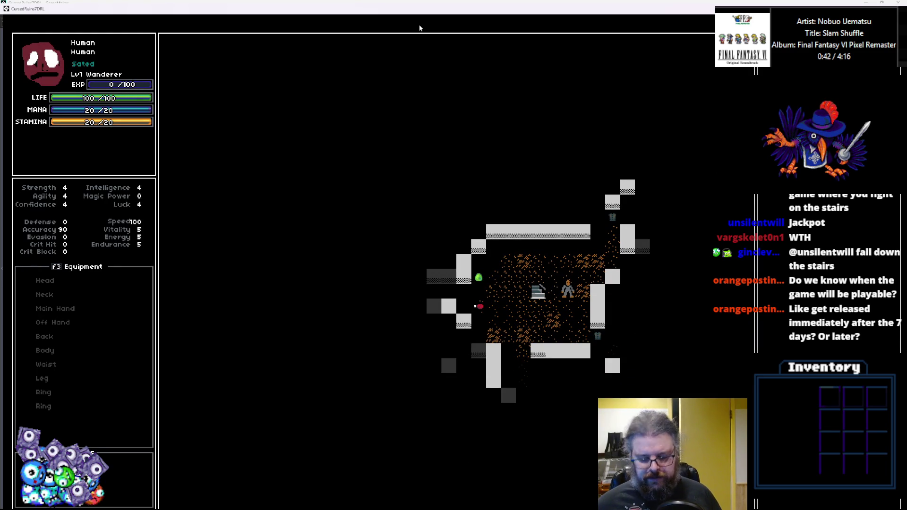
{"action": "key", "text": "m"}
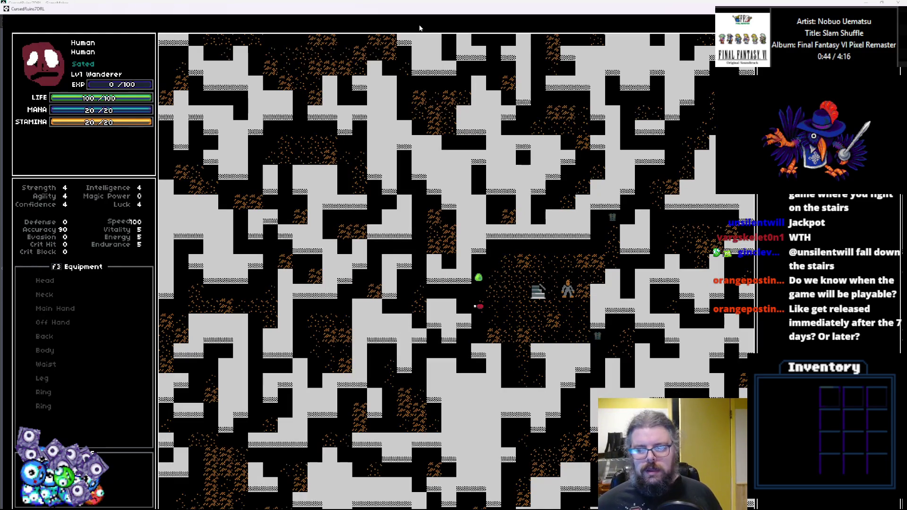
{"action": "key", "text": "Up"}
{"action": "key", "text": "Up"}
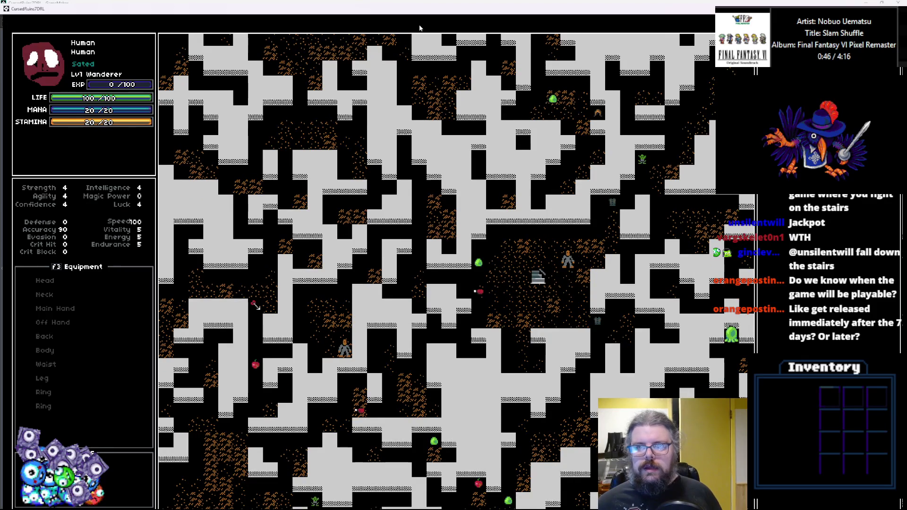
{"action": "key", "text": "Up"}
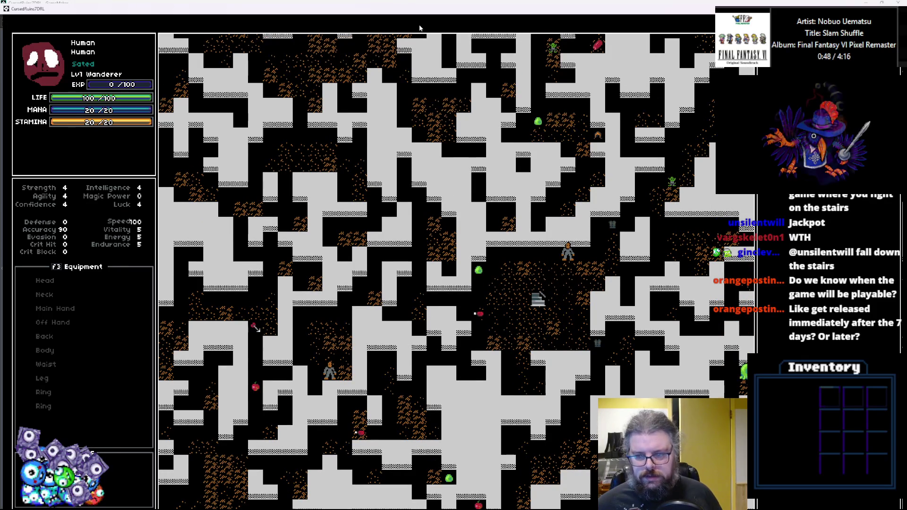
{"action": "key", "text": "Down"}
{"action": "key", "text": "Down"}
{"action": "key", "text": "Down"}
{"action": "key", "text": "Right"}
{"action": "key", "text": "Right"}
{"action": "key", "text": "Down"}
{"action": "key", "text": "Down"}
{"action": "key", "text": "Down"}
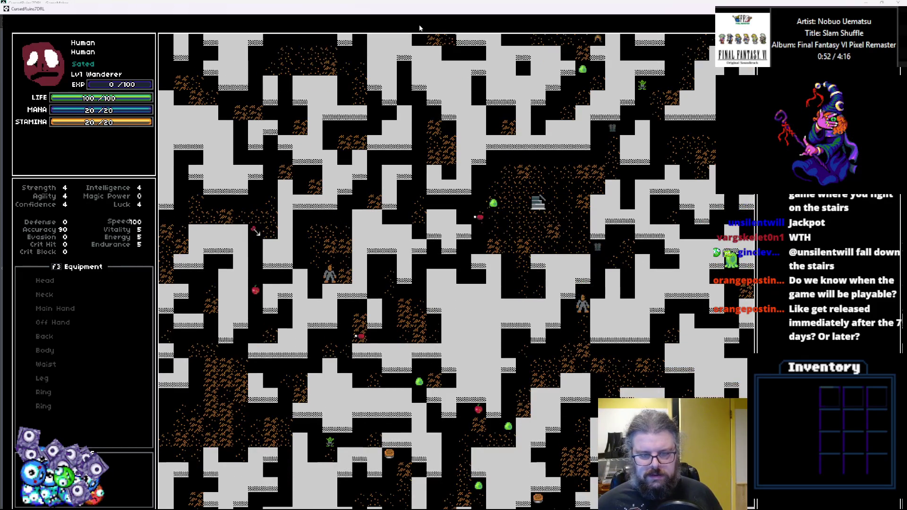
{"action": "key", "text": "Down"}
{"action": "key", "text": "Down"}
{"action": "key", "text": "Down"}
{"action": "key", "text": "Left"}
{"action": "key", "text": "Left"}
{"action": "key", "text": "Left"}
{"action": "key", "text": "Left"}
{"action": "key", "text": "Left"}
{"action": "key", "text": "Down"}
{"action": "key", "text": "Down"}
{"action": "key", "text": "Down"}
{"action": "key", "text": "Left"}
{"action": "key", "text": "Left"}
{"action": "key", "text": "Left"}
{"action": "key", "text": "Down"}
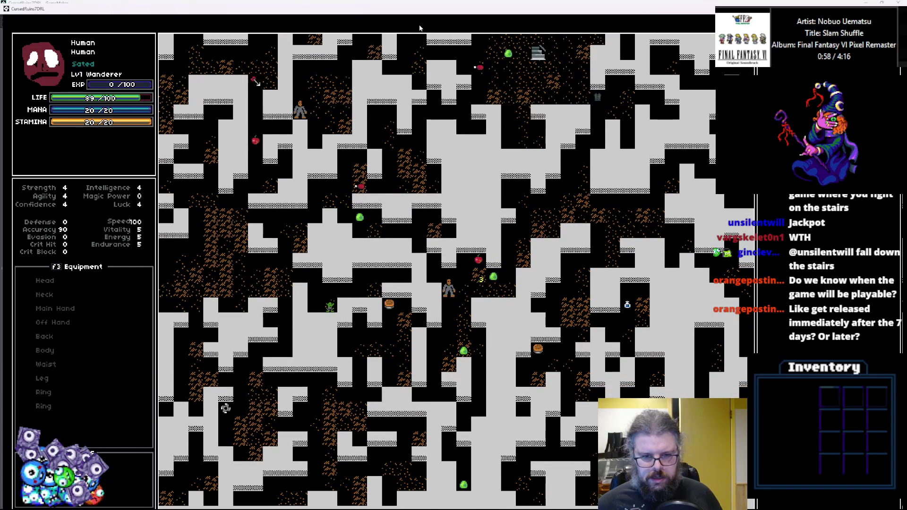
{"action": "key", "text": "Left"}
{"action": "key", "text": "Down"}
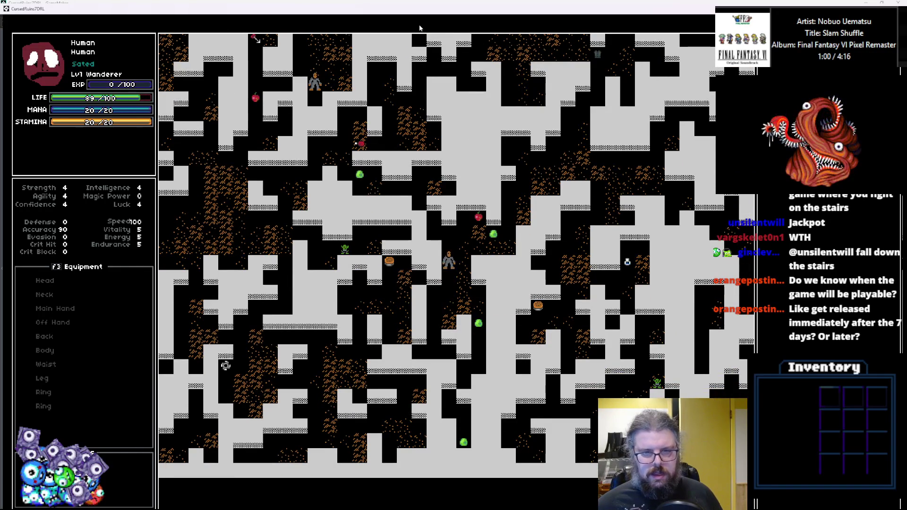
{"action": "key", "text": "Up"}
{"action": "key", "text": "Up"}
{"action": "key", "text": "Left"}
Walk right and up through the dungeon, fighting the slimes in the way.
{"action": "key", "text": "Right"}
{"action": "key", "text": "Right"}
{"action": "key", "text": "Right"}
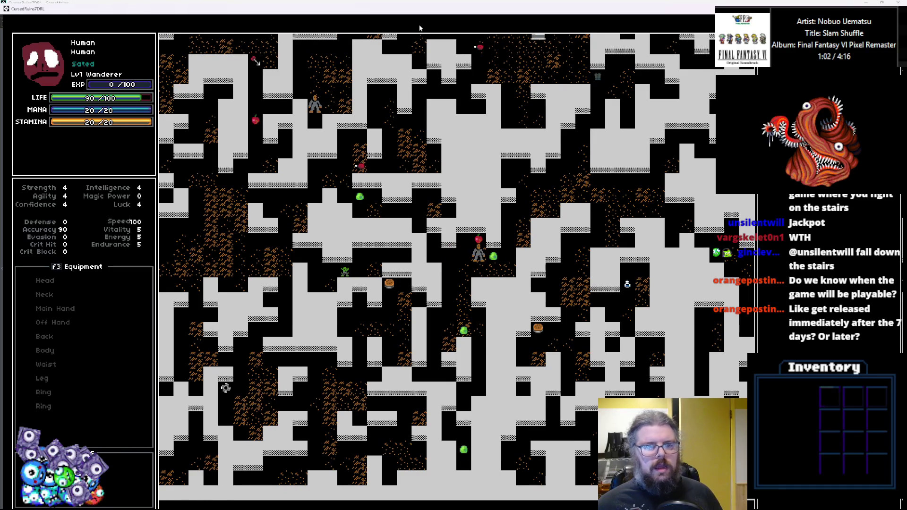
{"action": "key", "text": "Right"}
{"action": "key", "text": "Down"}
{"action": "key", "text": "Right"}
{"action": "key", "text": "Up"}
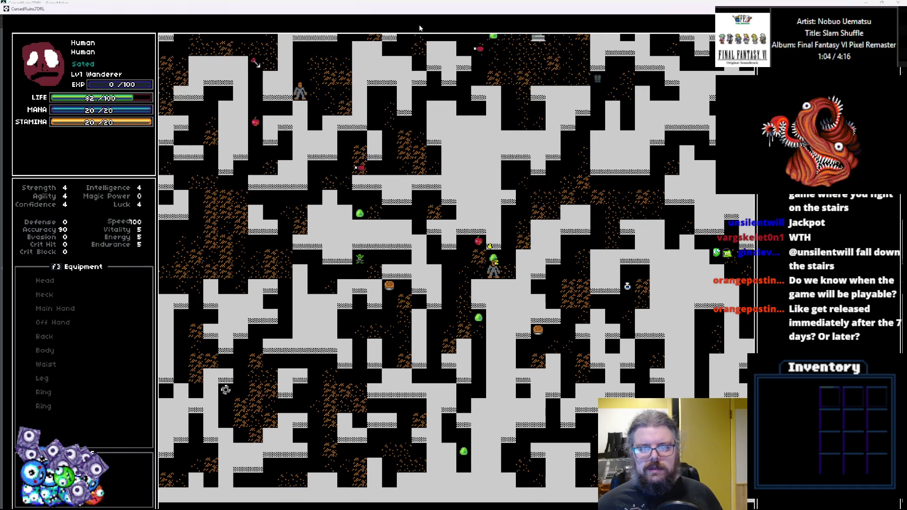
{"action": "key", "text": "Right"}
{"action": "key", "text": "Up"}
{"action": "key", "text": "Up"}
{"action": "key", "text": "Up"}
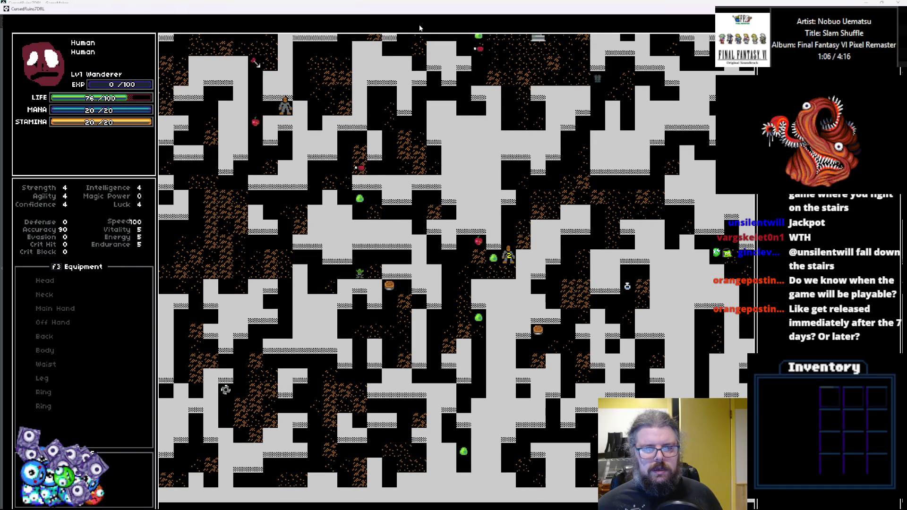
{"action": "key", "text": "Right"}
{"action": "key", "text": "Up"}
{"action": "key", "text": "Up"}
{"action": "key", "text": "Up"}
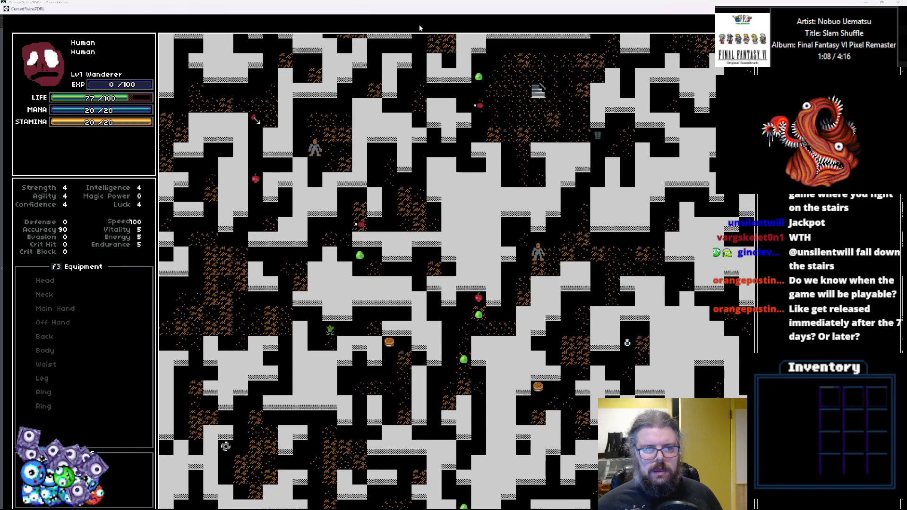
{"action": "key", "text": "Up"}
{"action": "key", "text": "Up"}
{"action": "key", "text": "Up"}
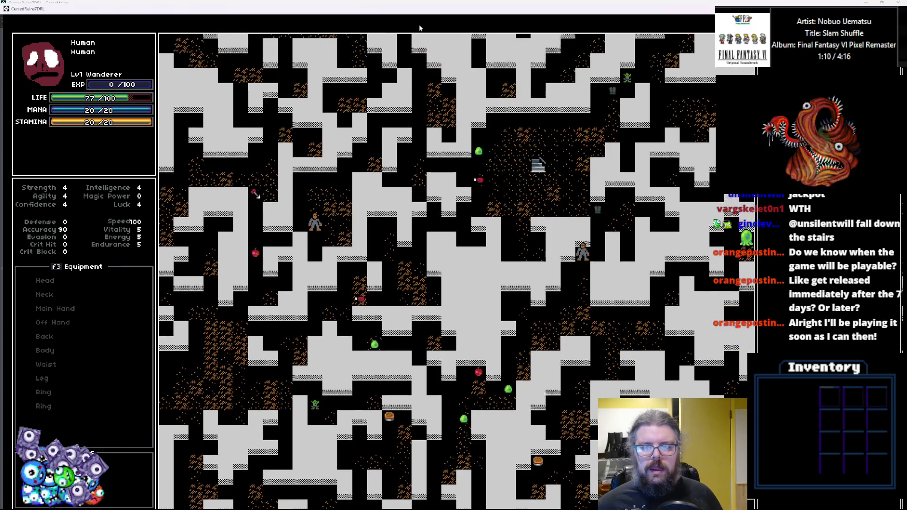
{"action": "key", "text": "Left"}
{"action": "key", "text": "Up"}
{"action": "key", "text": "Up"}
{"action": "key", "text": "Up"}
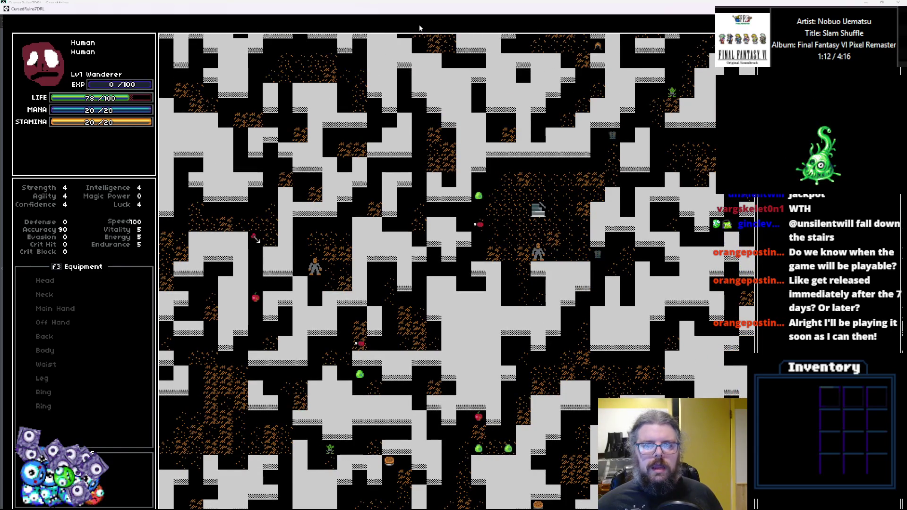
{"action": "key", "text": "Right"}
{"action": "key", "text": "Up"}
{"action": "key", "text": "Up"}
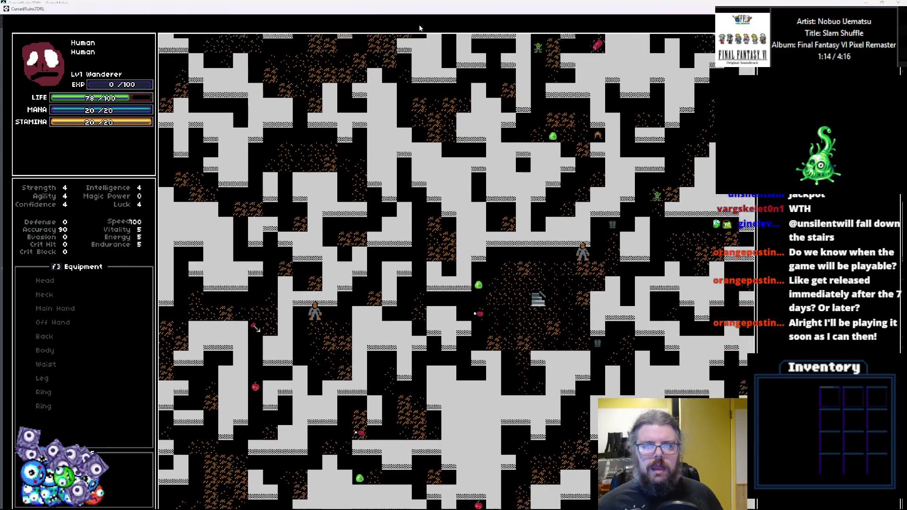
{"action": "key", "text": "Up"}
{"action": "key", "text": "Up"}
{"action": "key", "text": "Up"}
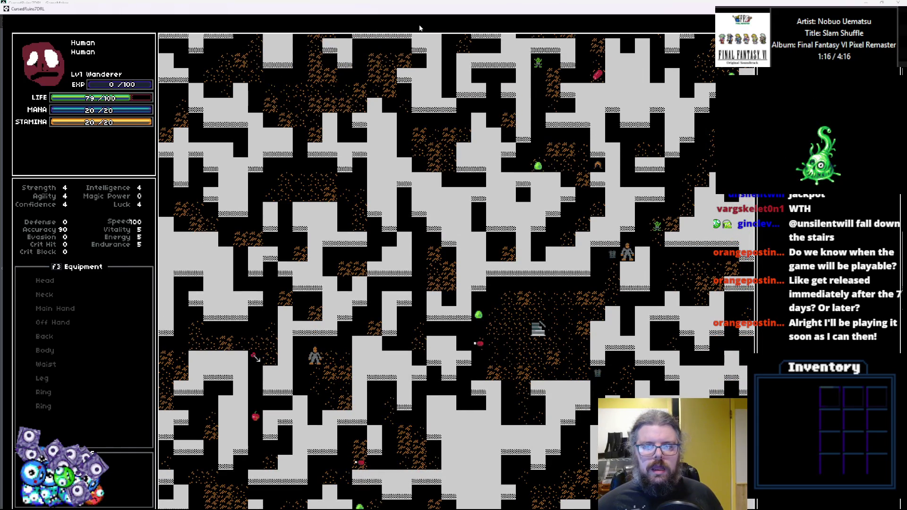
{"action": "key", "text": "Up"}
{"action": "key", "text": "Up"}
{"action": "key", "text": "Right"}
{"action": "key", "text": "Right"}
{"action": "key", "text": "Right"}
{"action": "key", "text": "Up"}
{"action": "key", "text": "Up"}
{"action": "key", "text": "Up"}
{"action": "key", "text": "Right"}
{"action": "key", "text": "Right"}
{"action": "key", "text": "Right"}
{"action": "key", "text": "Right"}
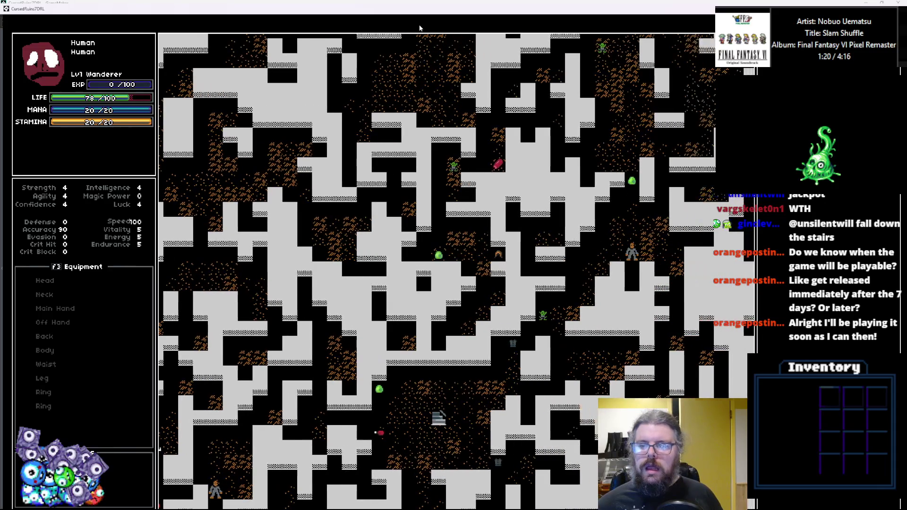
{"action": "key", "text": "Up"}
{"action": "key", "text": "Up"}
{"action": "key", "text": "Up"}
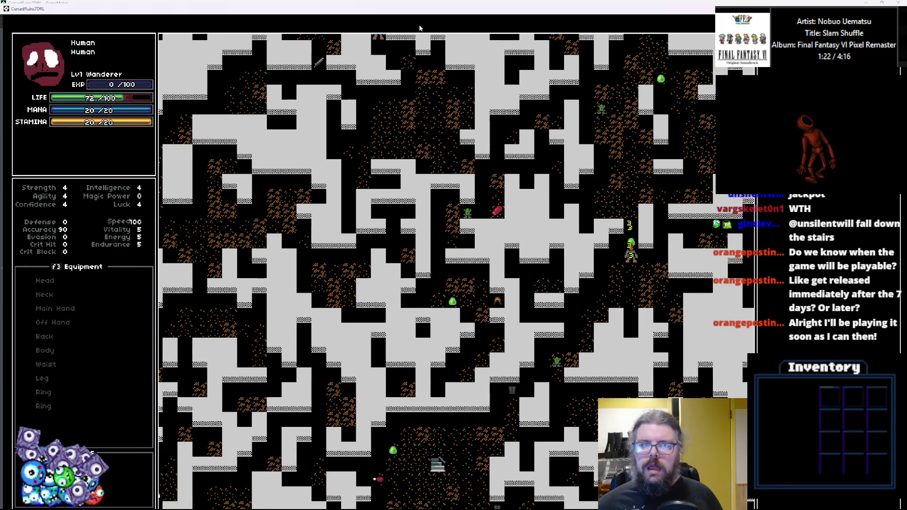
{"action": "key", "text": "Up"}
{"action": "key", "text": "Up"}
{"action": "key", "text": "Up"}
{"action": "key", "text": "Up"}
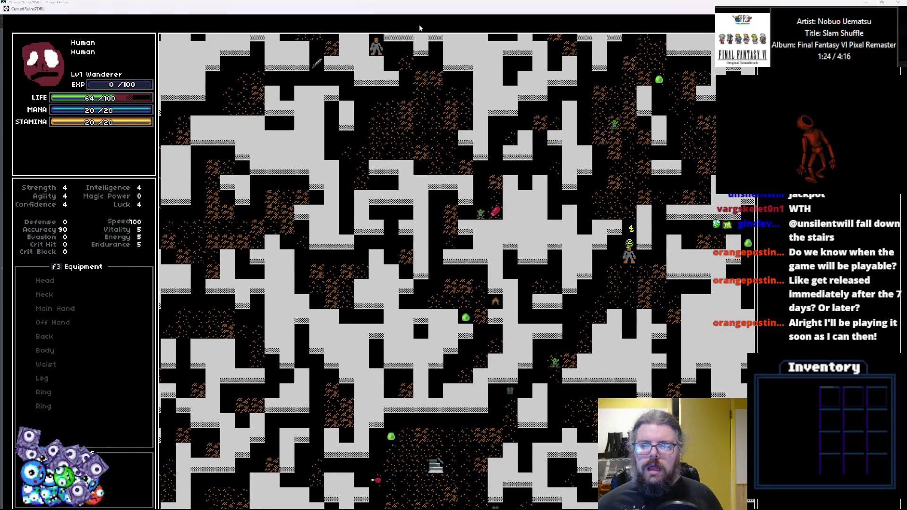
{"action": "key", "text": "Up"}
{"action": "key", "text": "Up"}
{"action": "key", "text": "Up"}
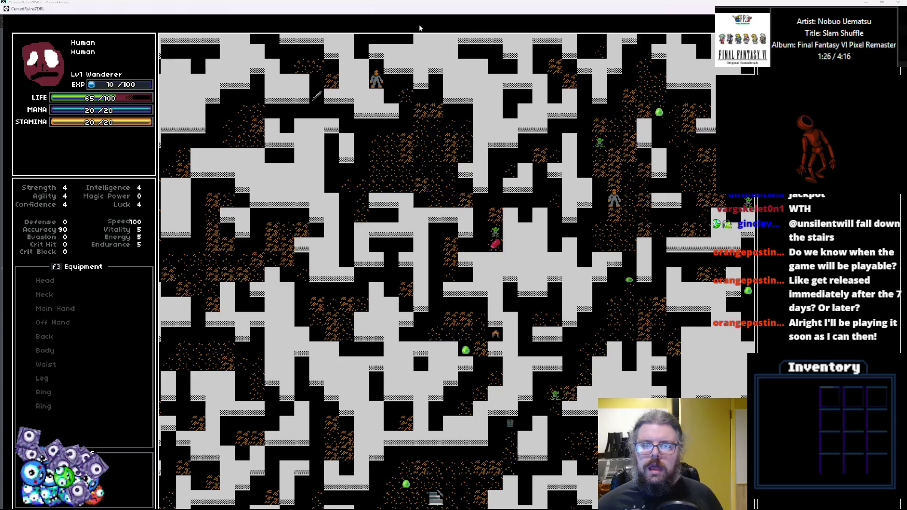
Walk the player left and back down to test scrolling, then take the game out of fullscreen.
{"action": "key", "text": "Up"}
{"action": "key", "text": "Up"}
{"action": "key", "text": "Left"}
{"action": "key", "text": "Left"}
{"action": "key", "text": "Left"}
{"action": "key", "text": "Left"}
{"action": "key", "text": "Left"}
{"action": "key", "text": "Left"}
{"action": "key", "text": "Left"}
{"action": "key", "text": "Up"}
{"action": "key", "text": "Left"}
{"action": "key", "text": "Left"}
{"action": "key", "text": "Left"}
{"action": "key", "text": "Up"}
{"action": "key", "text": "Up"}
{"action": "key", "text": "Up"}
{"action": "key", "text": "Up"}
{"action": "key", "text": "Left"}
{"action": "key", "text": "Left"}
{"action": "key", "text": "Up"}
{"action": "key", "text": "Left"}
{"action": "key", "text": "Left"}
{"action": "key", "text": "Left"}
{"action": "key", "text": "Left"}
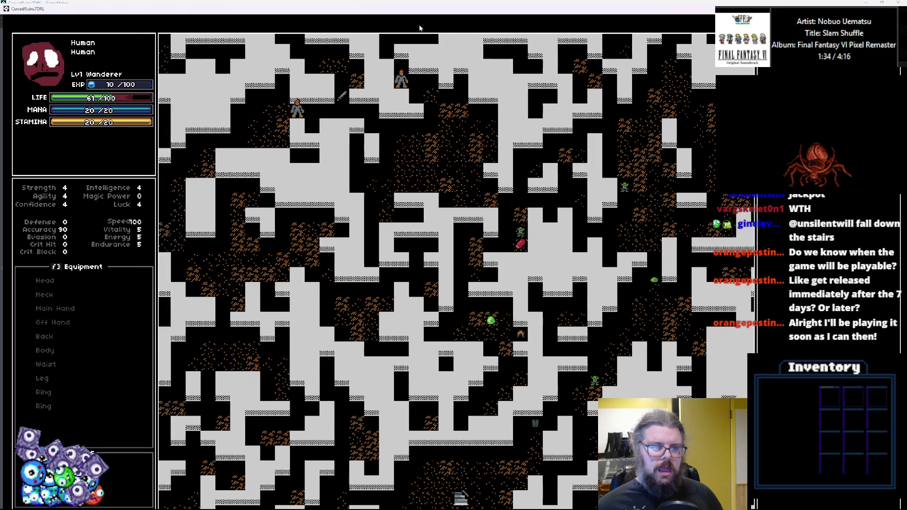
{"action": "key", "text": "Left"}
{"action": "key", "text": "Left"}
{"action": "key", "text": "Left"}
{"action": "key", "text": "Down"}
{"action": "key", "text": "Down"}
{"action": "key", "text": "Left"}
{"action": "key", "text": "Left"}
{"action": "key", "text": "Left"}
{"action": "key", "text": "Left"}
{"action": "key", "text": "Down"}
{"action": "key", "text": "Down"}
{"action": "key", "text": "Down"}
{"action": "key", "text": "Left"}
{"action": "key", "text": "Left"}
{"action": "key", "text": "Down"}
{"action": "key", "text": "Down"}
{"action": "key", "text": "Down"}
{"action": "key", "text": "Down"}
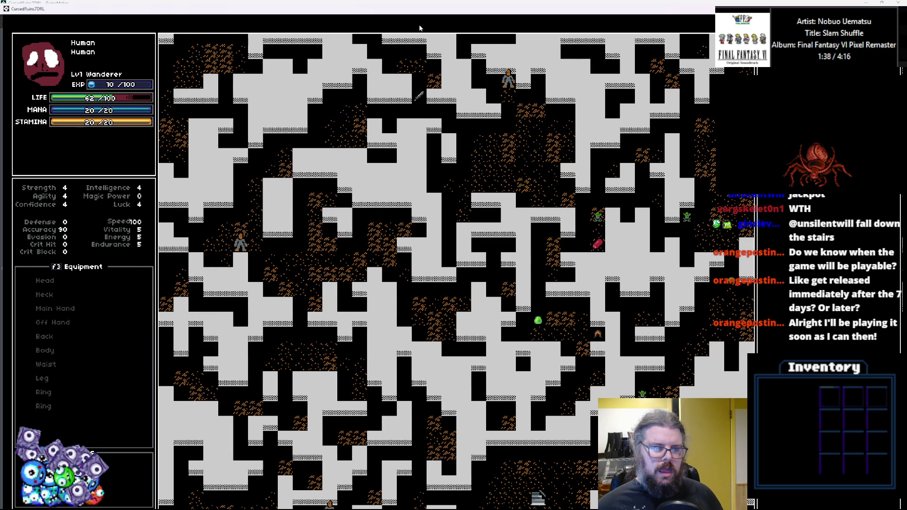
{"action": "key", "text": "Right"}
{"action": "key", "text": "Down"}
{"action": "key", "text": "Down"}
{"action": "key", "text": "Right"}
{"action": "key", "text": "Right"}
{"action": "key", "text": "Down"}
{"action": "key", "text": "Right"}
{"action": "key", "text": "Down"}
{"action": "key", "text": "Down"}
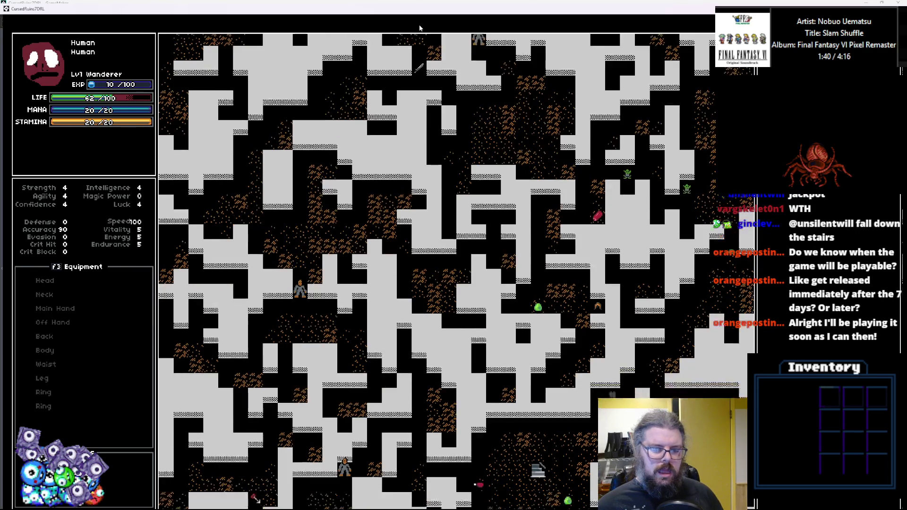
{"action": "key", "text": "Down"}
{"action": "key", "text": "Down"}
{"action": "key", "text": "Left"}
{"action": "key", "text": "Left"}
{"action": "key", "text": "Left"}
{"action": "key", "text": "Down"}
{"action": "key", "text": "Down"}
{"action": "key", "text": "Down"}
{"action": "key", "text": "Left"}
{"action": "key", "text": "Down"}
{"action": "key", "text": "Down"}
{"action": "key", "text": "Down"}
{"action": "key", "text": "Down"}
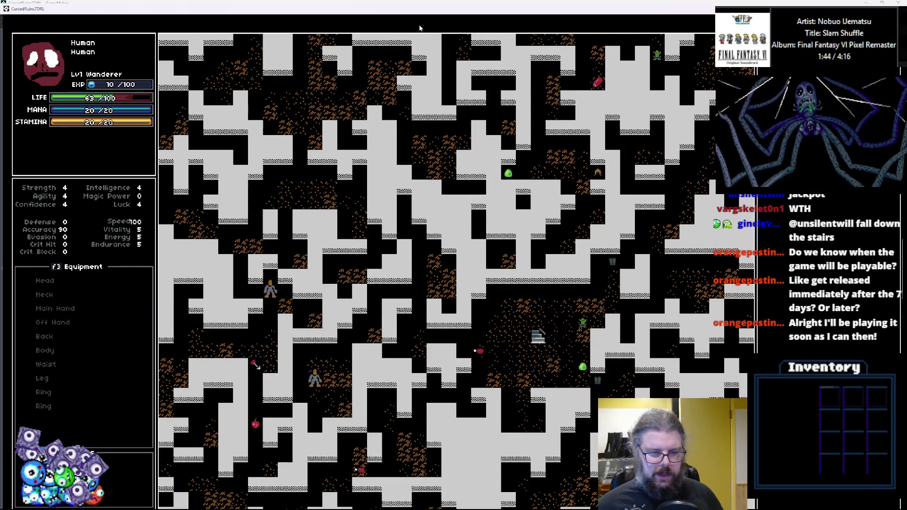
{"action": "key", "text": "Down"}
{"action": "key", "text": "Down"}
{"action": "key", "text": "Down"}
{"action": "key", "text": "Right"}
{"action": "key", "text": "Down"}
{"action": "key", "text": "Right"}
{"action": "key", "text": "Down"}
{"action": "key", "text": "Down"}
{"action": "key", "text": "Down"}
{"action": "key", "text": "Down"}
{"action": "key", "text": "Down"}
{"action": "key", "text": "Left"}
{"action": "key", "text": "Down"}
{"action": "key", "text": "Down"}
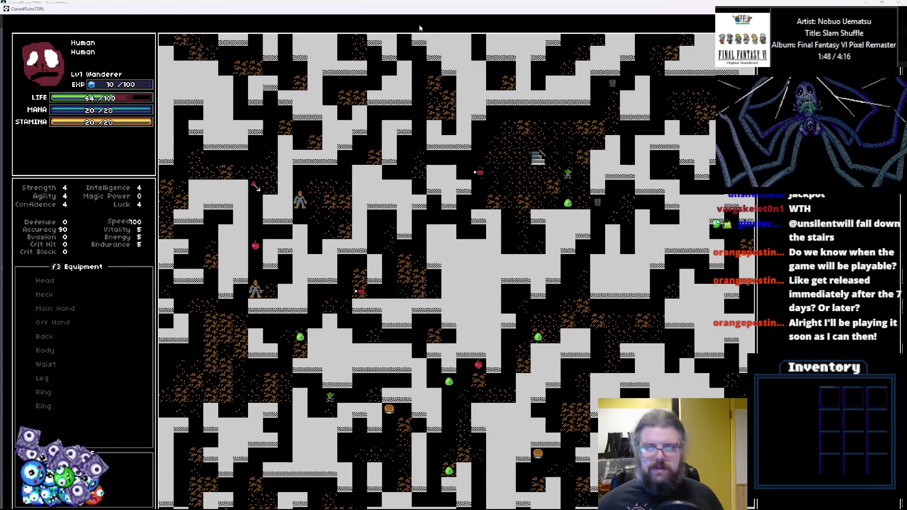
{"action": "double_click", "coordinate": [541, 10]}
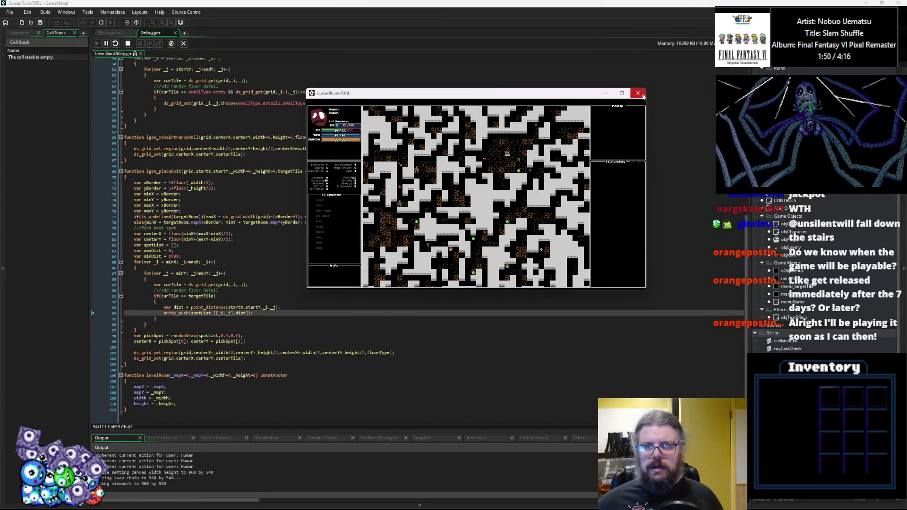
Close the running game and bring the LevelGenUtility script back into view.
{"action": "left_click", "coordinate": [116, 3]}
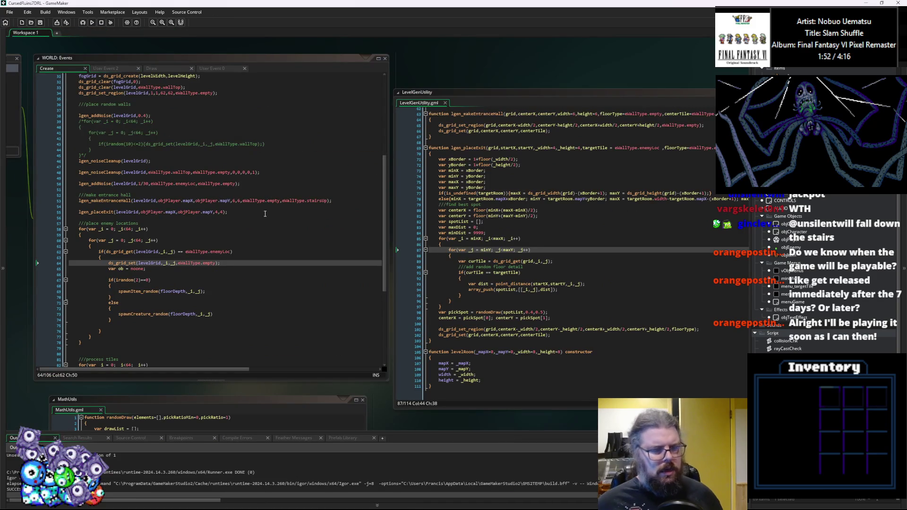
{"action": "key", "text": "Down"}
{"action": "key", "text": "Down"}
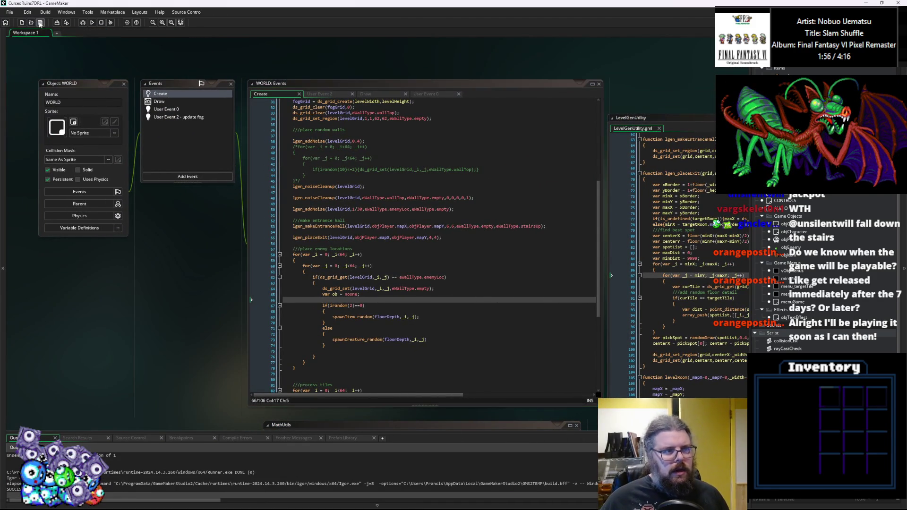
{"action": "left_click", "coordinate": [326, 277]}
{"action": "left_click", "coordinate": [702, 340]}
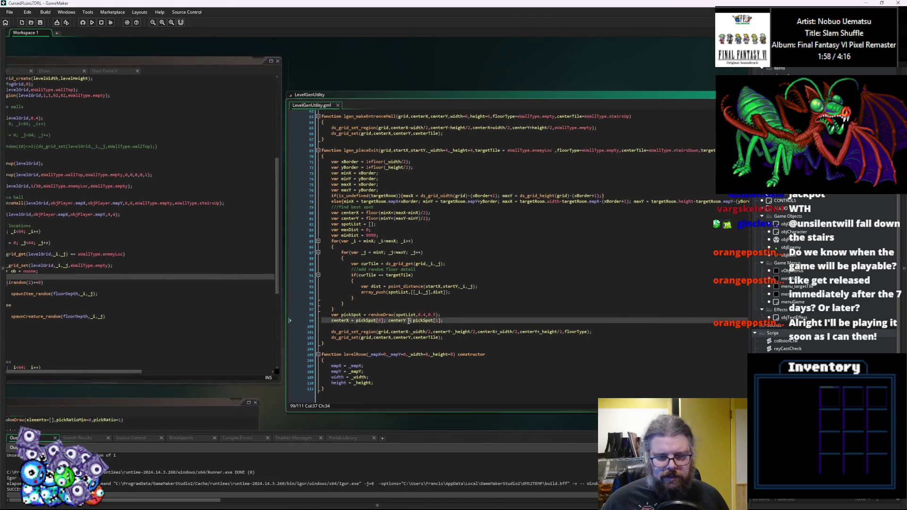
After the stairs tile line, add show_debug_message with string(centerX) and string(centerY), save, and debug-run.
{"action": "left_click", "coordinate": [445, 339]}
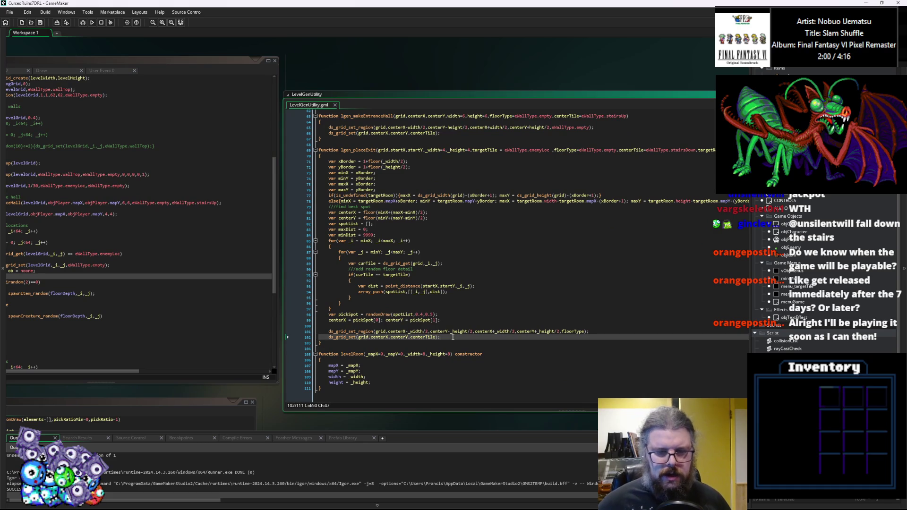
{"action": "key", "text": "Return"}
{"action": "type", "text": "sh"}
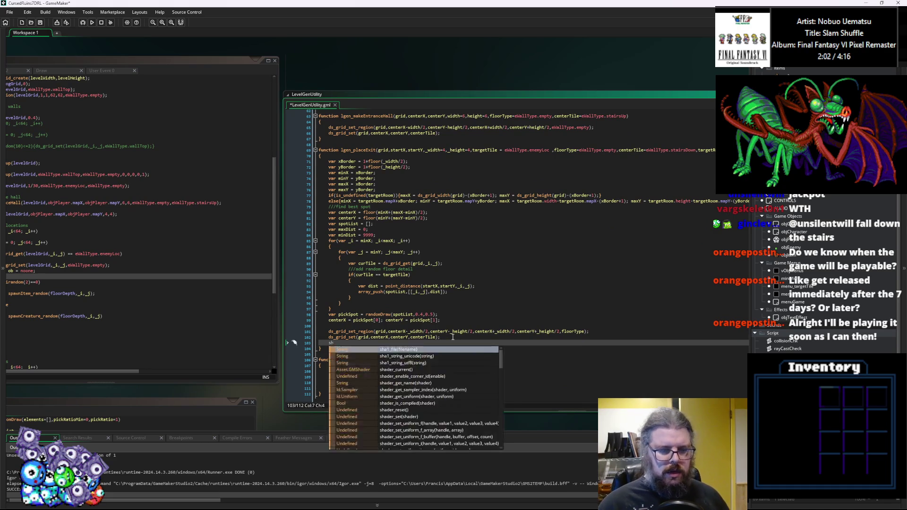
{"action": "type", "text": "ow_debug_"}
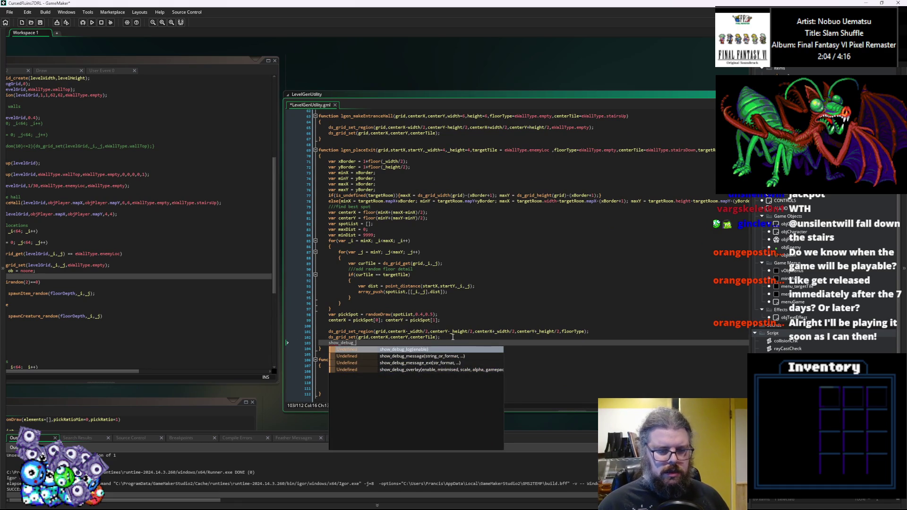
{"action": "type", "text": "message"}
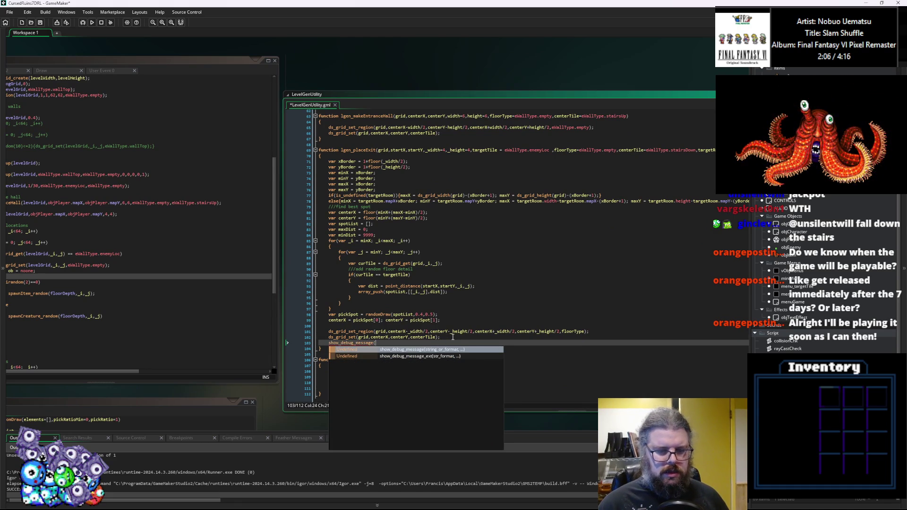
{"action": "type", "text": "()"}
{"action": "type", "text": "\"Placed Stairs down"}
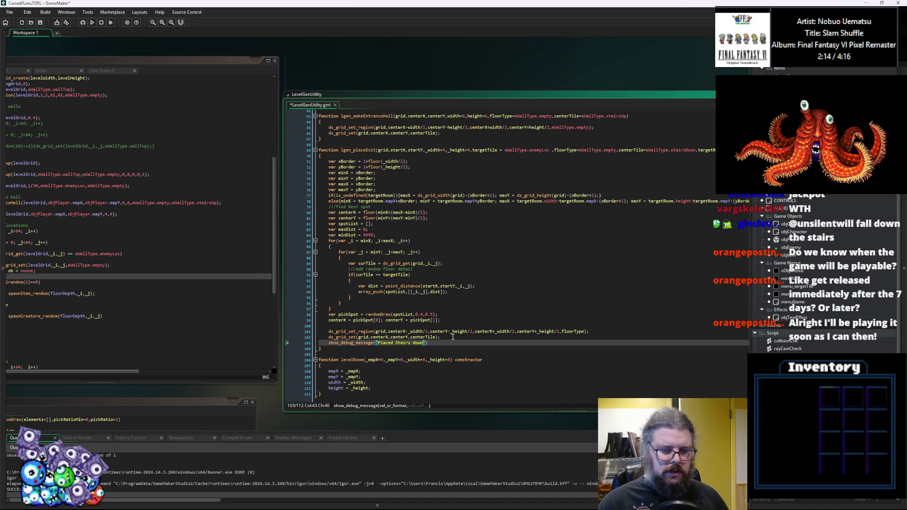
{"action": "type", "text": "\""}
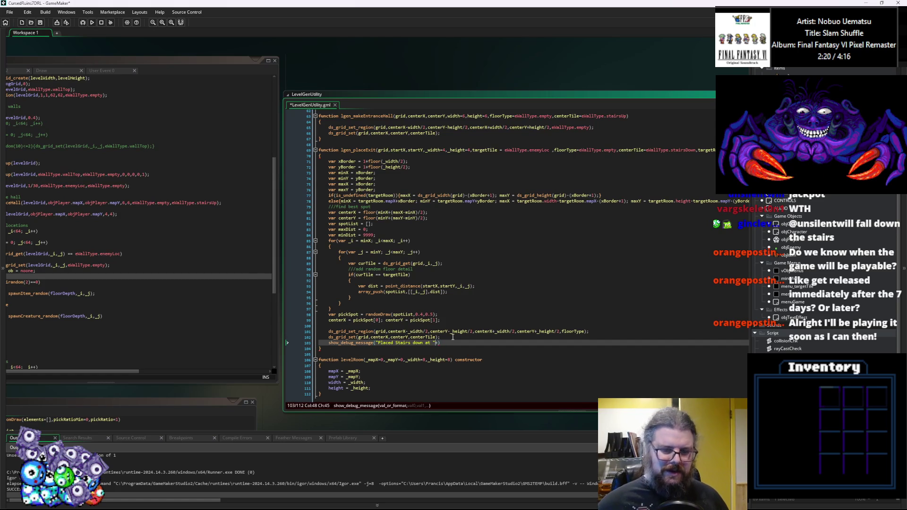
{"action": "type", "text": "tring(cehnt"}
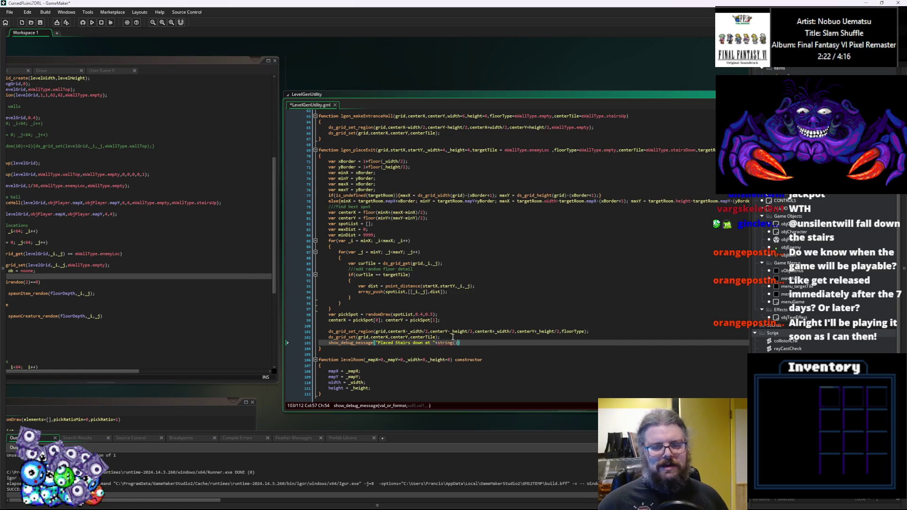
{"action": "type", "text": "nterX)"}
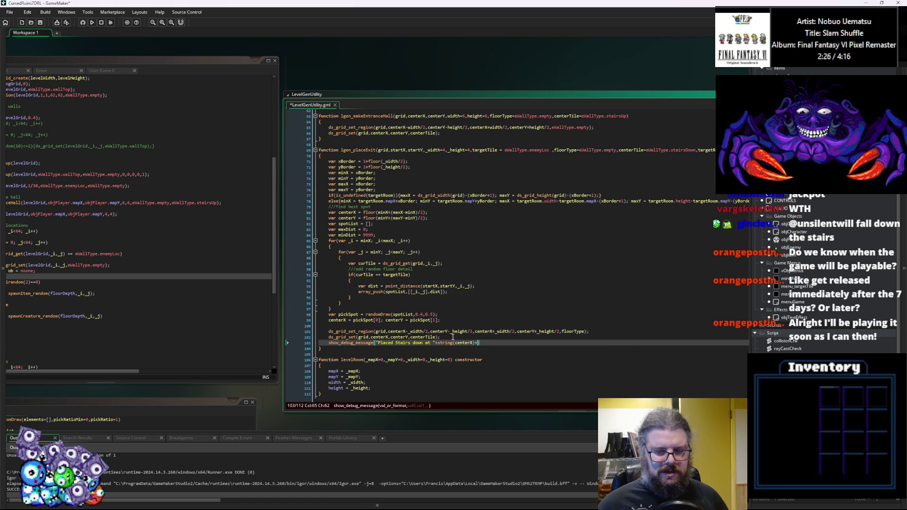
{"action": "type", "text": ", y"}
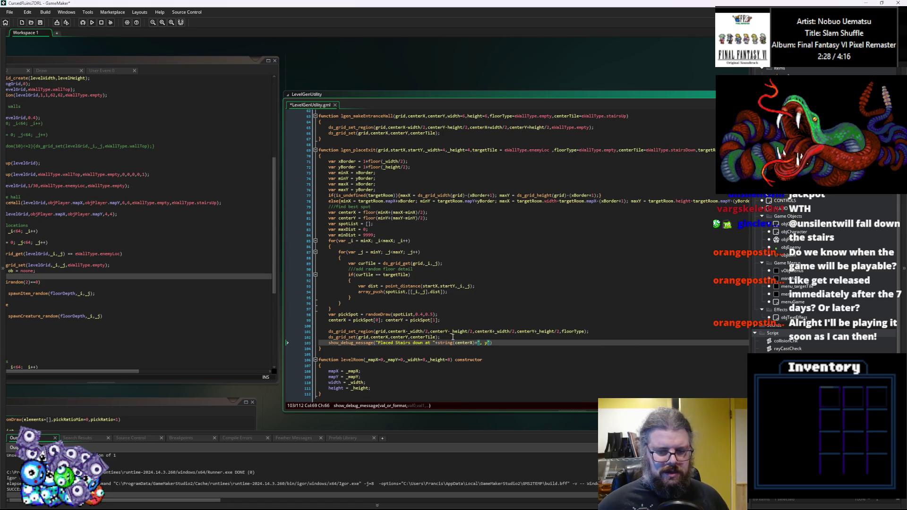
{"action": "type", "text": "tring(centre"}
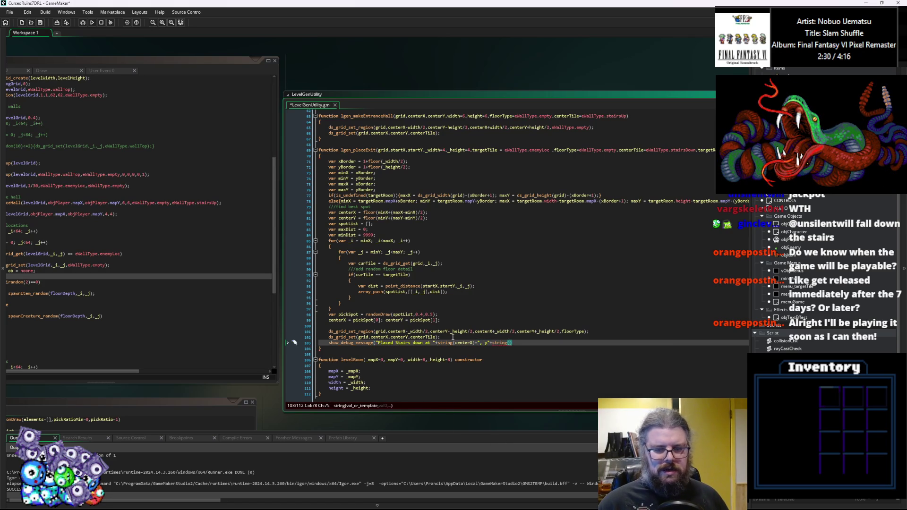
{"action": "key", "text": "BackSpace"}
{"action": "key", "text": "BackSpace"}
{"action": "type", "text": "erY"}
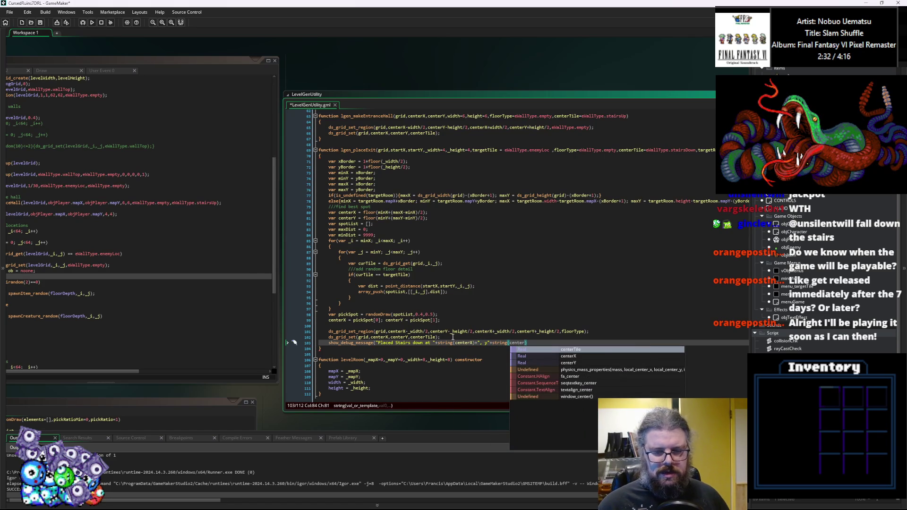
{"action": "type", "text": "));"}
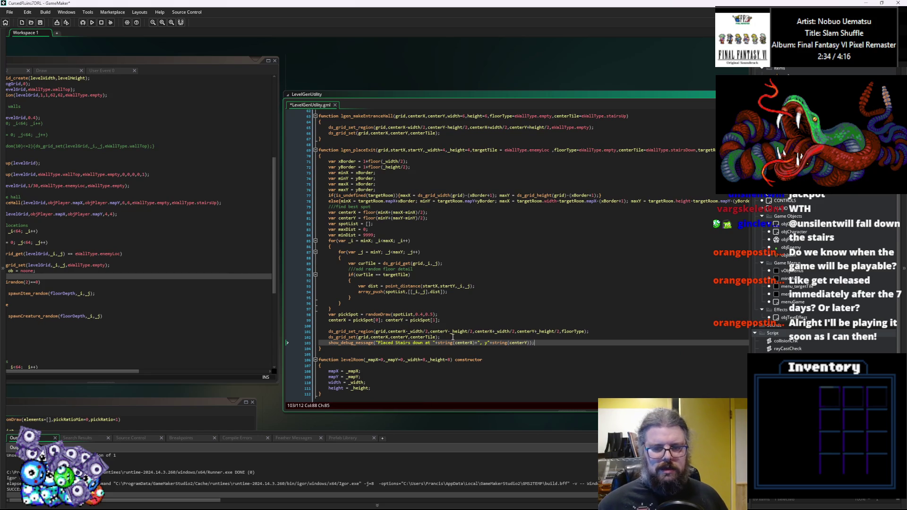
{"action": "left_click", "coordinate": [434, 342]}
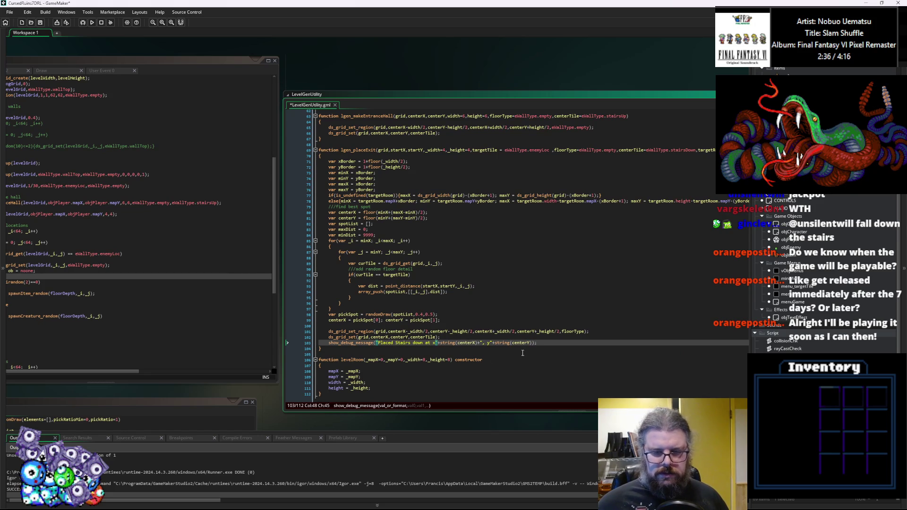
{"action": "left_click", "coordinate": [542, 342]}
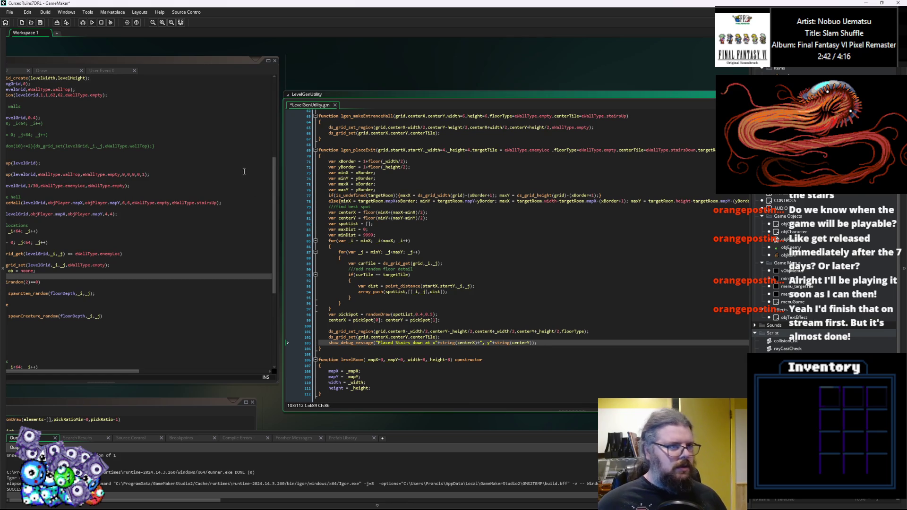
{"action": "left_click", "coordinate": [41, 23]}
{"action": "left_click", "coordinate": [83, 23]}
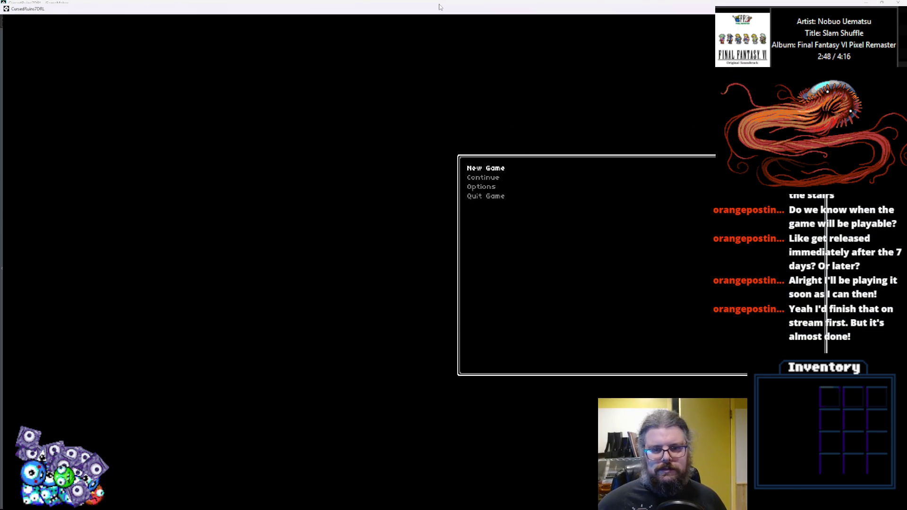
Start a new game, enlarge the output log, and reveal the whole dungeon map with F1.
{"action": "key", "text": "Return"}
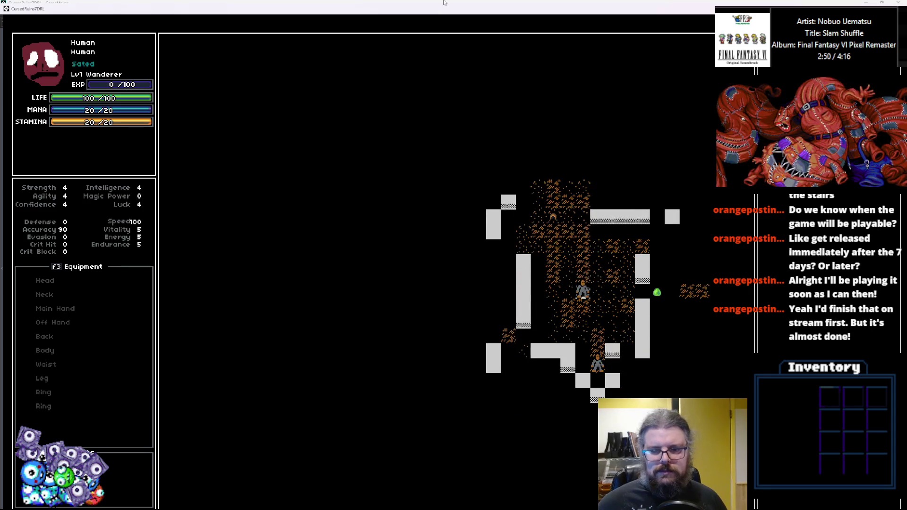
{"action": "mouse_move", "coordinate": [405, 9]}
{"action": "left_mouse_down"}
{"action": "mouse_move", "coordinate": [429, 104]}
{"action": "mouse_move", "coordinate": [906, 141]}
{"action": "left_mouse_up"}
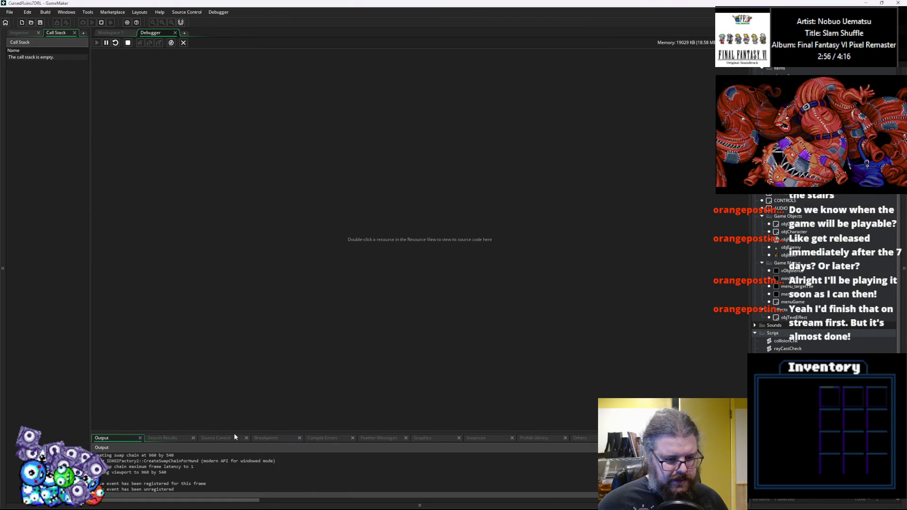
{"action": "left_click_drag", "start_coordinate": [234, 431], "coordinate": [255, 318]}
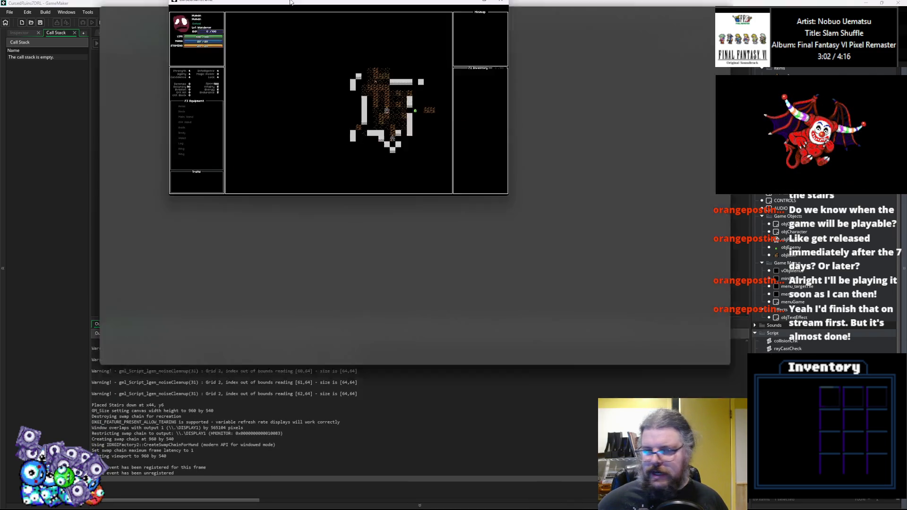
{"action": "double_click", "coordinate": [290, 2]}
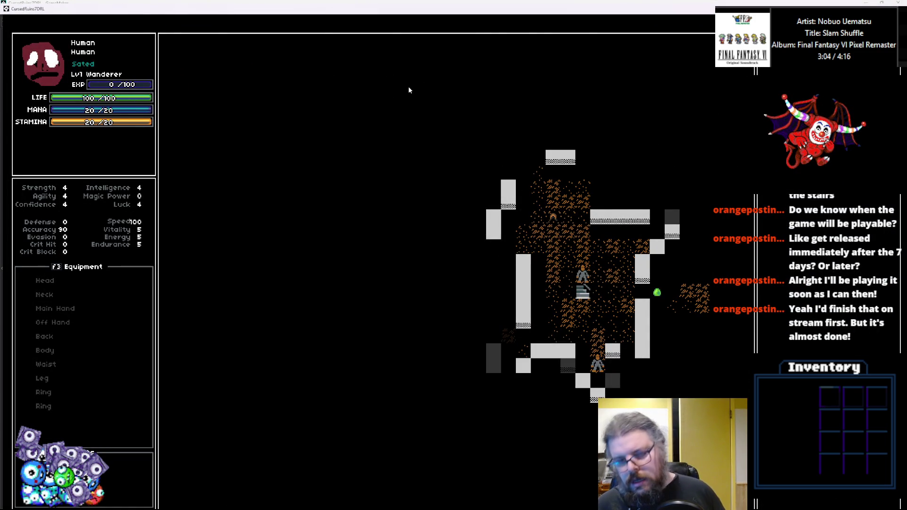
{"action": "key", "text": "F1"}
{"action": "scroll", "coordinate": [409, 90], "scroll_direction": "up", "scroll_amount": 5}
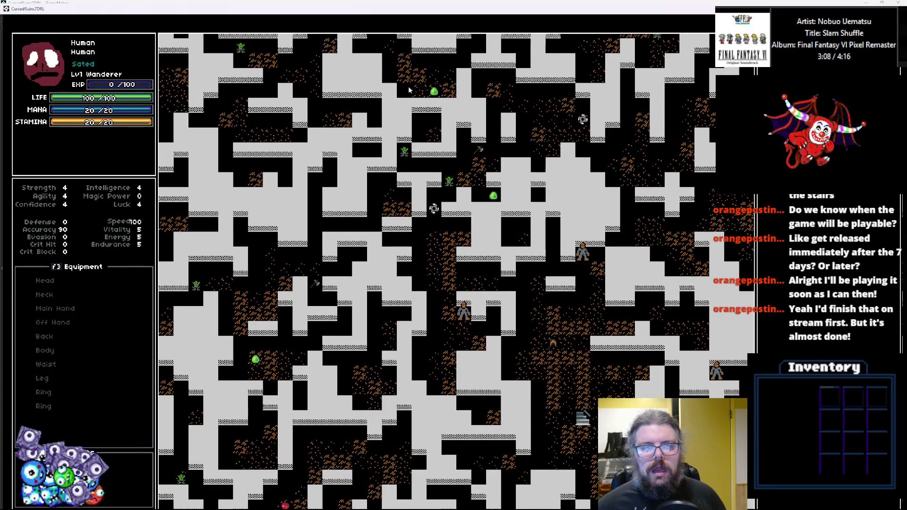
{"action": "scroll", "coordinate": [410, 90], "scroll_direction": "down", "scroll_amount": 1}
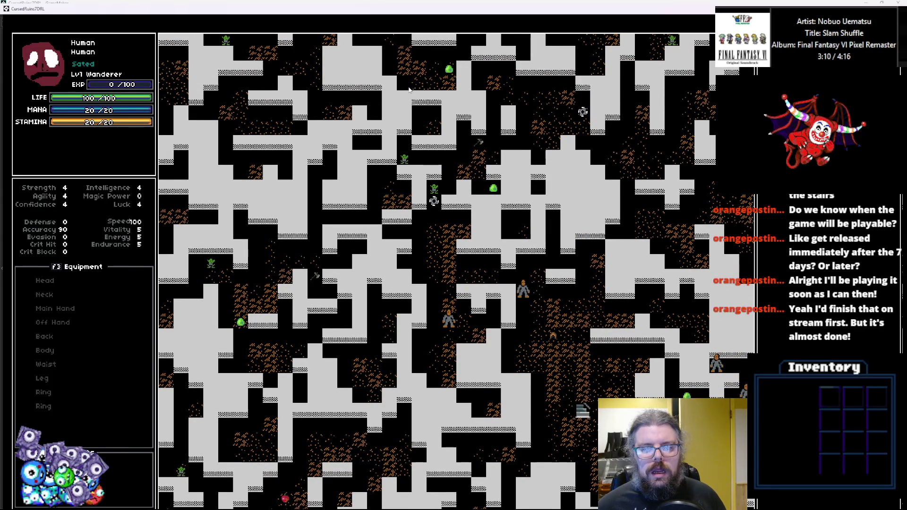
{"action": "scroll", "coordinate": [410, 90], "scroll_direction": "up", "scroll_amount": 1}
Walk the player up and right along the corridor so the map scrolls.
{"action": "key", "text": "Up"}
{"action": "key", "text": "Up"}
{"action": "key", "text": "Up"}
{"action": "key", "text": "Right"}
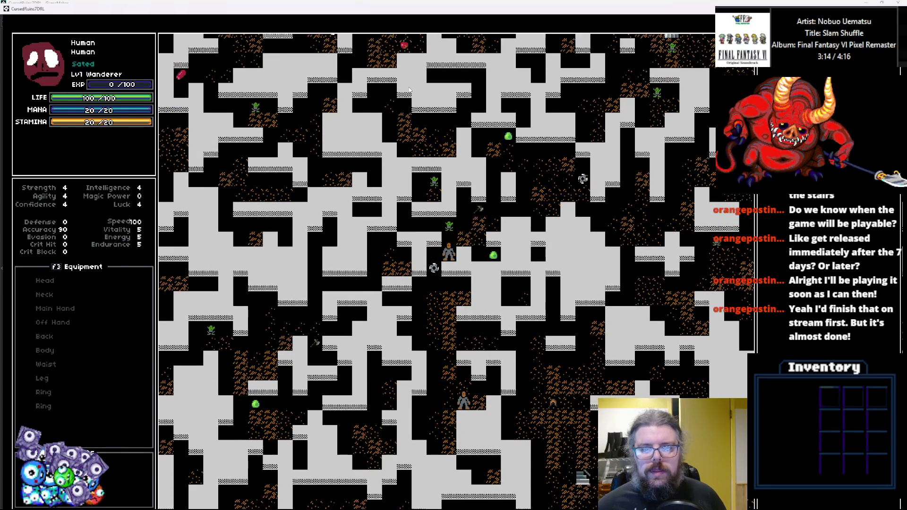
{"action": "key", "text": "Up"}
{"action": "key", "text": "Right"}
{"action": "key", "text": "Right"}
{"action": "key", "text": "Up"}
{"action": "key", "text": "Right"}
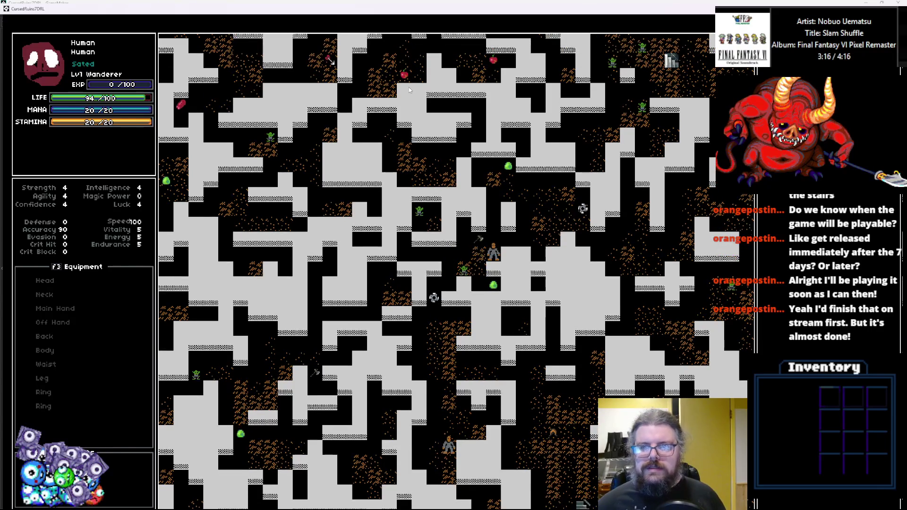
{"action": "key", "text": "Up"}
{"action": "key", "text": "Up"}
{"action": "key", "text": "Right"}
{"action": "key", "text": "Right"}
{"action": "key", "text": "Right"}
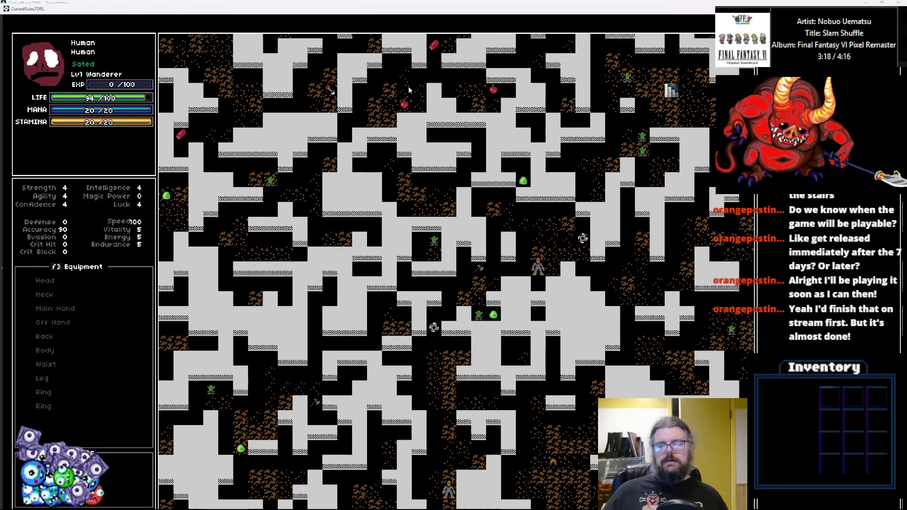
{"action": "key", "text": "Right"}
{"action": "key", "text": "Right"}
{"action": "key", "text": "Right"}
{"action": "key", "text": "Down"}
{"action": "key", "text": "Right"}
{"action": "key", "text": "Right"}
{"action": "key", "text": "Right"}
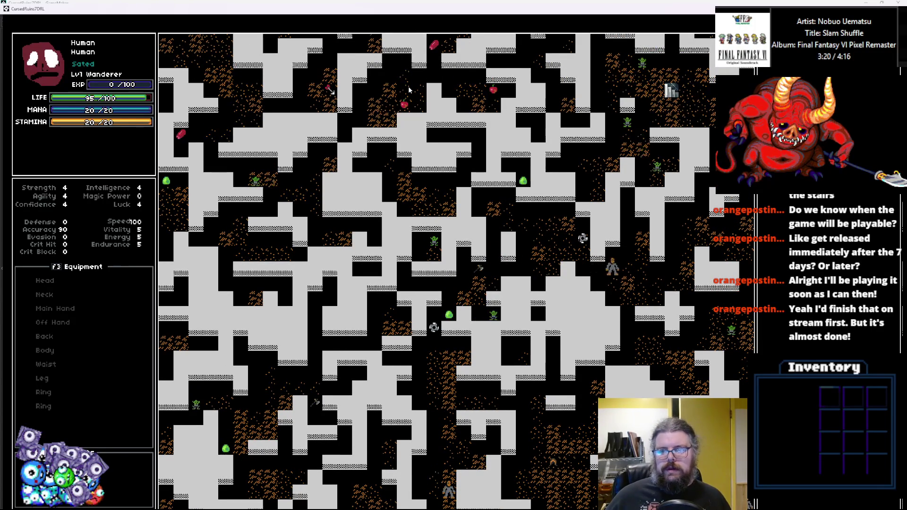
{"action": "key", "text": "Up"}
{"action": "key", "text": "Up"}
{"action": "key", "text": "Right"}
{"action": "key", "text": "Right"}
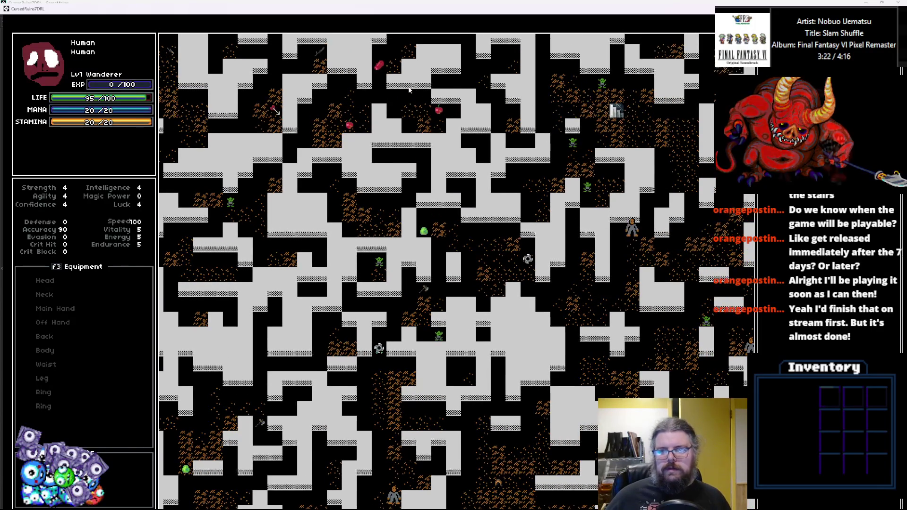
{"action": "key", "text": "Up"}
{"action": "key", "text": "Up"}
{"action": "key", "text": "Up"}
{"action": "key", "text": "Up"}
Move up-left to the goblin, attack it, then quit the game with Escape.
{"action": "key", "text": "Up"}
{"action": "key", "text": "Up"}
{"action": "key", "text": "Up"}
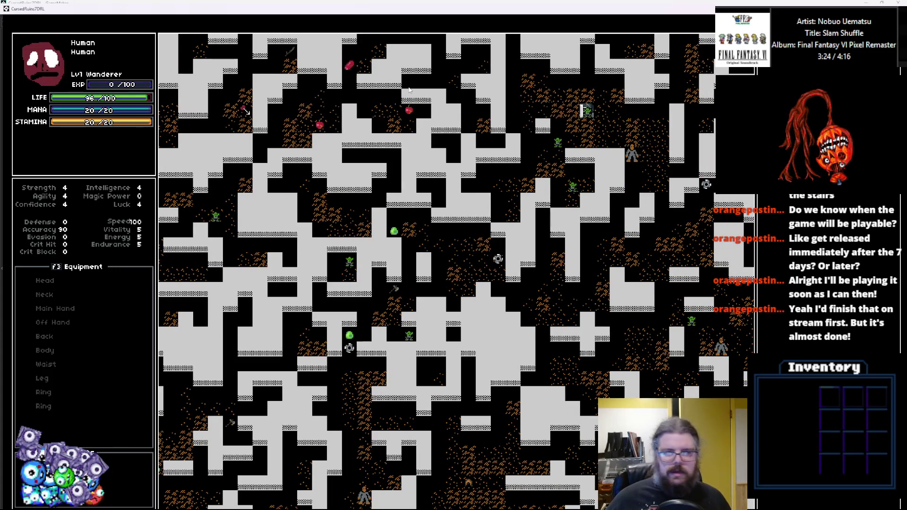
{"action": "key", "text": "Left"}
{"action": "key", "text": "Left"}
{"action": "key", "text": "Left"}
{"action": "key", "text": "Left"}
{"action": "key", "text": "Up"}
{"action": "key", "text": "Right"}
{"action": "key", "text": "Right"}
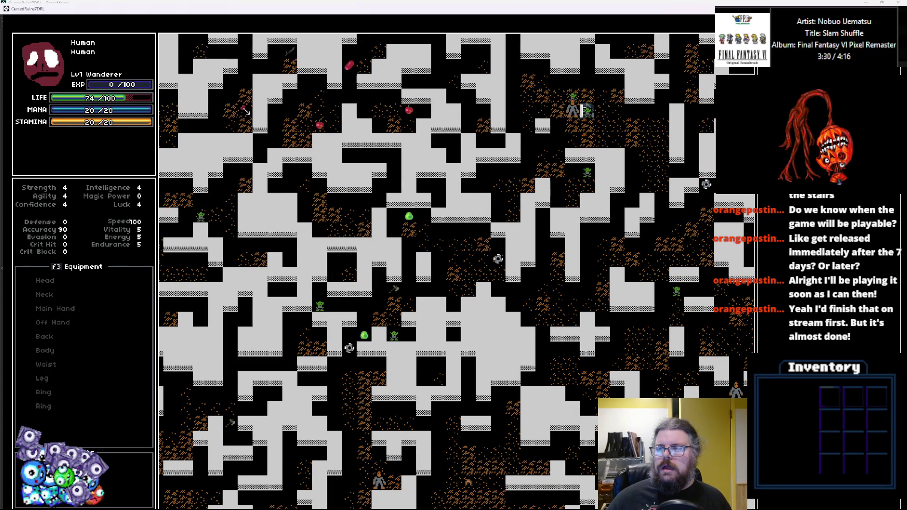
{"action": "key", "text": "Escape"}
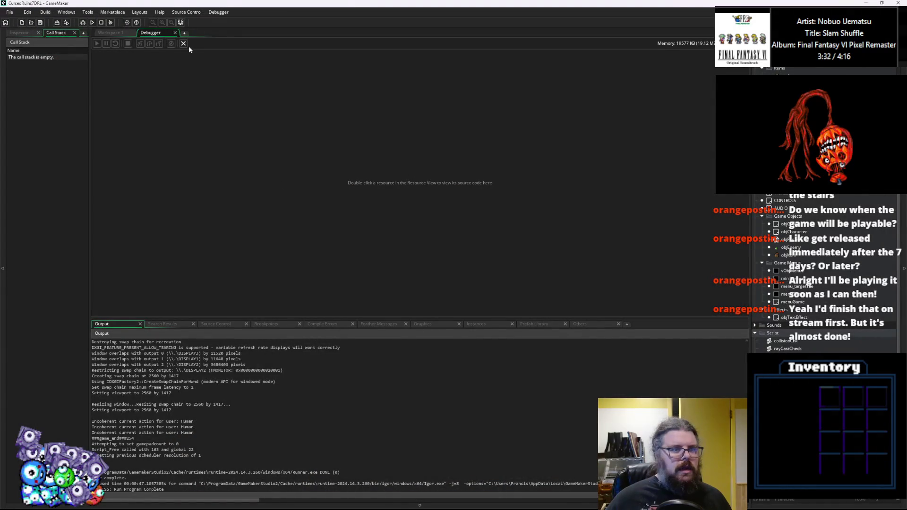
Close the debugger, look over the enemy placement loop code, and save the project.
{"action": "left_click", "coordinate": [183, 43]}
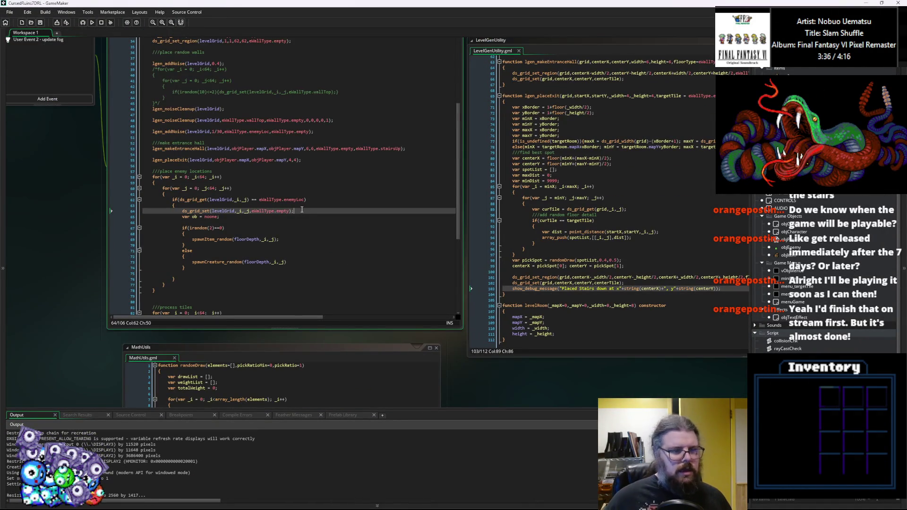
{"action": "left_click", "coordinate": [230, 188]}
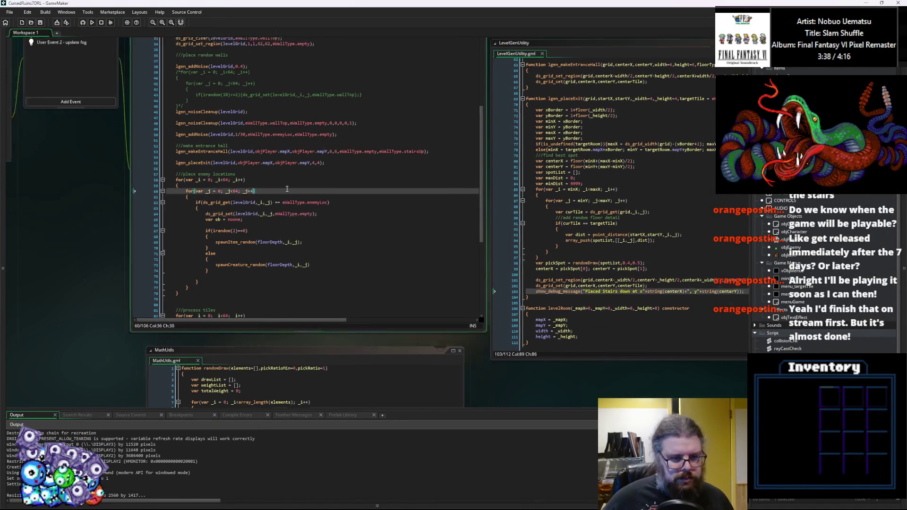
{"action": "left_click", "coordinate": [283, 267]}
{"action": "left_click", "coordinate": [281, 251]}
{"action": "scroll", "coordinate": [281, 250], "scroll_direction": "down", "scroll_amount": 2}
{"action": "left_click", "coordinate": [279, 268]}
{"action": "scroll", "coordinate": [283, 236], "scroll_direction": "up", "scroll_amount": 2}
{"action": "left_click", "coordinate": [41, 24]}
Rearrange the workspace to view the LevelGenUtility, MathUtils and levelRoom constructor code.
{"action": "left_click", "coordinate": [600, 343]}
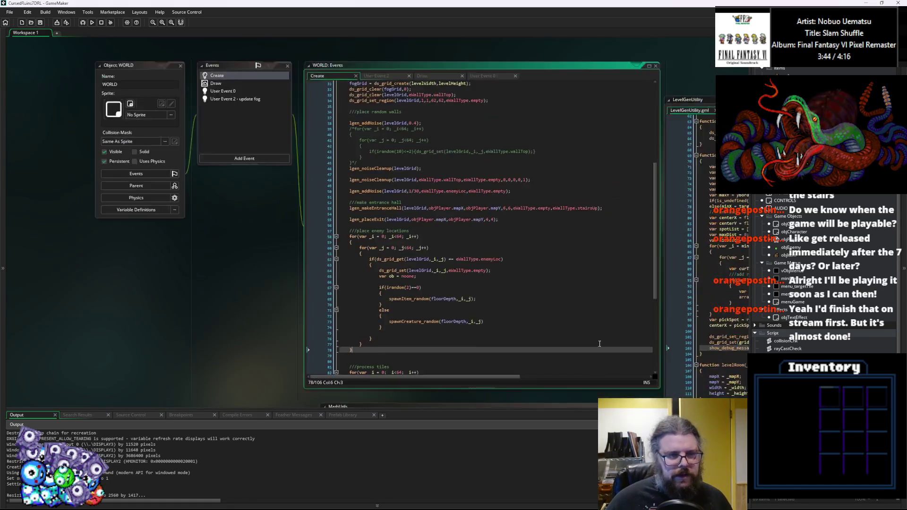
{"action": "left_click", "coordinate": [665, 187]}
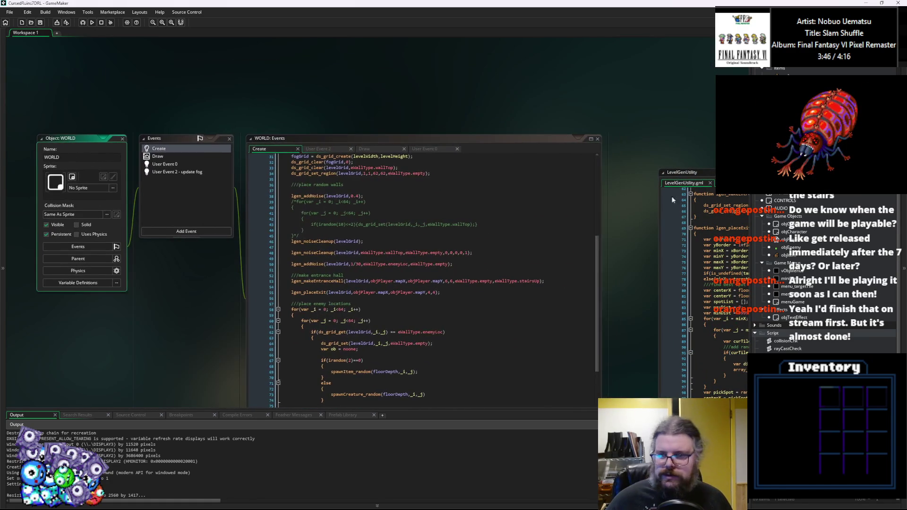
{"action": "mouse_move", "coordinate": [683, 173]}
{"action": "left_mouse_down"}
{"action": "mouse_move", "coordinate": [654, 119]}
{"action": "mouse_move", "coordinate": [637, 109]}
{"action": "left_mouse_up"}
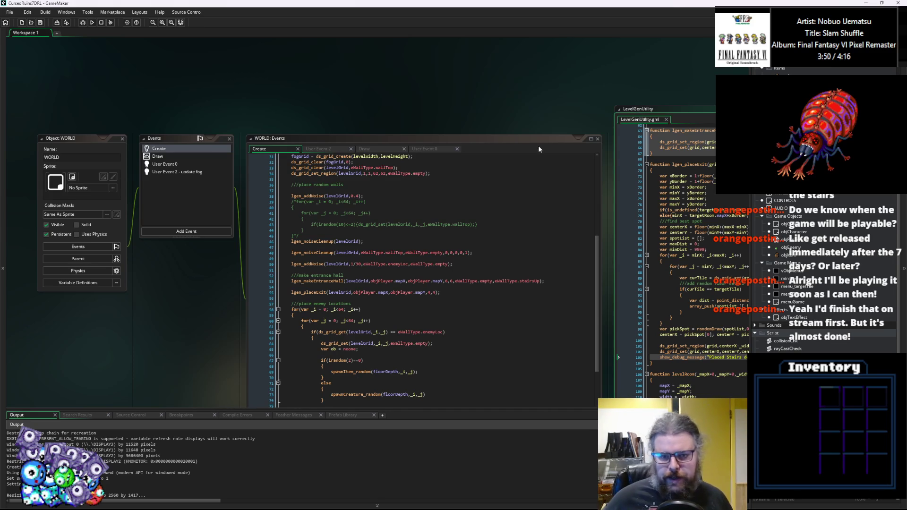
{"action": "left_click", "coordinate": [522, 144]}
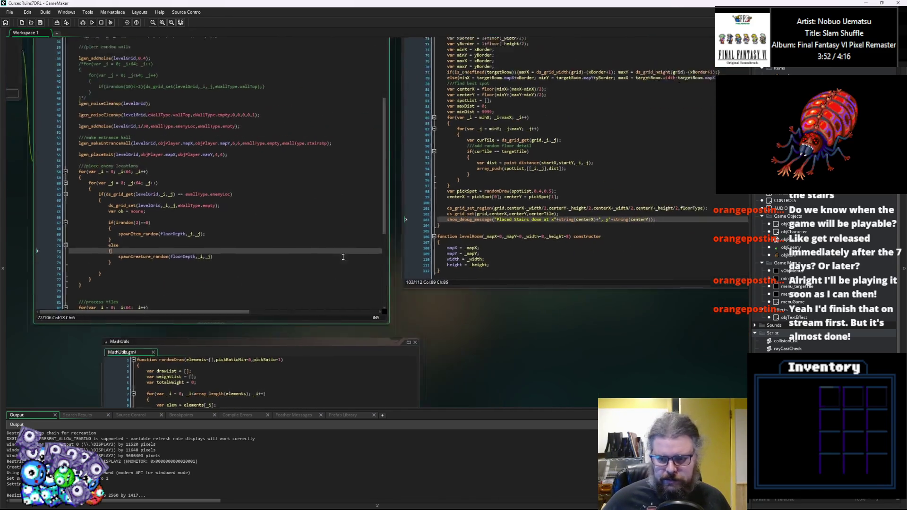
{"action": "left_click", "coordinate": [556, 263]}
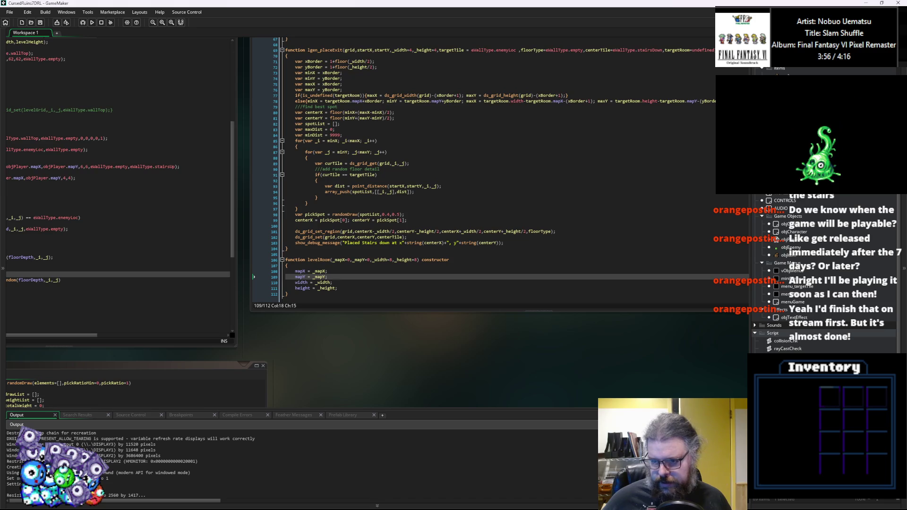
{"action": "scroll", "coordinate": [786, 225], "scroll_direction": "up", "scroll_amount": 4}
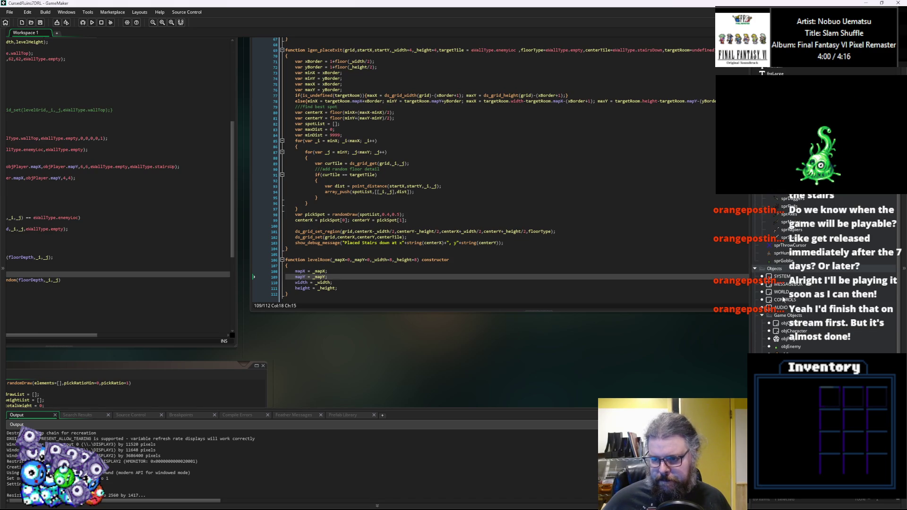
Open the WORLD object's editor, select User Event 0, and bring up the event type list.
{"action": "double_click", "coordinate": [782, 292]}
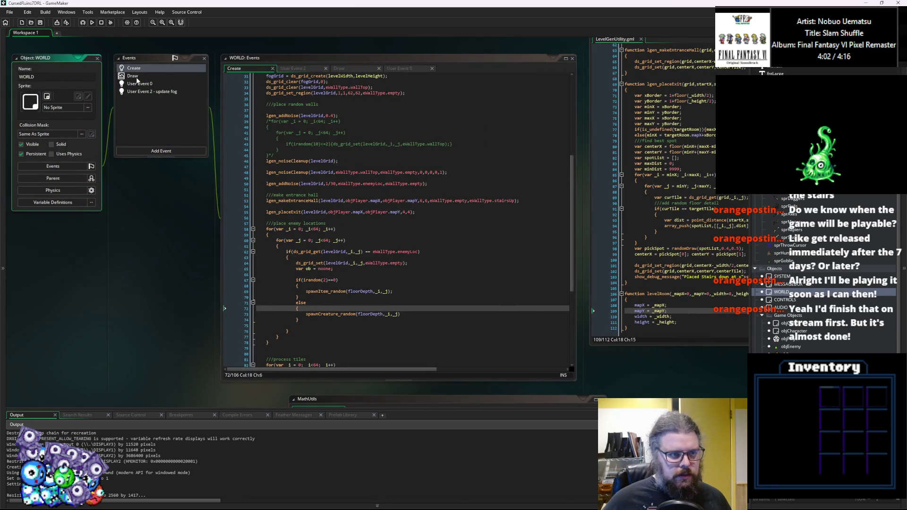
{"action": "left_click", "coordinate": [142, 83]}
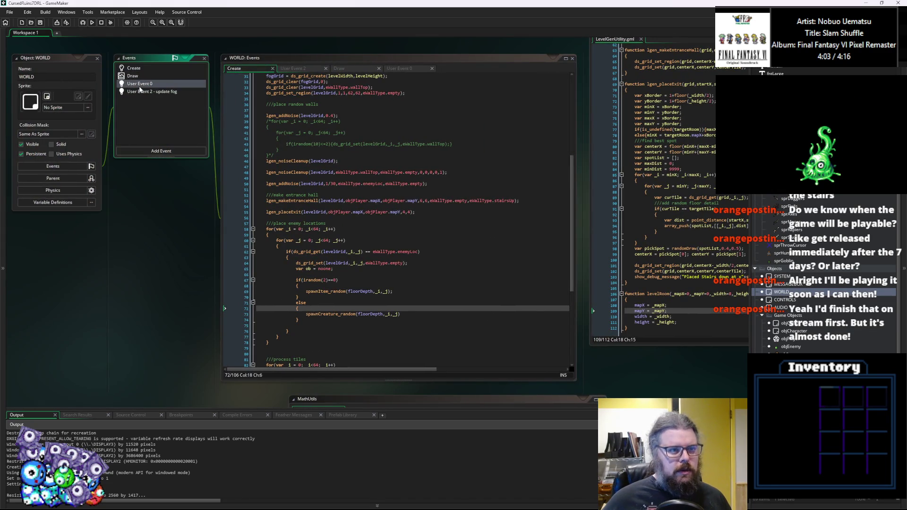
{"action": "left_click", "coordinate": [152, 156]}
Add a Step event to WORLD, then scroll the Asset Browser to reach rmMain.
{"action": "mouse_move", "coordinate": [170, 184]}
{"action": "left_click", "coordinate": [201, 185]}
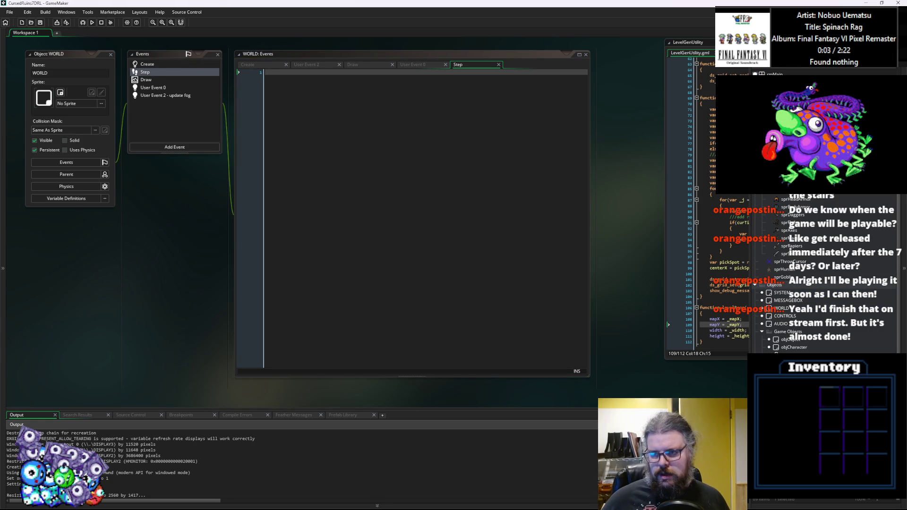
{"action": "scroll", "coordinate": [803, 274], "scroll_direction": "down", "scroll_amount": 5}
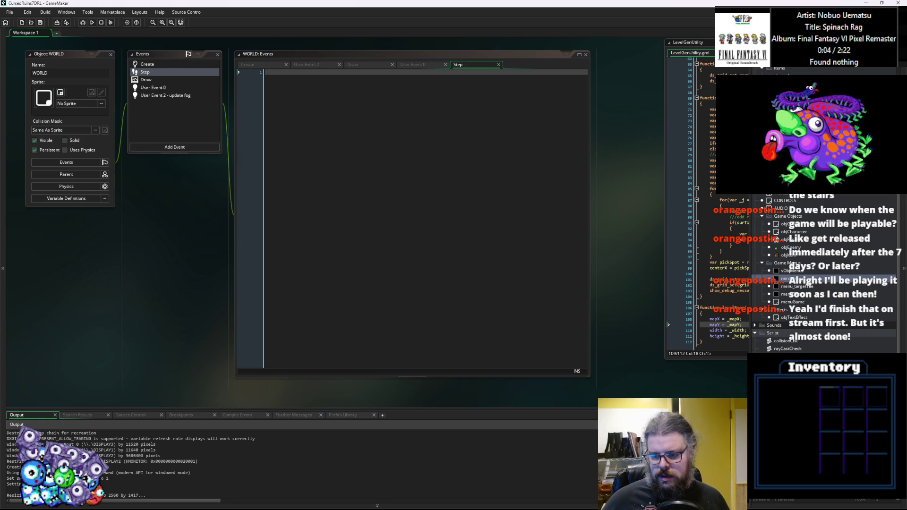
{"action": "scroll", "coordinate": [803, 274], "scroll_direction": "up", "scroll_amount": 4}
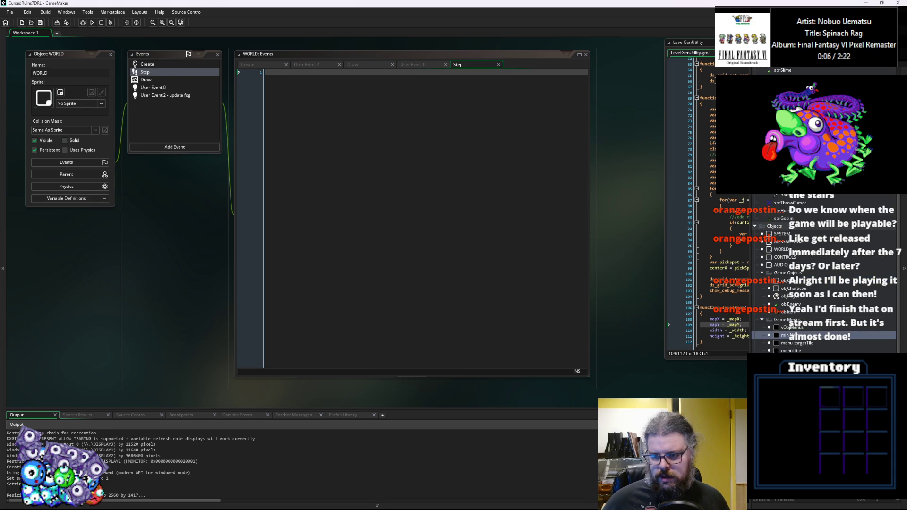
{"action": "scroll", "coordinate": [803, 274], "scroll_direction": "up", "scroll_amount": 4}
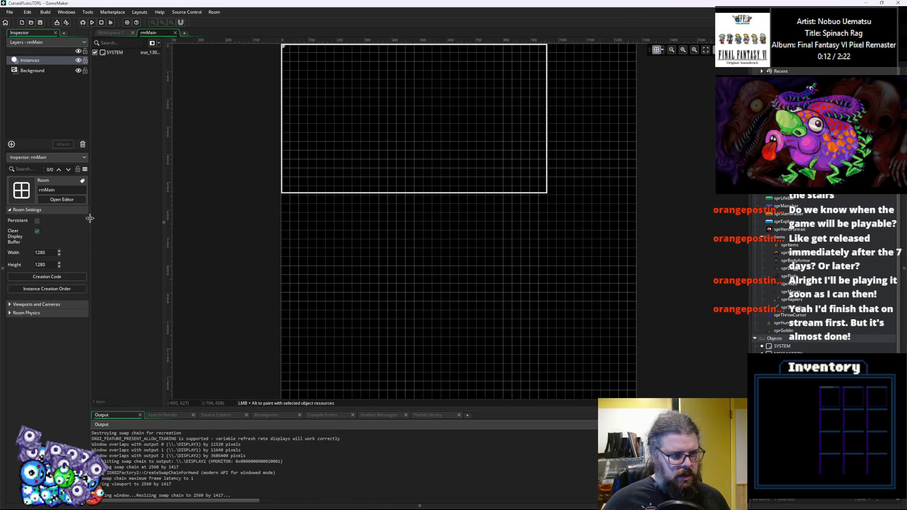
Set rmMain's Viewport 0 Object Following from objPlayer to No Object, then return to Workspace 1.
{"action": "left_click", "coordinate": [13, 294]}
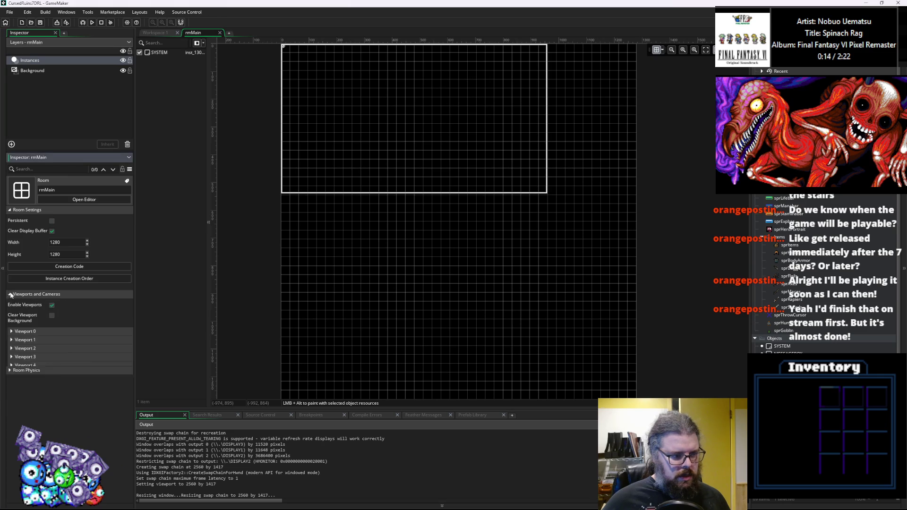
{"action": "left_click", "coordinate": [11, 331]}
{"action": "scroll", "coordinate": [61, 388], "scroll_direction": "down", "scroll_amount": 1}
{"action": "scroll", "coordinate": [110, 448], "scroll_direction": "down", "scroll_amount": 2}
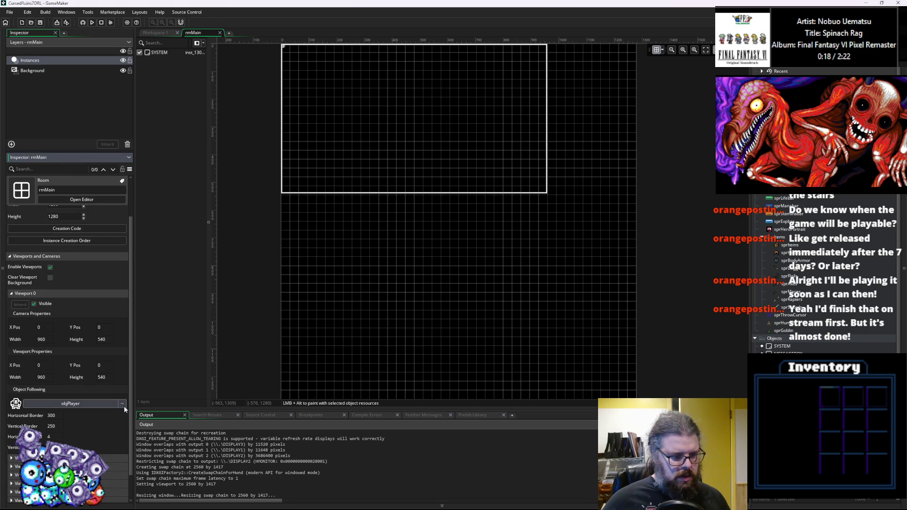
{"action": "left_click", "coordinate": [122, 404]}
{"action": "double_click", "coordinate": [159, 313]}
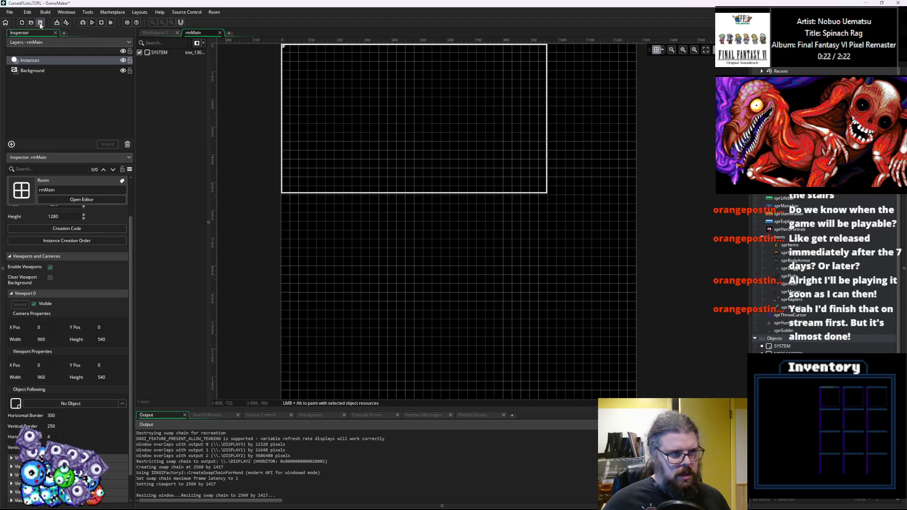
{"action": "left_click", "coordinate": [152, 32]}
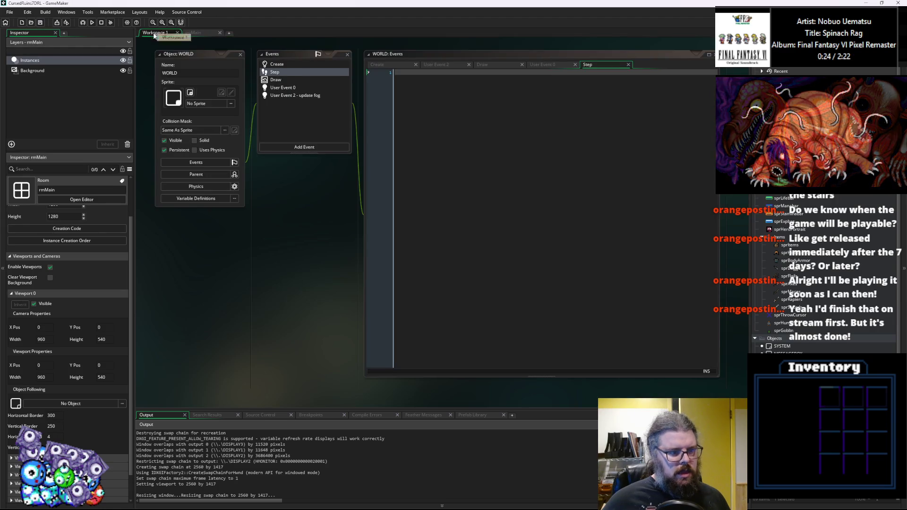
Start the Step event with an if(instance_exists(objPlayer)) braced block.
{"action": "left_click", "coordinate": [504, 187]}
{"action": "type", "text": "if(instance_"}
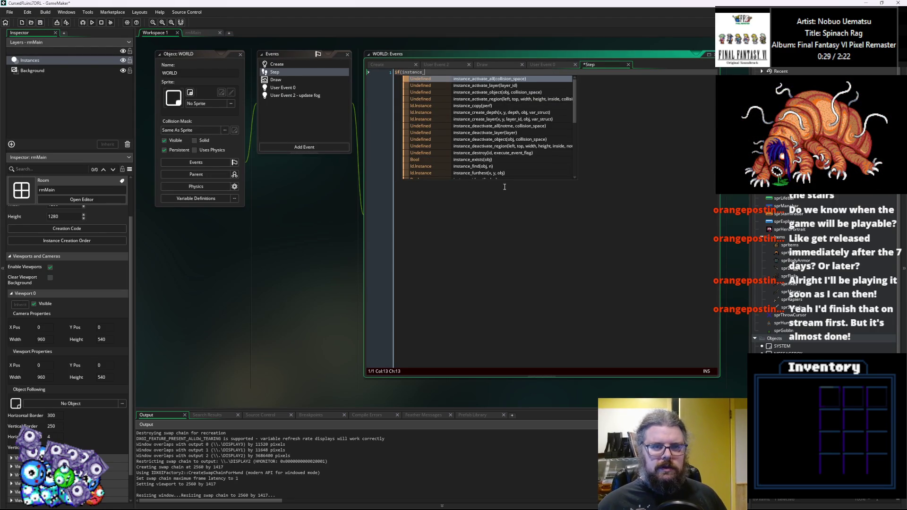
{"action": "type", "text": "exists(obj"}
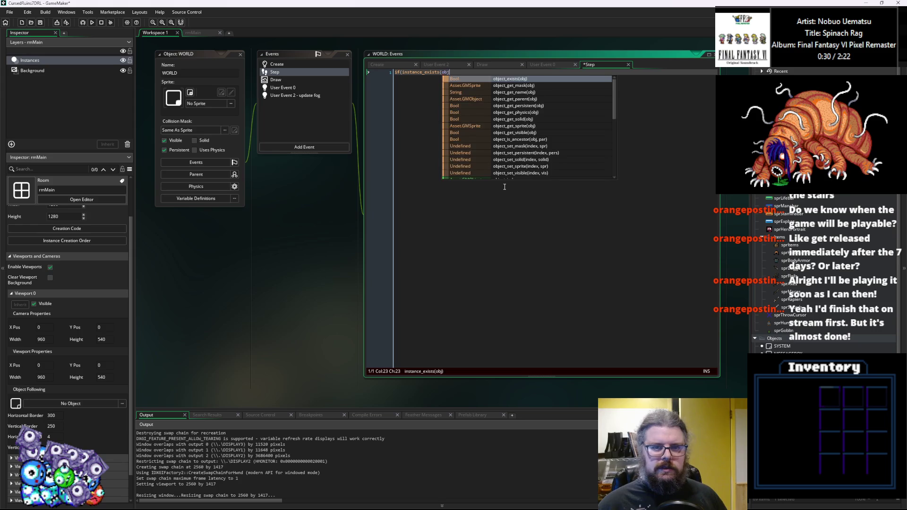
{"action": "type", "text": "Player"}
{"action": "key", "text": "Return"}
{"action": "type", "text": "{"}
{"action": "key", "text": "Return"}
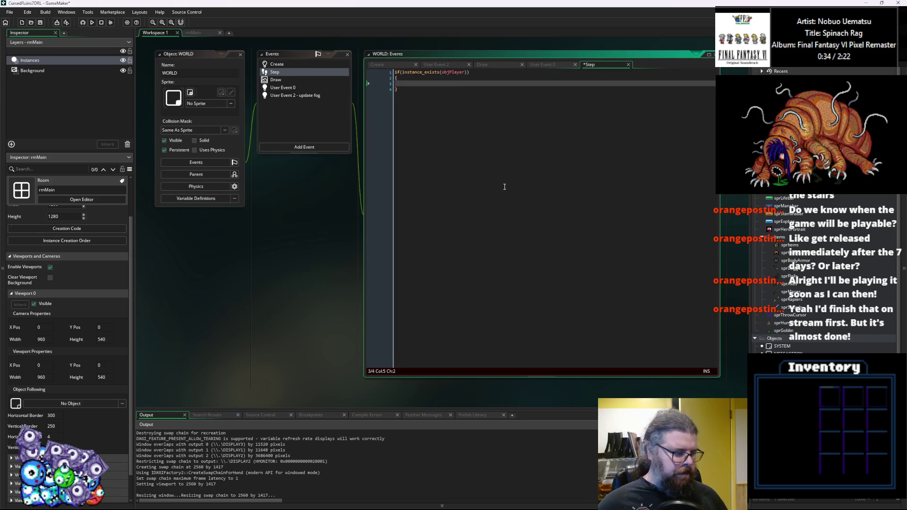
Inside the block, add var cam = camera_get_active();.
{"action": "type", "text": "var "}
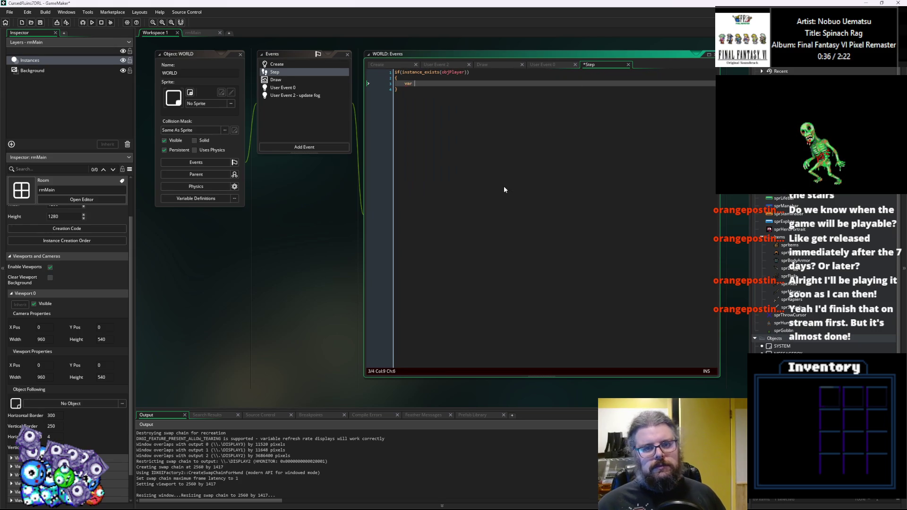
{"action": "type", "text": "camera_get"}
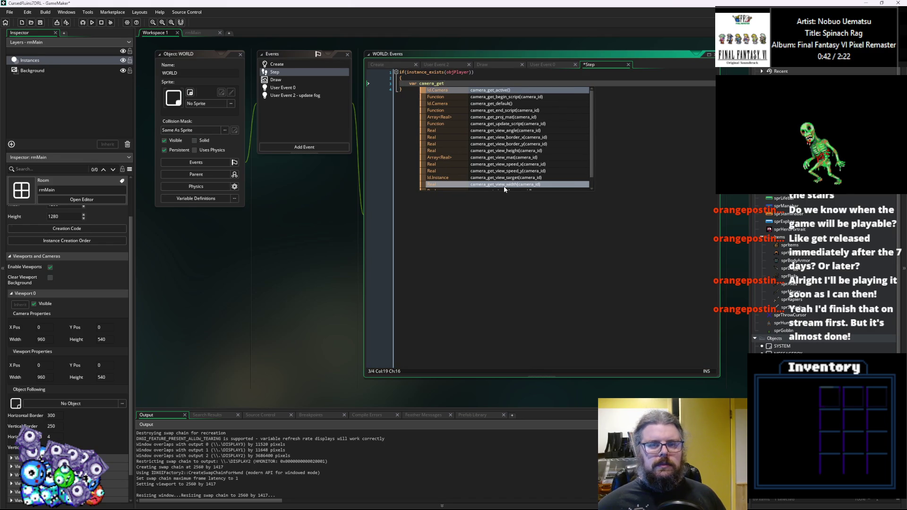
{"action": "key", "text": "Return"}
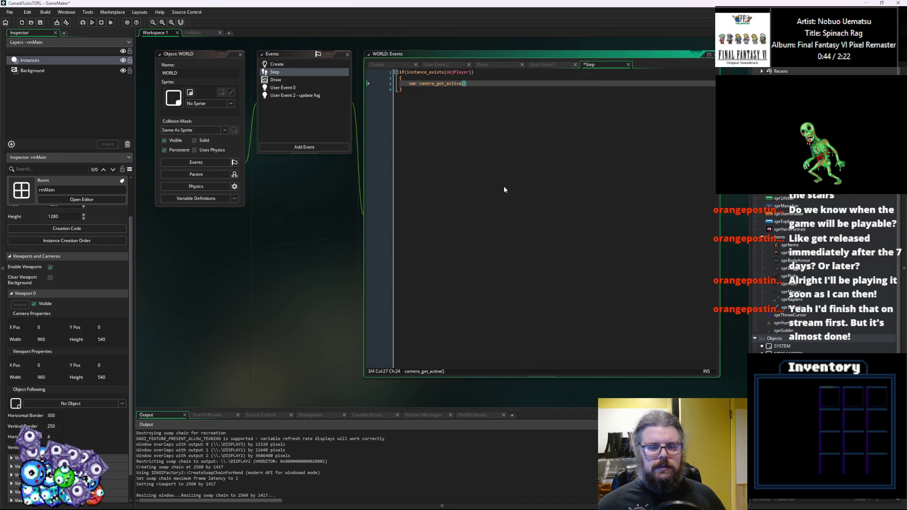
{"action": "key", "text": "ctrl+Left"}
{"action": "type", "text": "var"}
{"action": "key", "text": "BackSpace"}
{"action": "key", "text": "BackSpace"}
{"action": "key", "text": "BackSpace"}
{"action": "type", "text": "cam "}
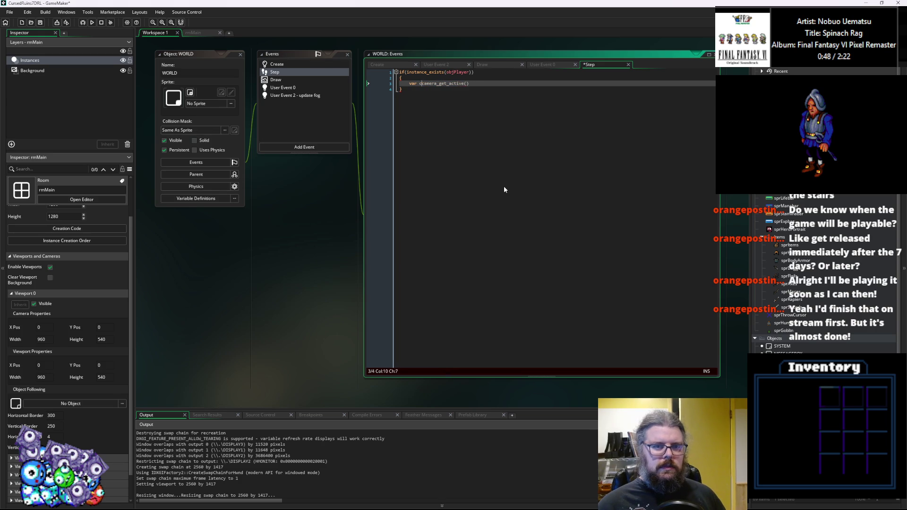
{"action": "type", "text": "="}
{"action": "key", "text": "End"}
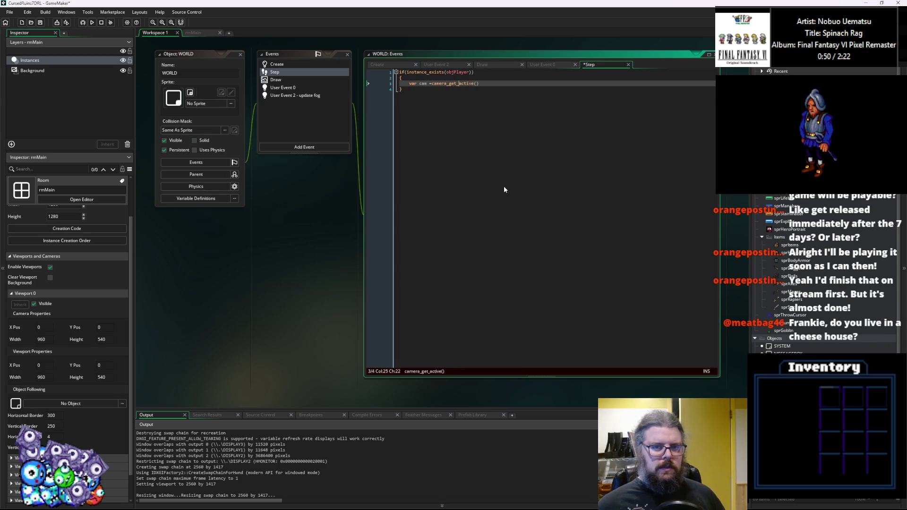
{"action": "type", "text": ";"}
Start a new line in the block, drafting and trimming a var xv declaration.
{"action": "key", "text": "Return"}
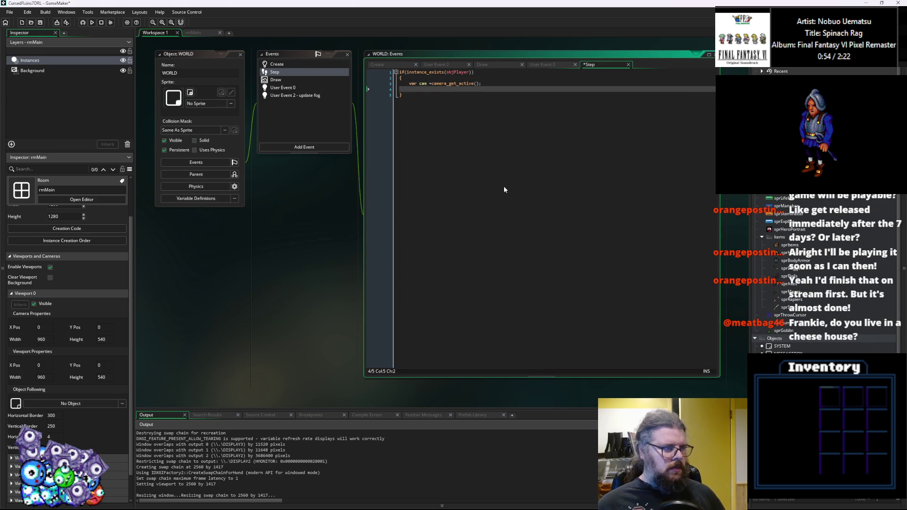
{"action": "type", "text": "if"}
{"action": "key", "text": "BackSpace"}
{"action": "key", "text": "BackSpace"}
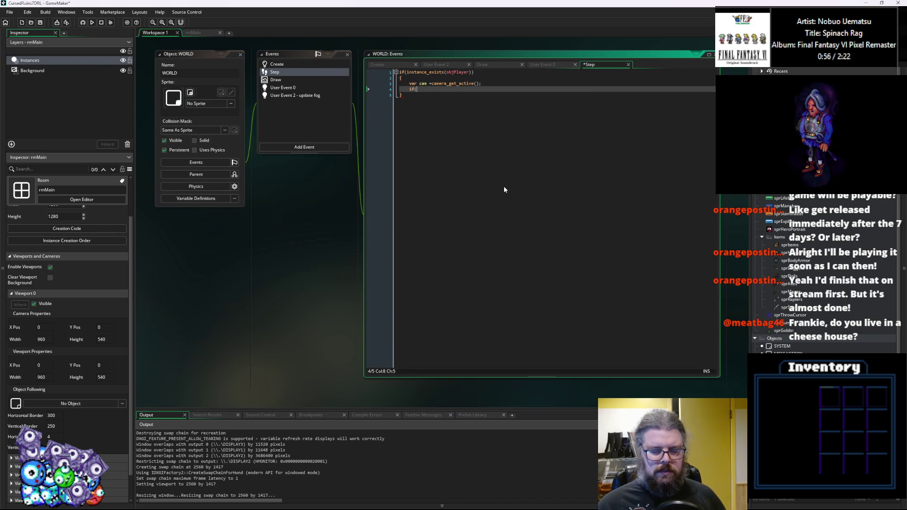
{"action": "type", "text": "i"}
{"action": "key", "text": "BackSpace"}
{"action": "type", "text": "var xv"}
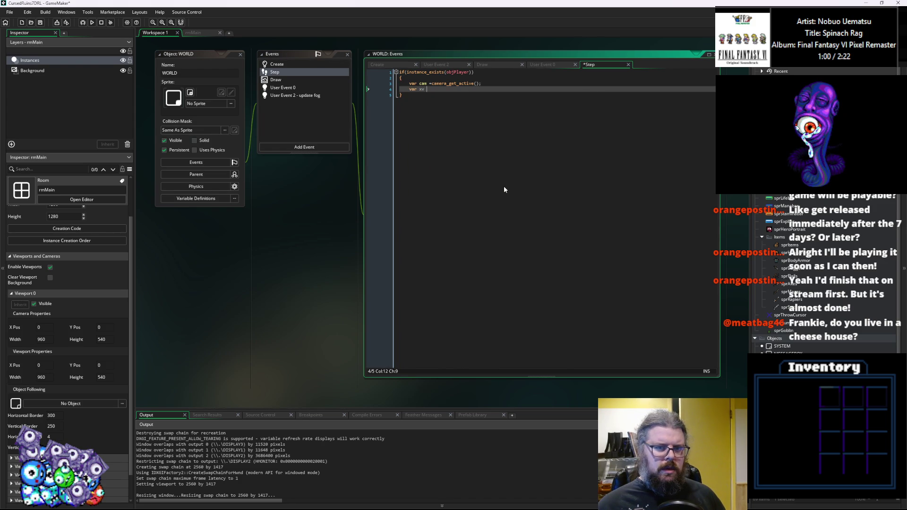
{"action": "key", "text": "BackSpace"}
{"action": "key", "text": "BackSpace"}
{"action": "key", "text": "BackSpace"}
{"action": "key", "text": "BackSpace"}
{"action": "key", "text": "BackSpace"}
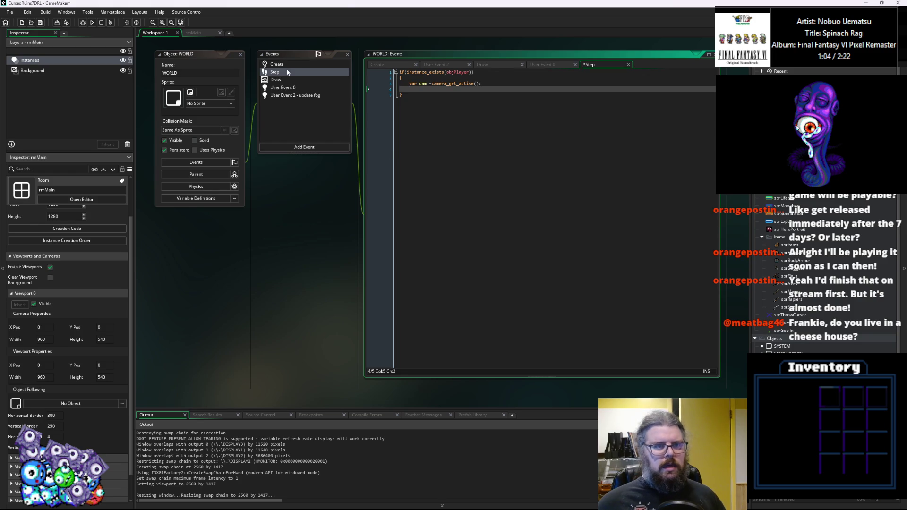
Switch to the WORLD Create event's code and scroll through it.
{"action": "left_click", "coordinate": [276, 64]}
{"action": "scroll", "coordinate": [488, 368], "scroll_direction": "down", "scroll_amount": 8}
{"action": "left_click", "coordinate": [473, 339]}
{"action": "scroll", "coordinate": [456, 189], "scroll_direction": "up", "scroll_amount": 10}
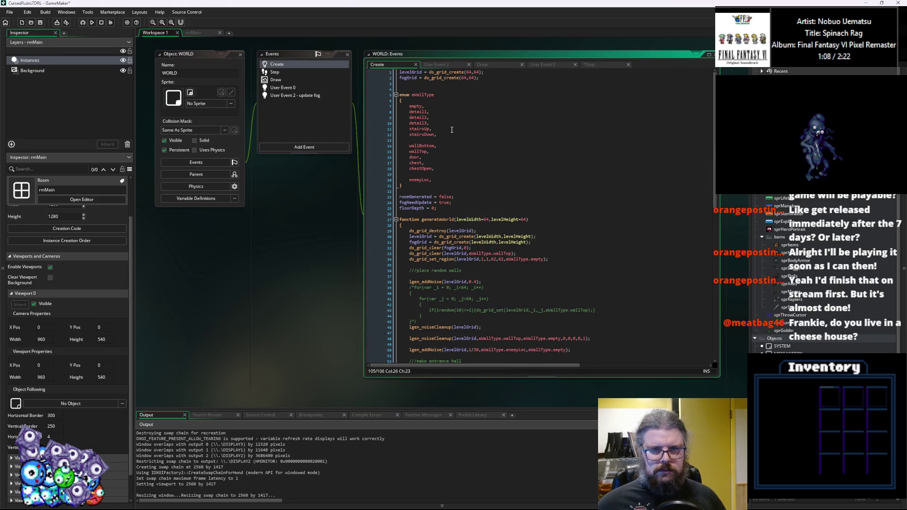
Add viewX = 0; and viewY = 0 at Create line 4, select them, and switch back to Step.
{"action": "left_click", "coordinate": [442, 87]}
{"action": "key", "text": "Return"}
{"action": "key", "text": "Up"}
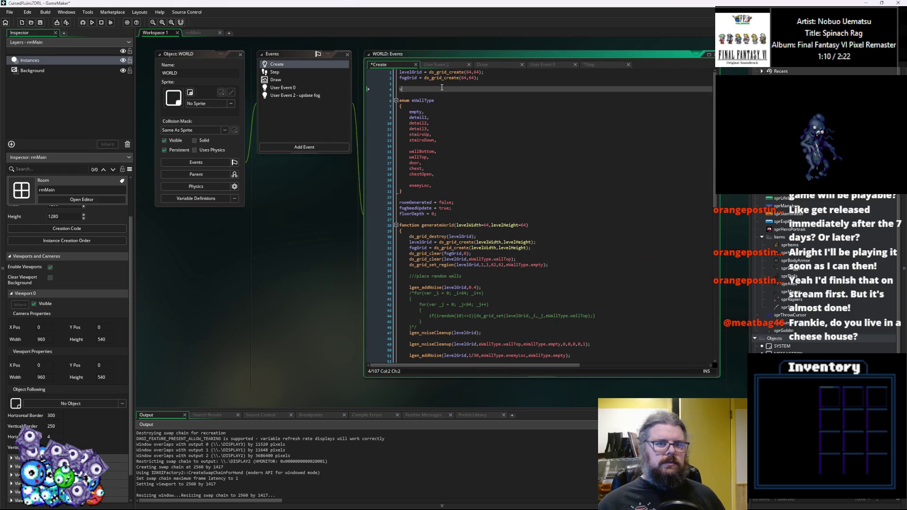
{"action": "type", "text": "viewX = 0"}
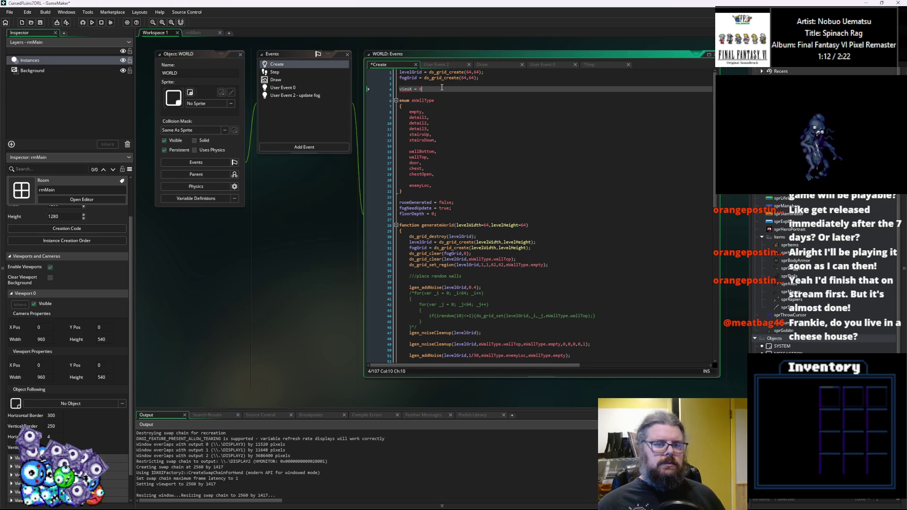
{"action": "type", "text": ";"}
{"action": "key", "text": "Return"}
{"action": "type", "text": "viewY = 0"}
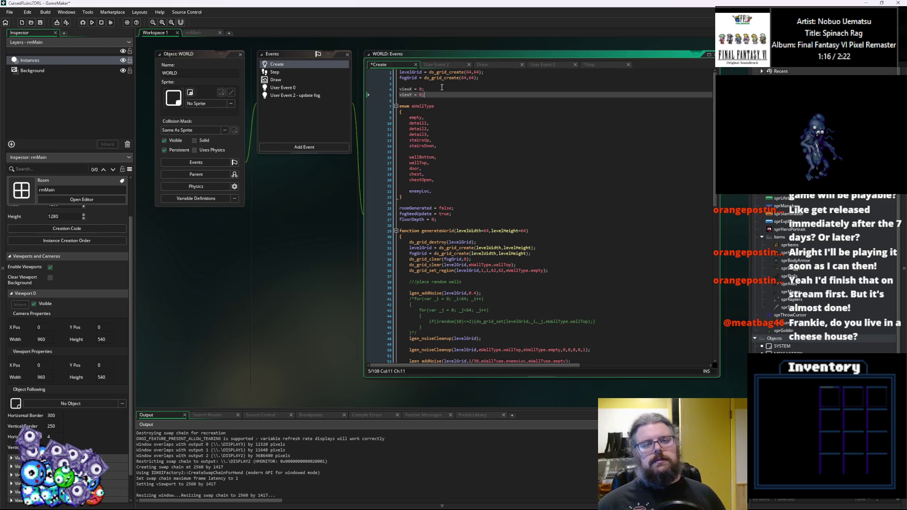
{"action": "left_click_drag", "start_coordinate": [437, 94], "coordinate": [400, 89]}
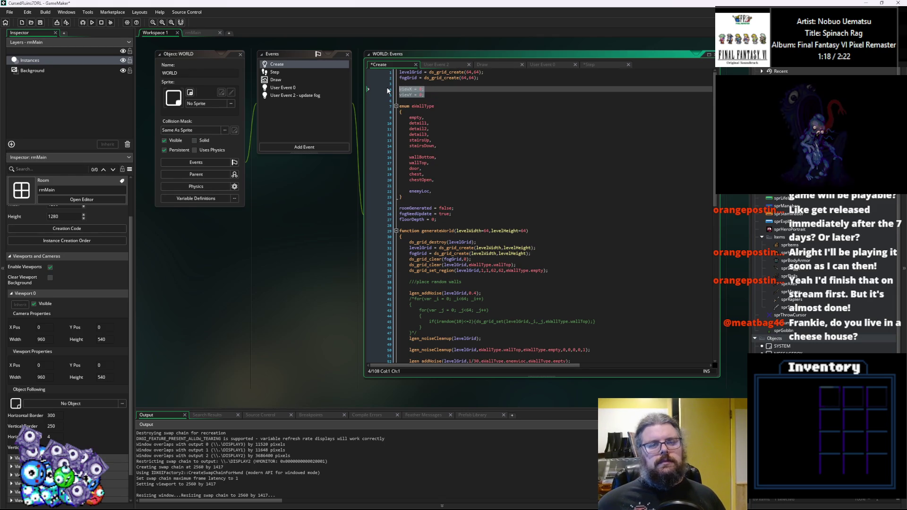
{"action": "left_click", "coordinate": [303, 95]}
{"action": "left_click", "coordinate": [291, 72]}
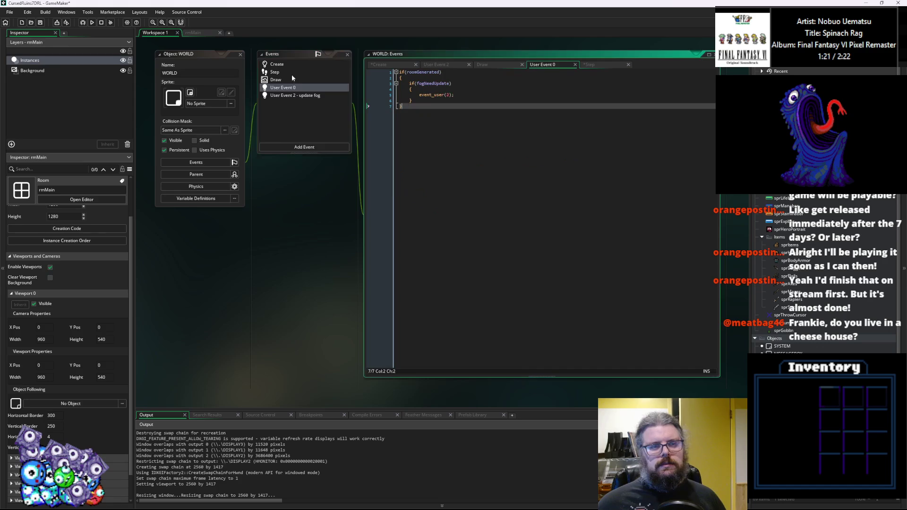
Paste the viewX/viewY lines into Step and set viewX to camera_get_view_x(cam).
{"action": "type", "text": "viewX = 0; viewY = 0;"}
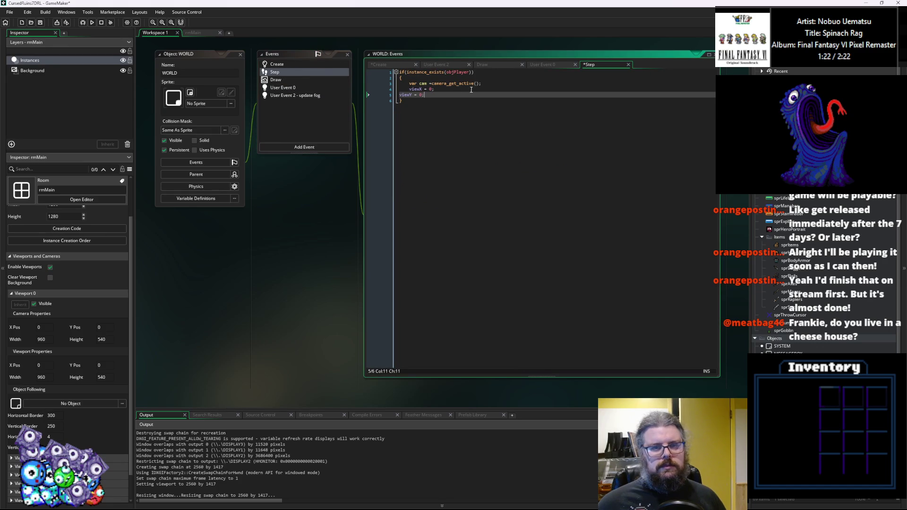
{"action": "left_click", "coordinate": [400, 95]}
{"action": "key", "text": "Tab"}
{"action": "left_click", "coordinate": [445, 90]}
{"action": "key", "text": "BackSpace"}
{"action": "key", "text": "BackSpace"}
{"action": "type", "text": "came"}
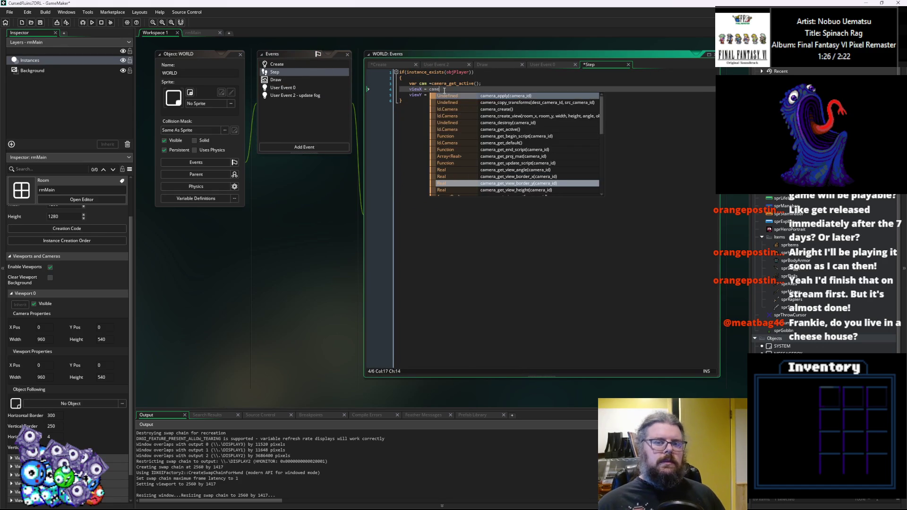
{"action": "type", "text": "ra_get_"}
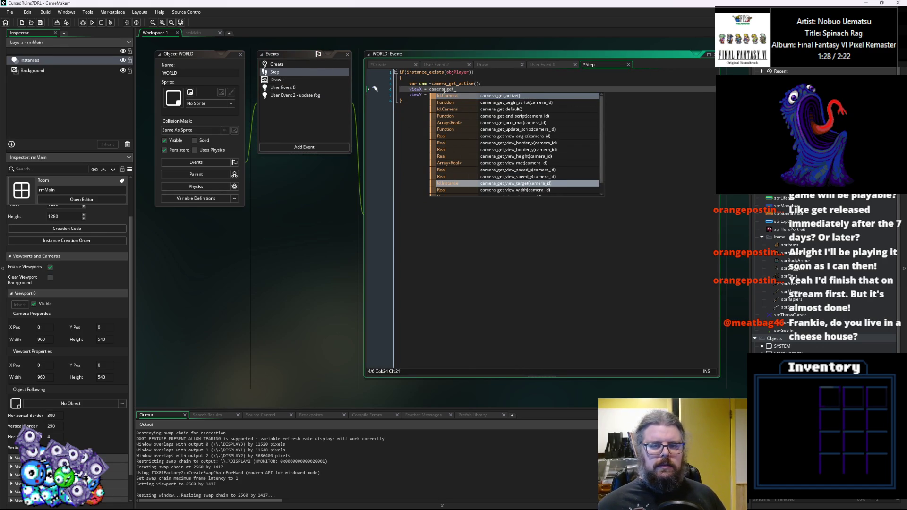
{"action": "scroll", "coordinate": [544, 160], "scroll_direction": "down", "scroll_amount": 1}
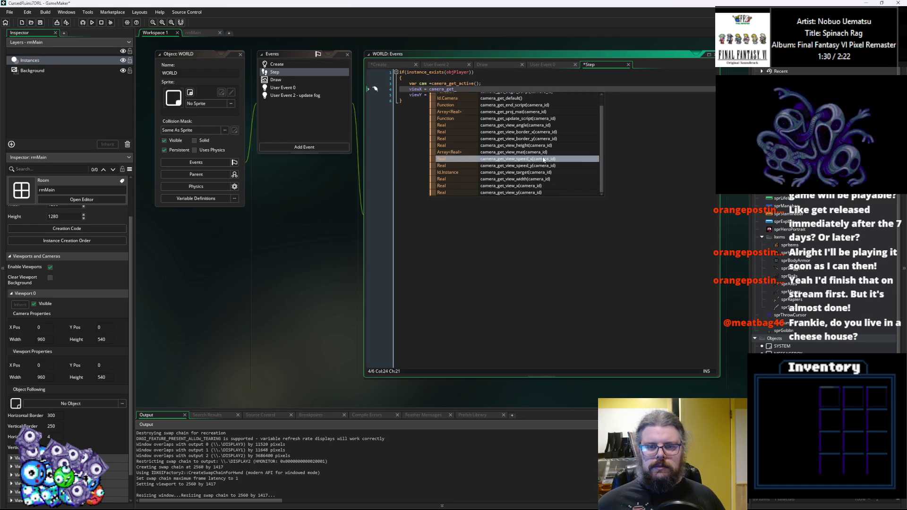
{"action": "left_click", "coordinate": [530, 185]}
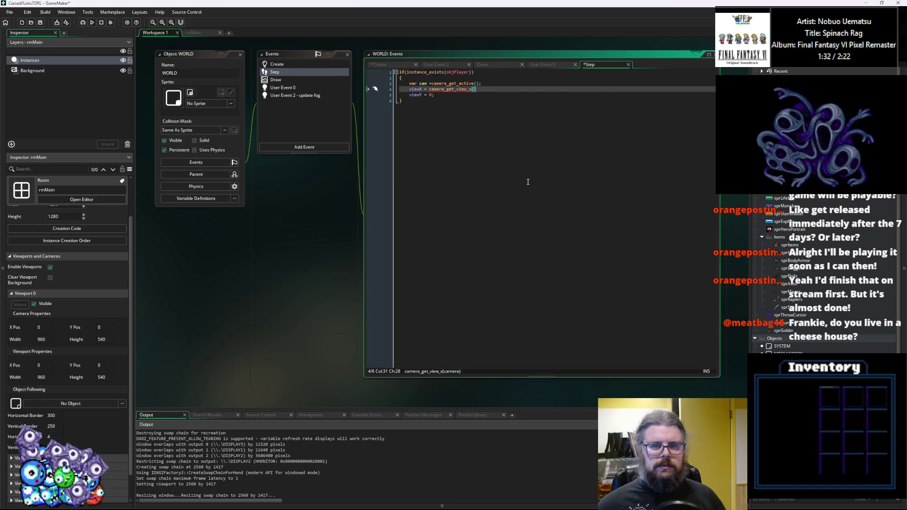
{"action": "type", "text": "cam)"}
Set viewY to camera_get_view_y(cam).
{"action": "key", "text": "Down"}
{"action": "key", "text": "Left"}
{"action": "key", "text": "BackSpace"}
{"action": "type", "text": "camera"}
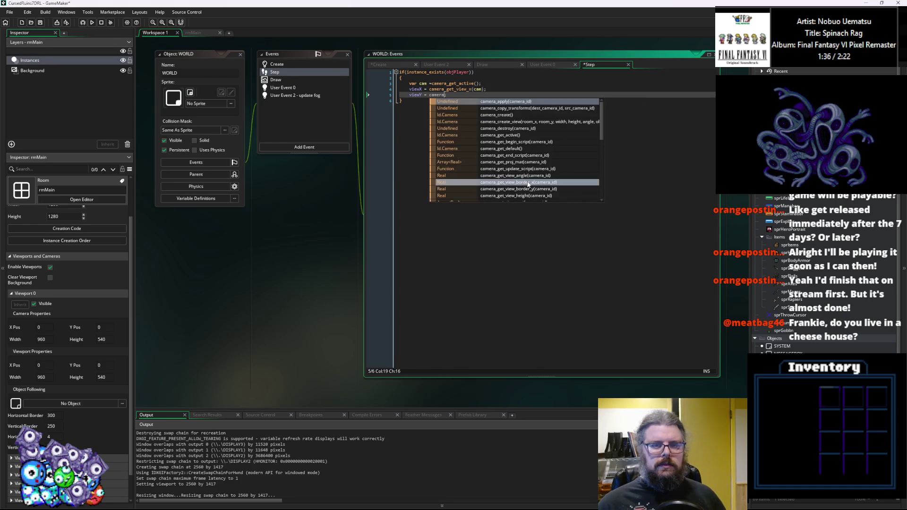
{"action": "type", "text": "_get_view"}
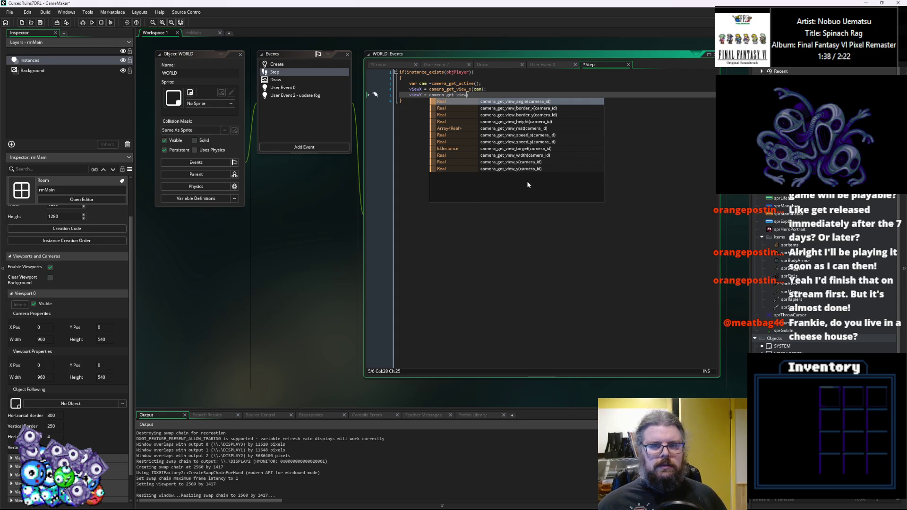
{"action": "type", "text": "_y("}
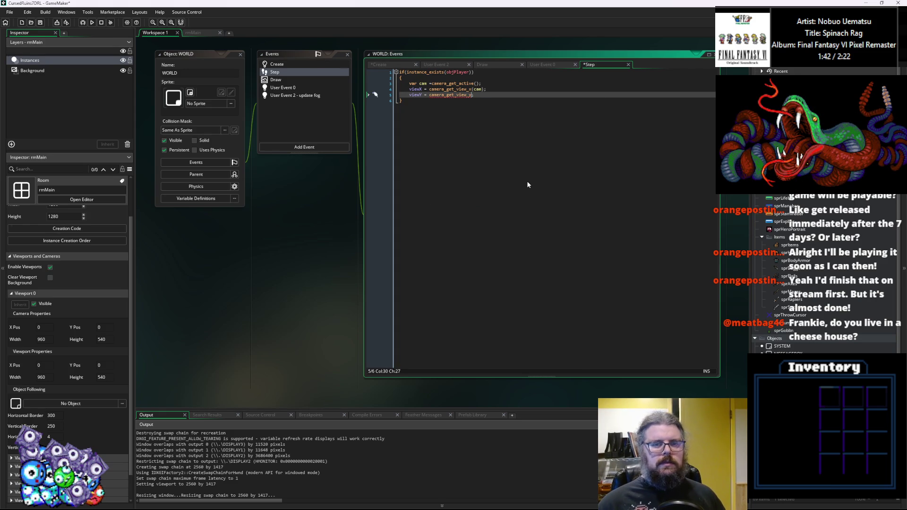
{"action": "type", "text": "cam);"}
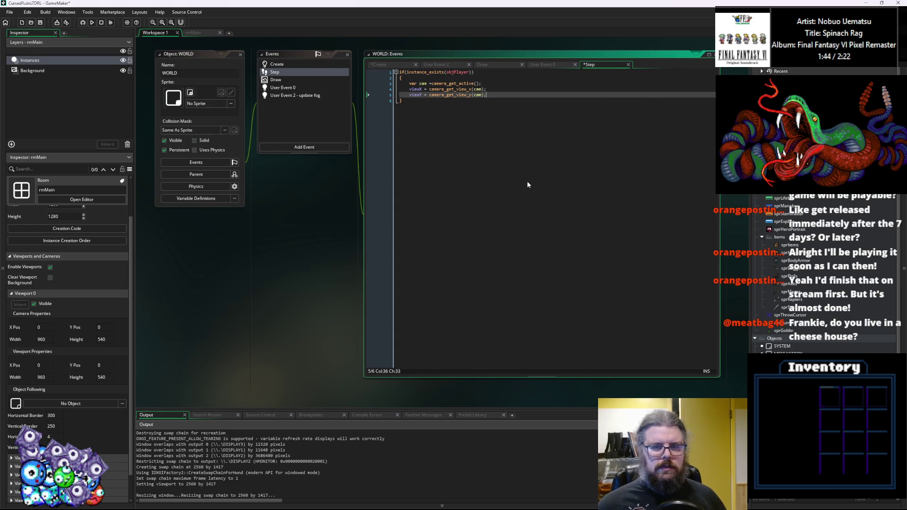
Below the view assignments, begin an if check and start typing a camera_set call.
{"action": "key", "text": "Return"}
{"action": "key", "text": "Return"}
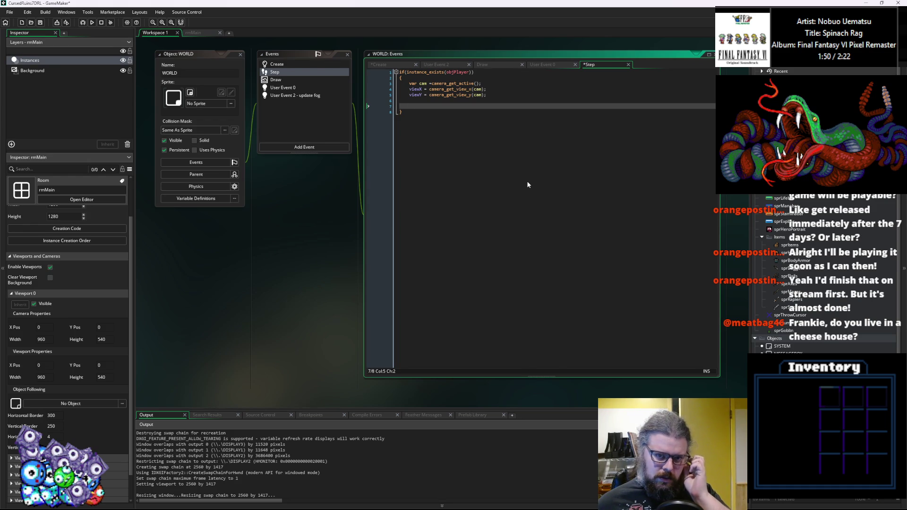
{"action": "mouse_move", "coordinate": [428, 84]}
{"action": "type", "text": "if"}
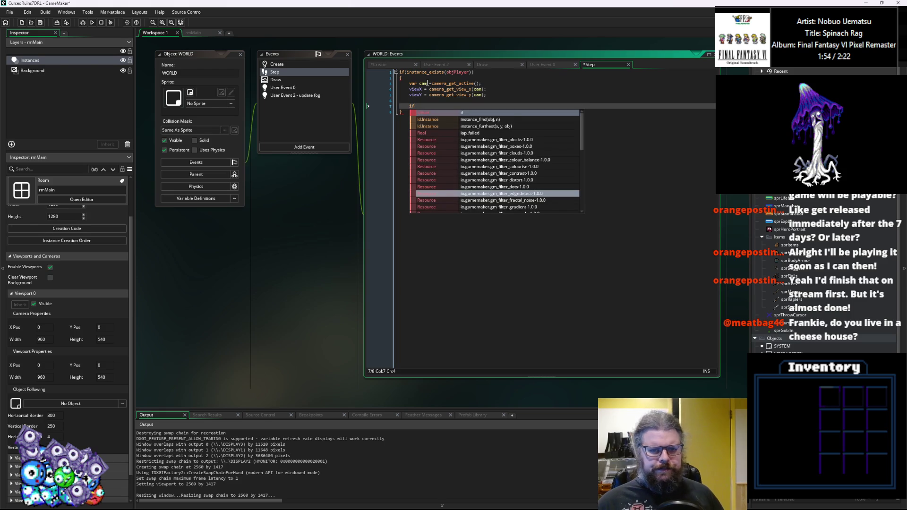
{"action": "key", "text": "BackSpace"}
{"action": "key", "text": "BackSpace"}
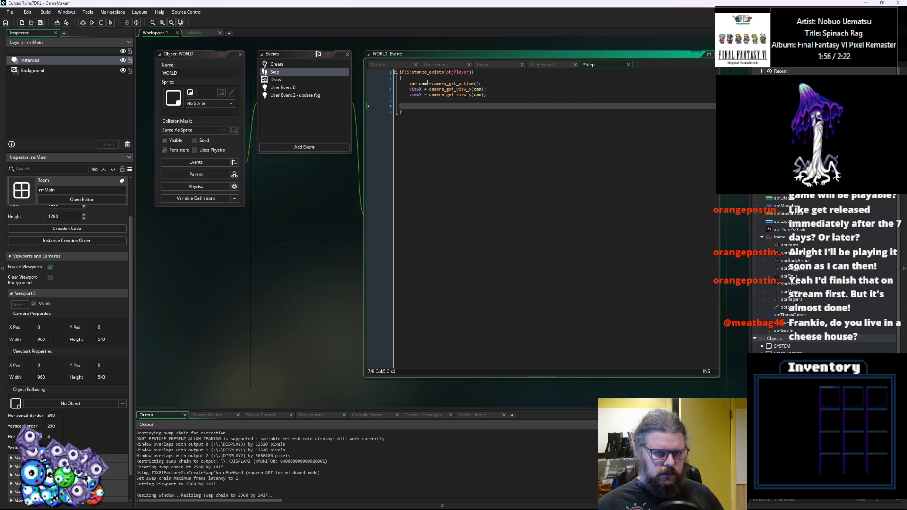
{"action": "key", "text": "BackSpace"}
{"action": "type", "text": "var"}
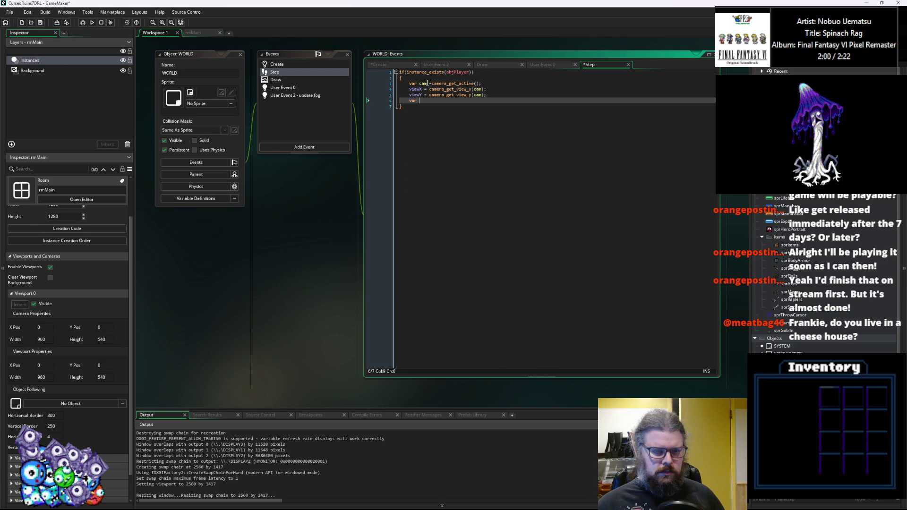
{"action": "key", "text": "BackSpace"}
{"action": "key", "text": "BackSpace"}
{"action": "key", "text": "BackSpace"}
{"action": "key", "text": "Return"}
{"action": "type", "text": "ff"}
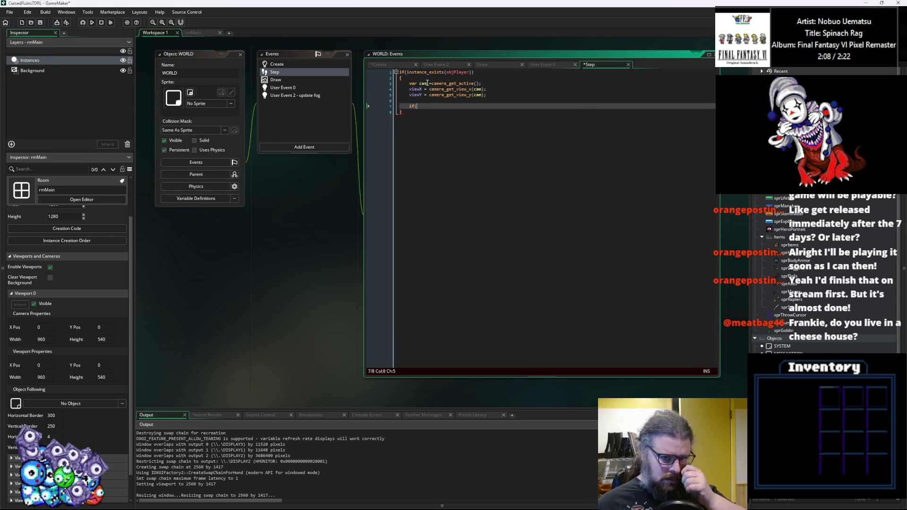
{"action": "key", "text": "Return"}
{"action": "key", "text": "Return"}
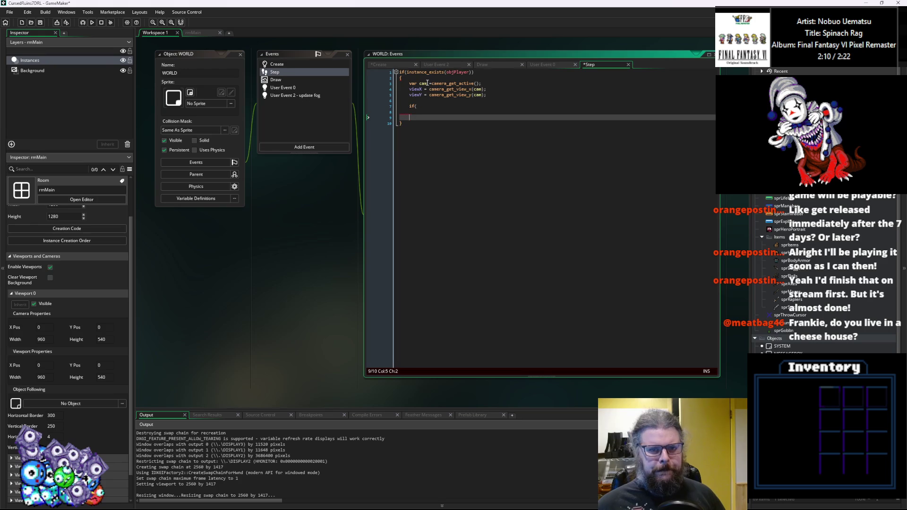
{"action": "type", "text": "camera_set"}
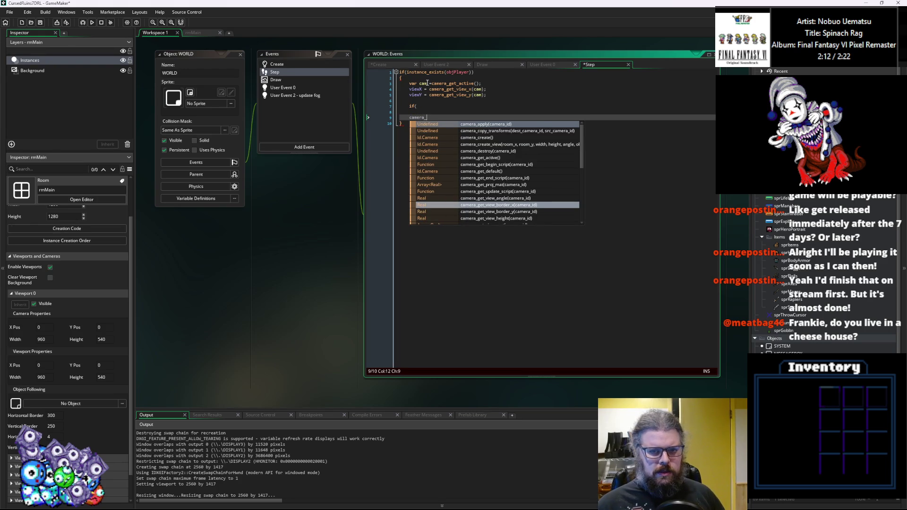
Complete the line as camera_set_view_pos(cam,viewX,viewY);.
{"action": "key", "text": "Down"}
{"action": "key", "text": "Down"}
{"action": "key", "text": "Down"}
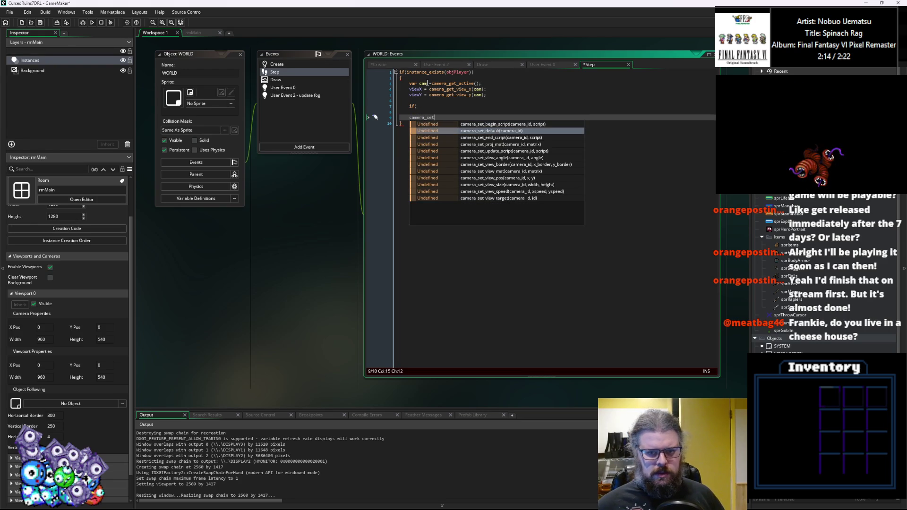
{"action": "type", "text": "_view_pos("}
{"action": "key", "text": "Return"}
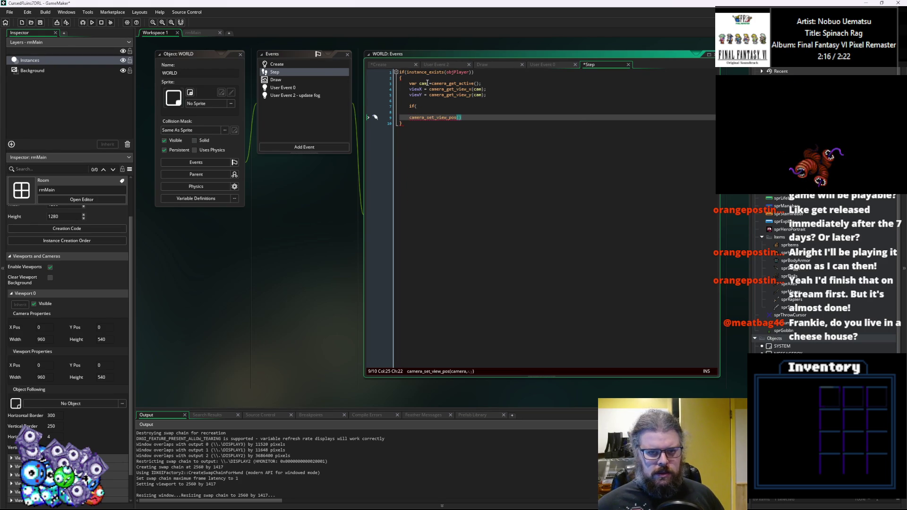
{"action": "type", "text": "cam,"}
{"action": "type", "text": "viewX,vi"}
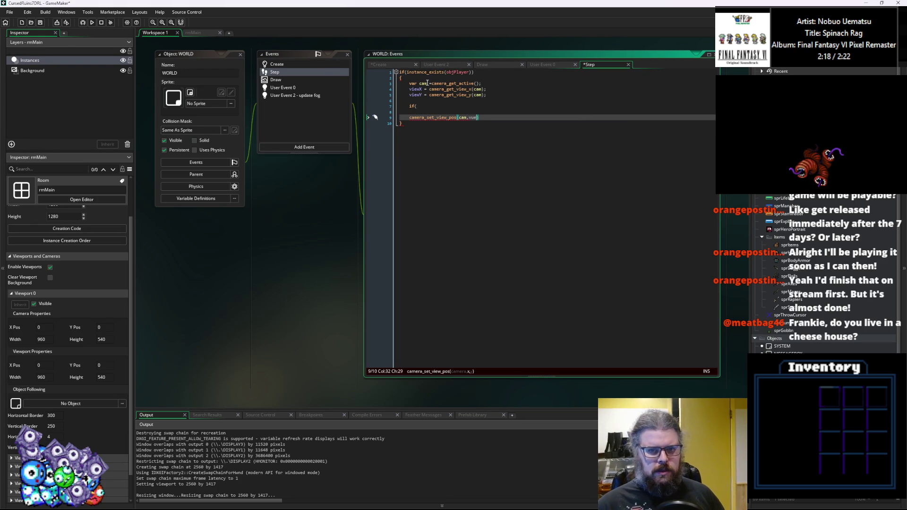
{"action": "type", "text": "ewY);"}
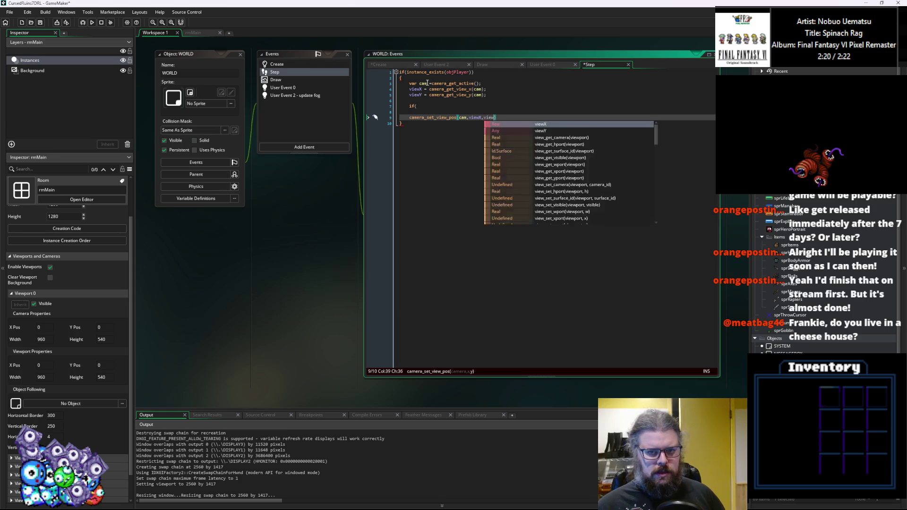
Fill the if condition with viewX>objPlayer.x-.
{"action": "key", "text": "Up"}
{"action": "key", "text": "Up"}
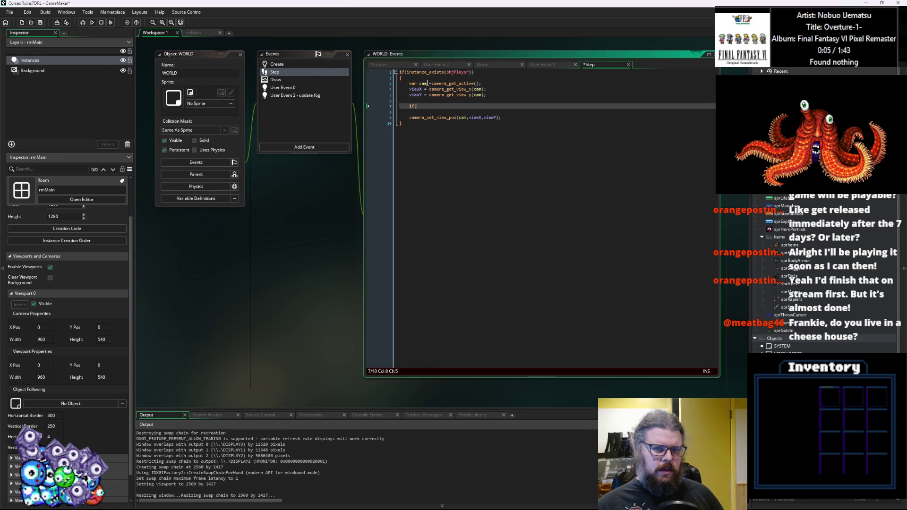
{"action": "key", "text": "Up"}
{"action": "key", "text": "Up"}
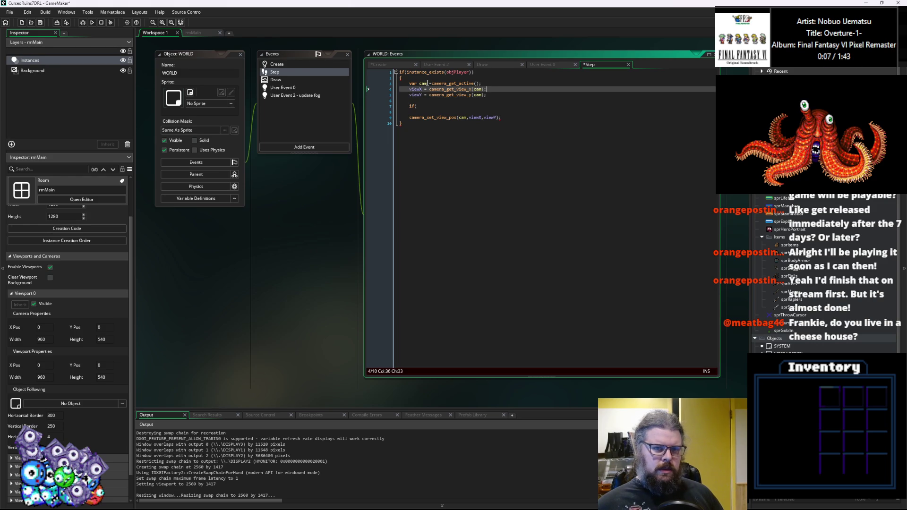
{"action": "key", "text": "Home"}
{"action": "key", "text": "Down"}
{"action": "key", "text": "Down"}
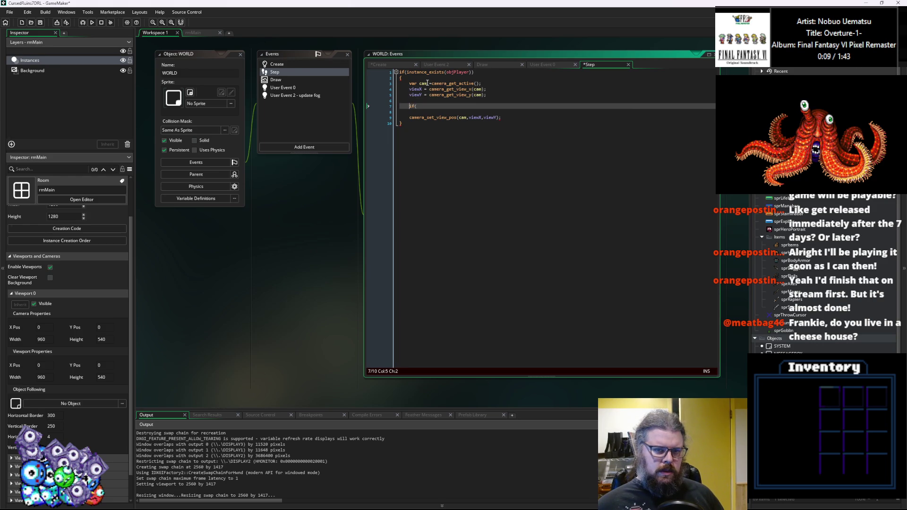
{"action": "type", "text": "viewX"}
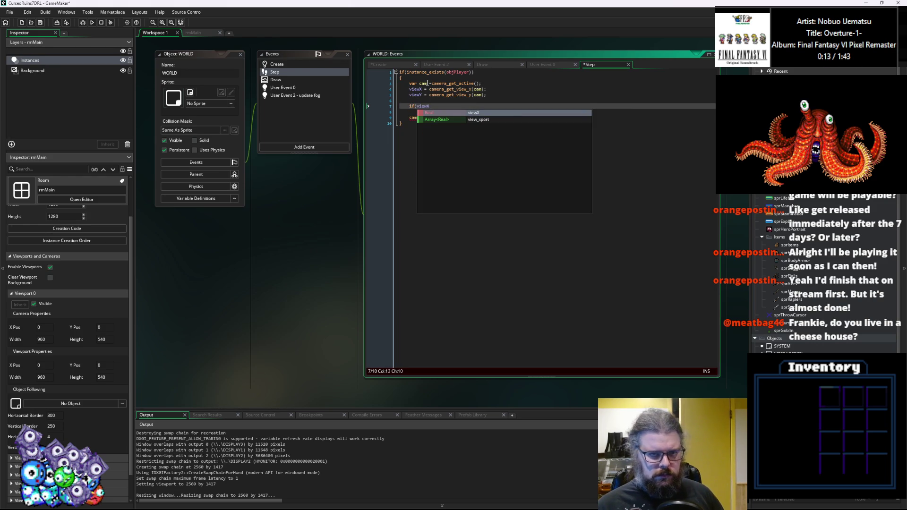
{"action": "type", "text": ">"}
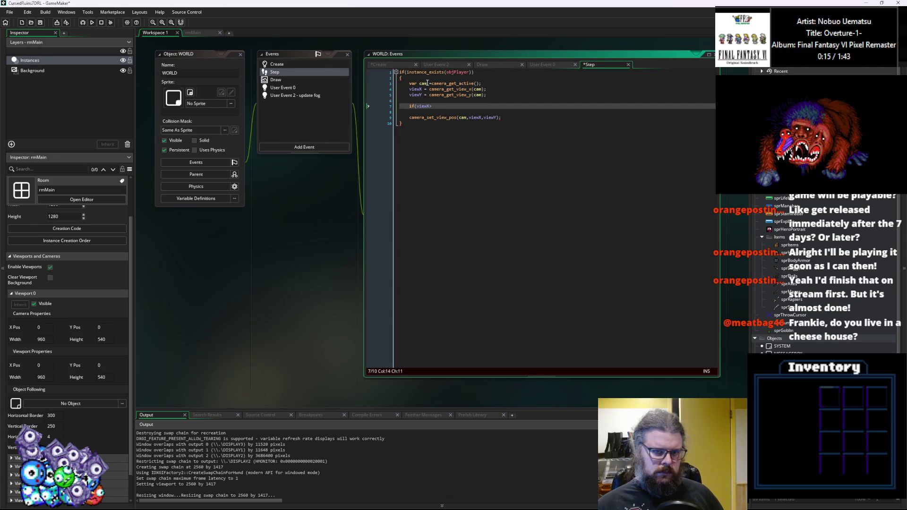
{"action": "type", "text": "objPlayer"}
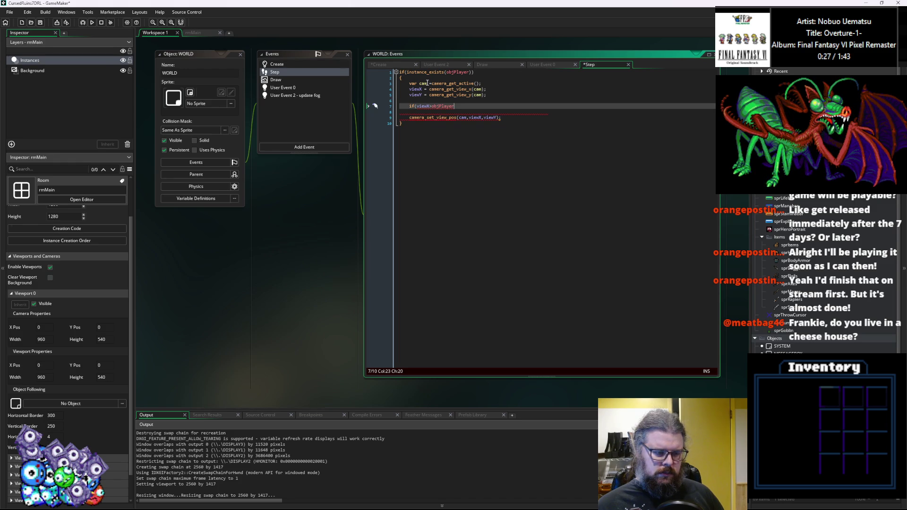
{"action": "type", "text": "."}
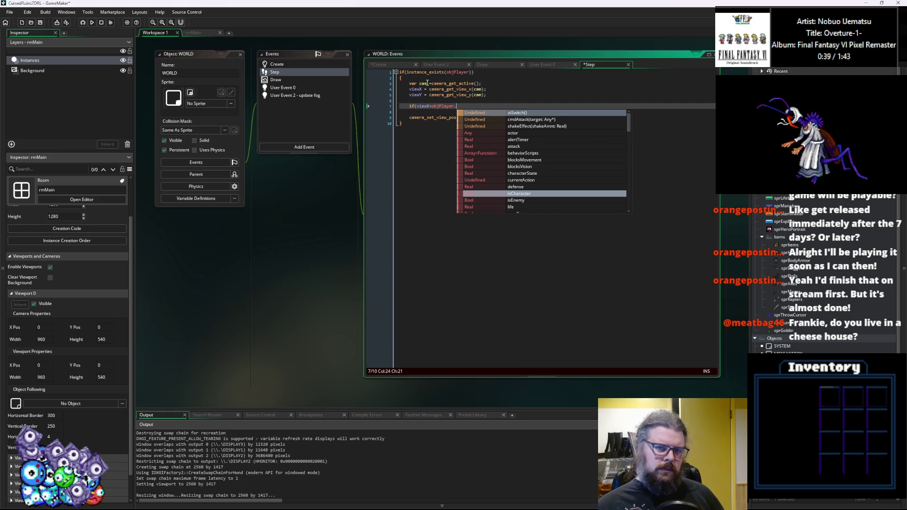
{"action": "type", "text": "x"}
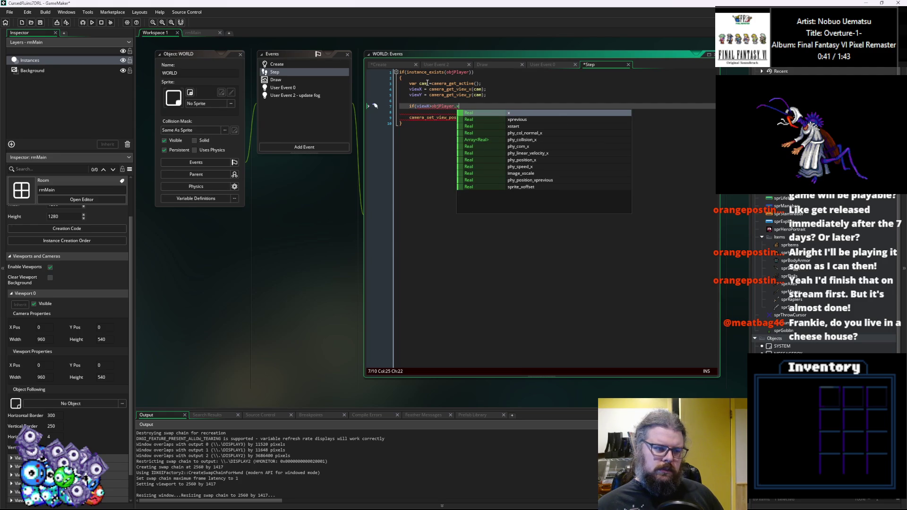
{"action": "type", "text": "-"}
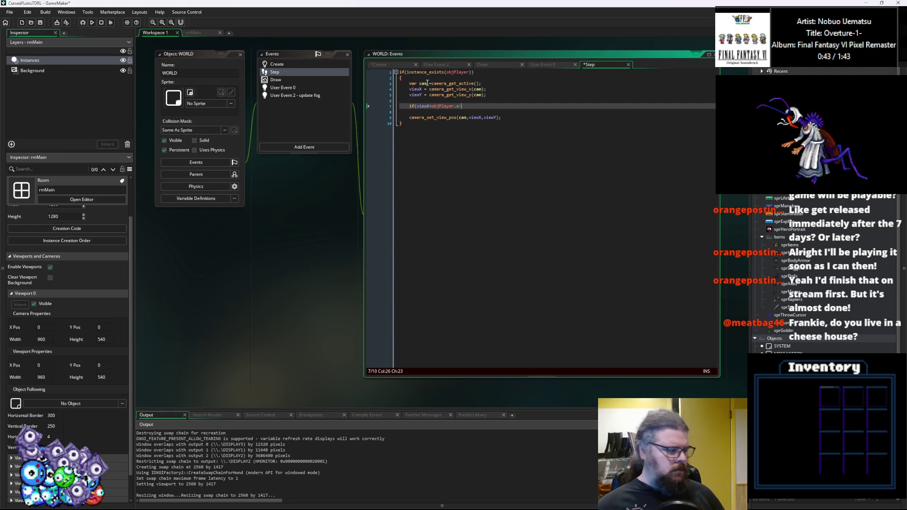
Open a blank line above the if for border variables.
{"action": "left_click", "coordinate": [423, 100]}
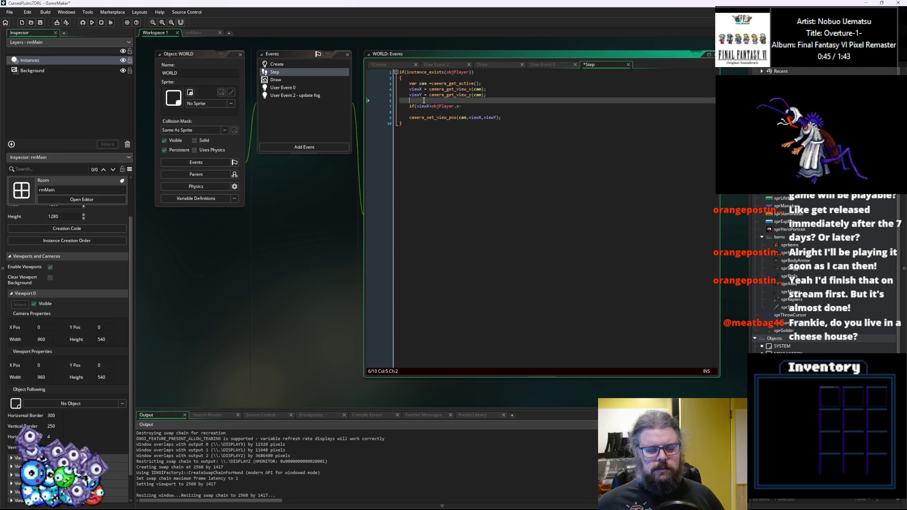
{"action": "key", "text": "Return"}
{"action": "key", "text": "Up"}
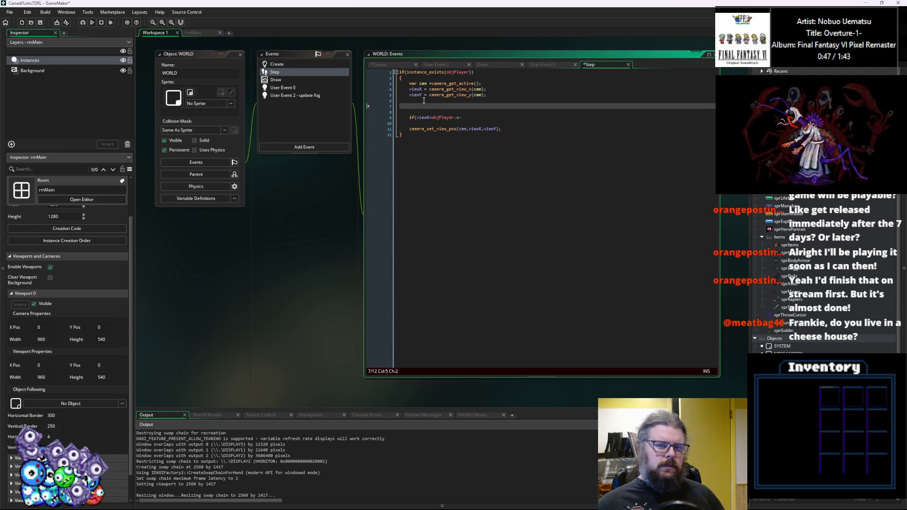
Declare var XBorder = 300; and var YBorder = 250; above the if statement.
{"action": "type", "text": "var "}
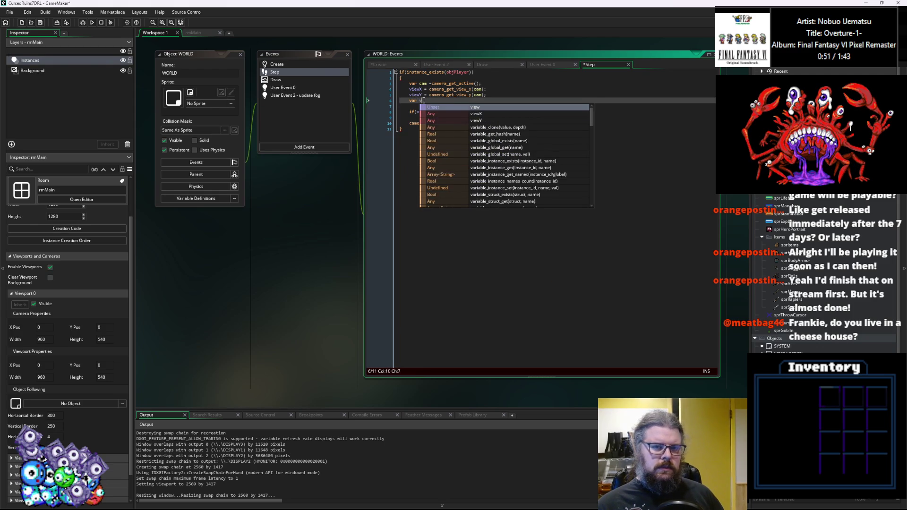
{"action": "type", "text": "xBorder = "}
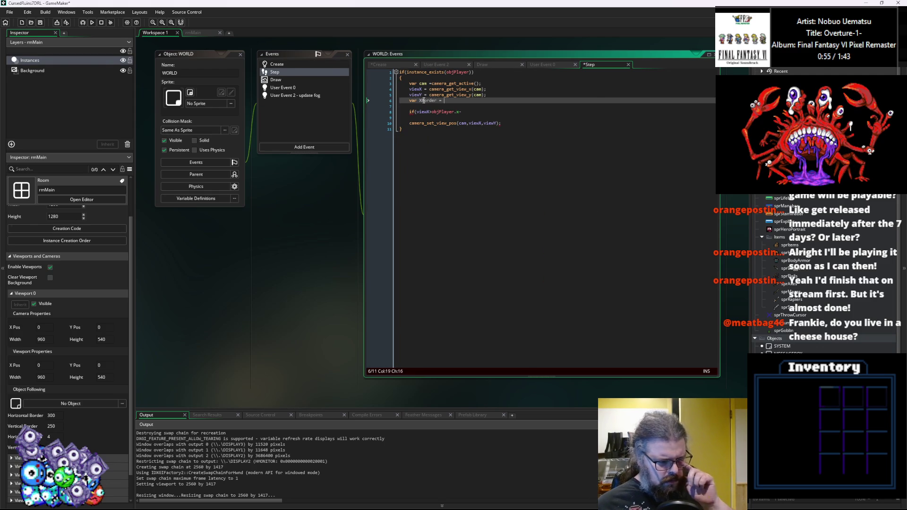
{"action": "type", "text": "300;"}
{"action": "key", "text": "Return"}
{"action": "type", "text": "var "}
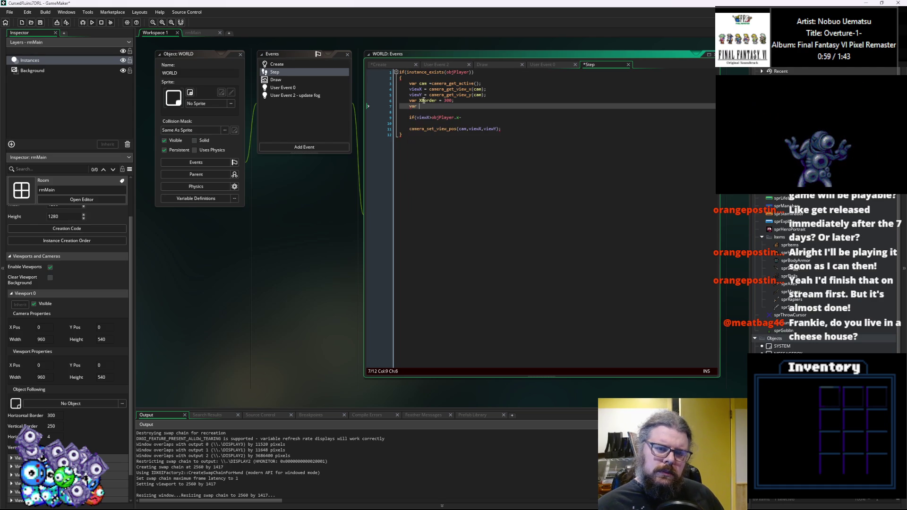
{"action": "type", "text": "YBorder = 250"}
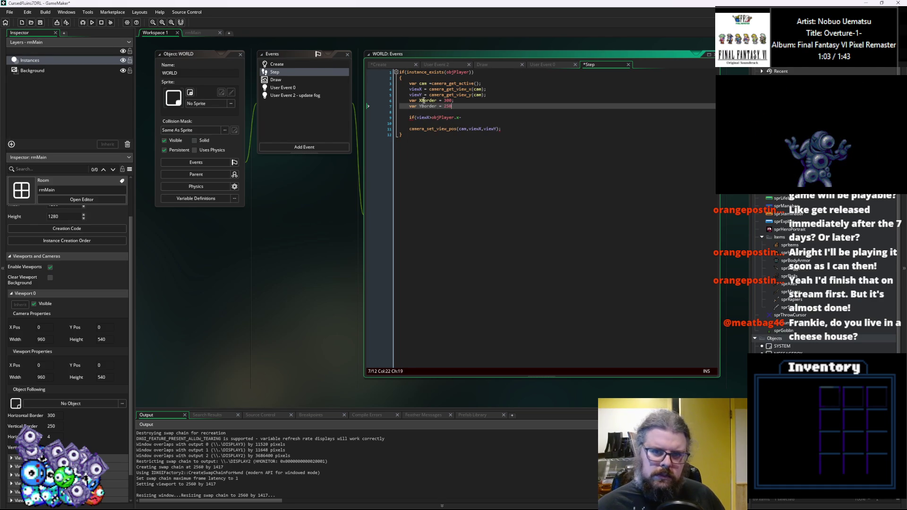
{"action": "type", "text": ";"}
Change the if to viewX+XBorder > objPlayer.x, decreasing viewX by 1.
{"action": "key", "text": "Down"}
{"action": "key", "text": "Down"}
{"action": "key", "text": "Down"}
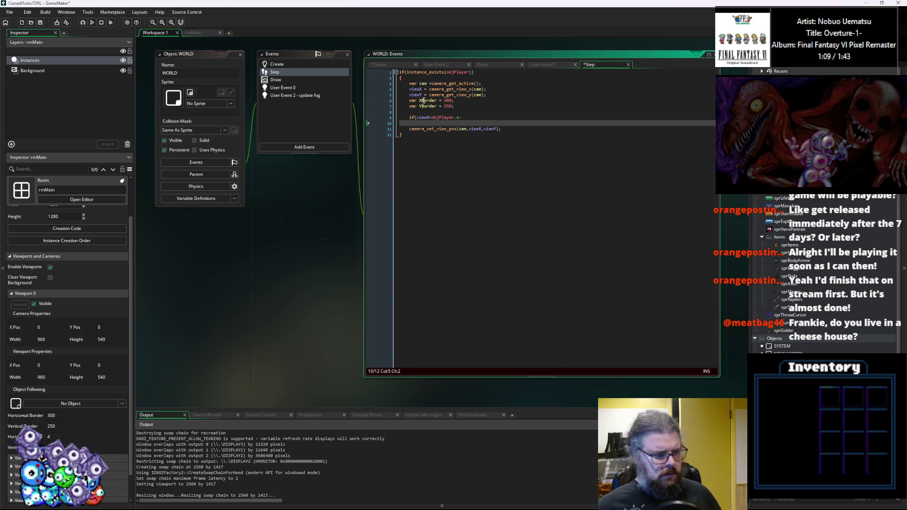
{"action": "key", "text": "Up"}
{"action": "key", "text": "End"}
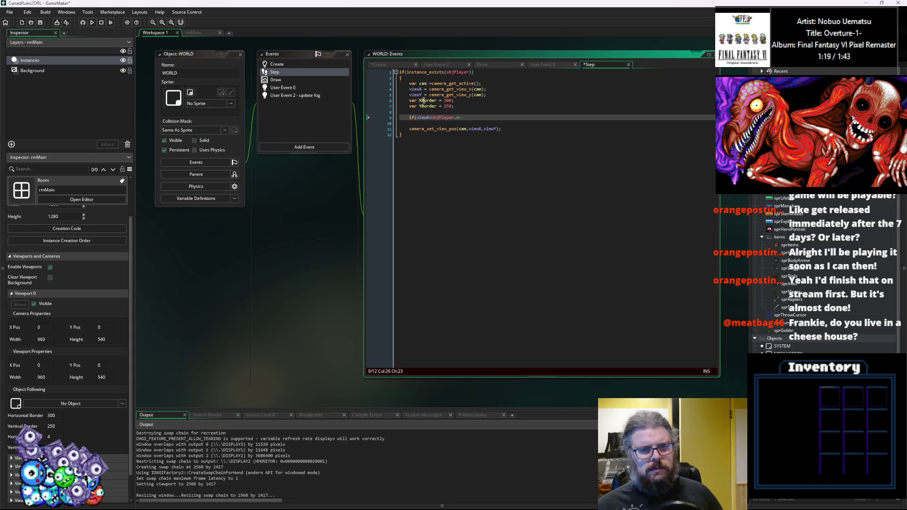
{"action": "key", "text": "Left"}
{"action": "key", "text": "Left"}
{"action": "key", "text": "Left"}
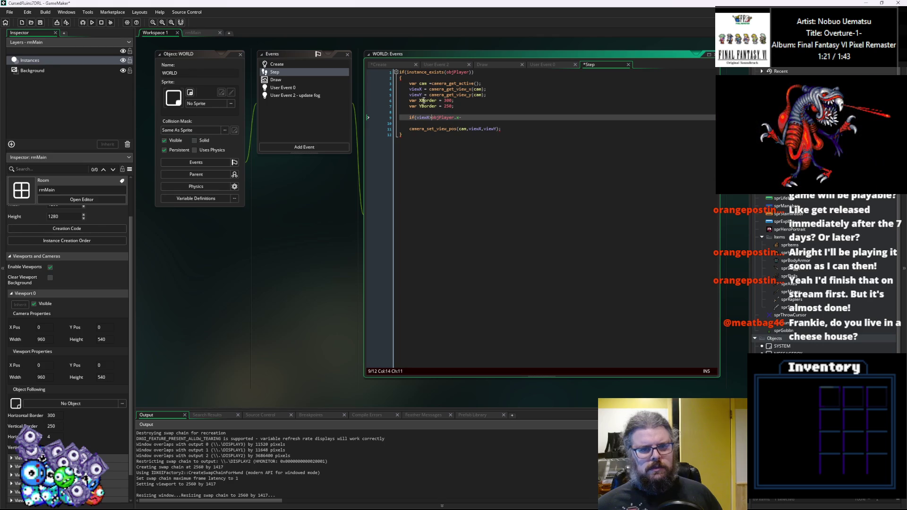
{"action": "type", "text": ">"}
{"action": "type", "text": "<"}
{"action": "type", "text": "B"}
{"action": "type", "text": "order"}
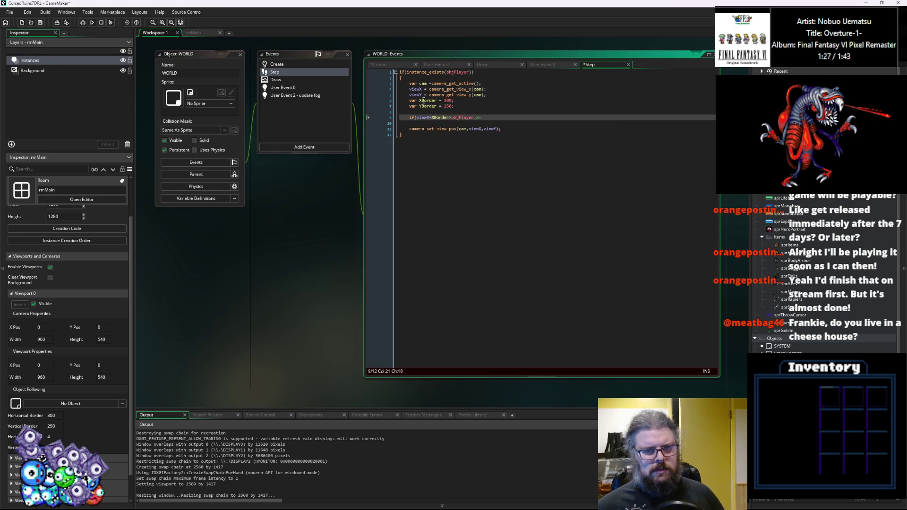
{"action": "key", "text": "Right"}
{"action": "key", "text": "Right"}
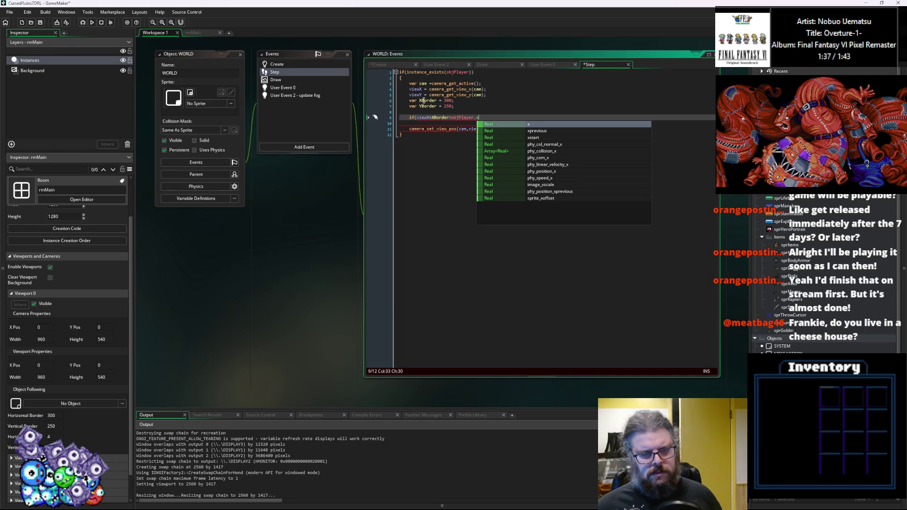
{"action": "type", "text": "){view"}
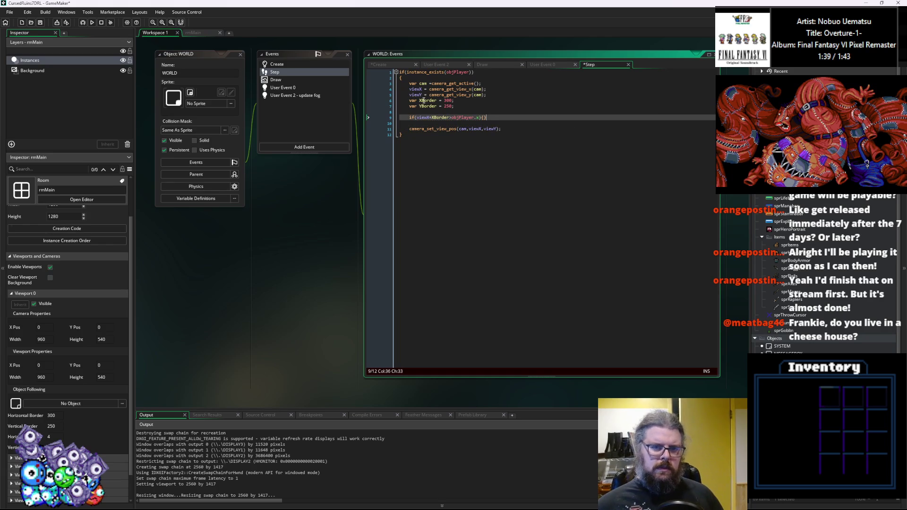
{"action": "type", "text": "X-=1;}"}
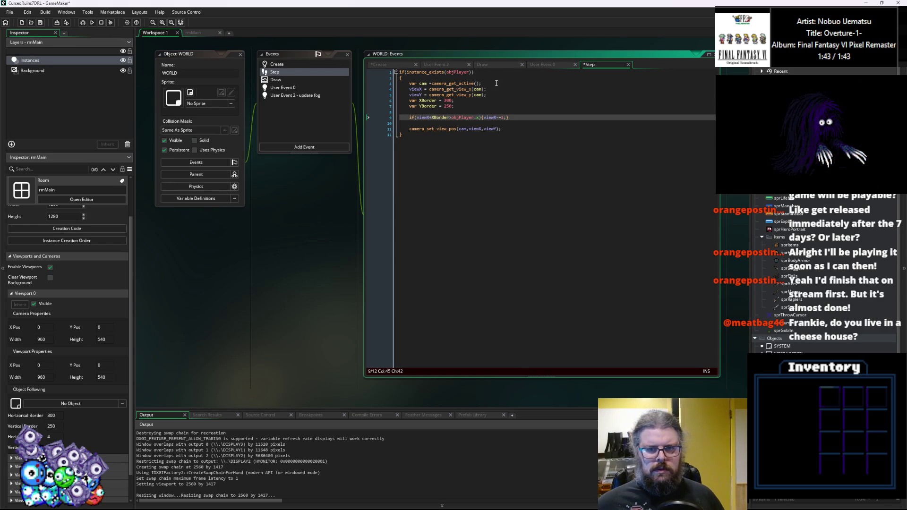
Duplicate the horizontal border check onto a new line below it.
{"action": "key", "text": "shift+Left"}
{"action": "key", "text": "shift+Left"}
{"action": "key", "text": "shift+Left"}
{"action": "left_click_drag", "start_coordinate": [409, 118], "coordinate": [520, 119]}
{"action": "key", "text": "ctrl+c"}
{"action": "key", "text": "End"}
{"action": "key", "text": "Return"}
{"action": "key", "text": "ctrl+v"}
Turn the copy into viewY+YBorder > objPlayer.y {viewY-=1}.
{"action": "left_click", "coordinate": [428, 122]}
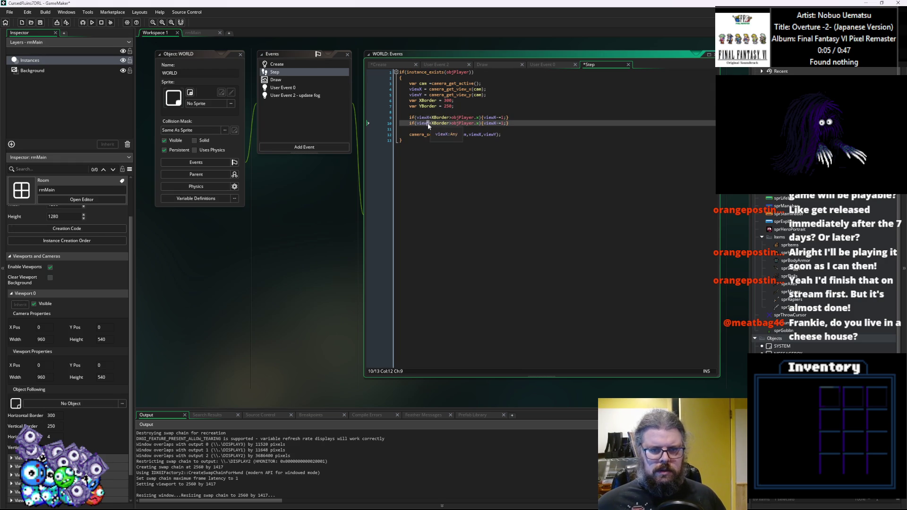
{"action": "key", "text": "BackSpace"}
{"action": "type", "text": "Y"}
{"action": "left_click", "coordinate": [434, 123]}
{"action": "key", "text": "BackSpace"}
{"action": "type", "text": "Y"}
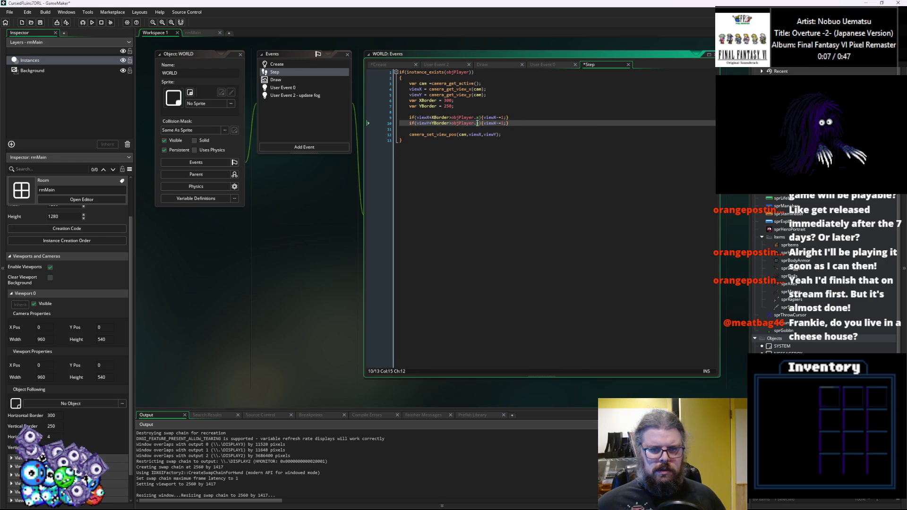
{"action": "left_click", "coordinate": [477, 122]}
{"action": "key", "text": "BackSpace"}
{"action": "type", "text": "y"}
{"action": "left_click", "coordinate": [495, 123]}
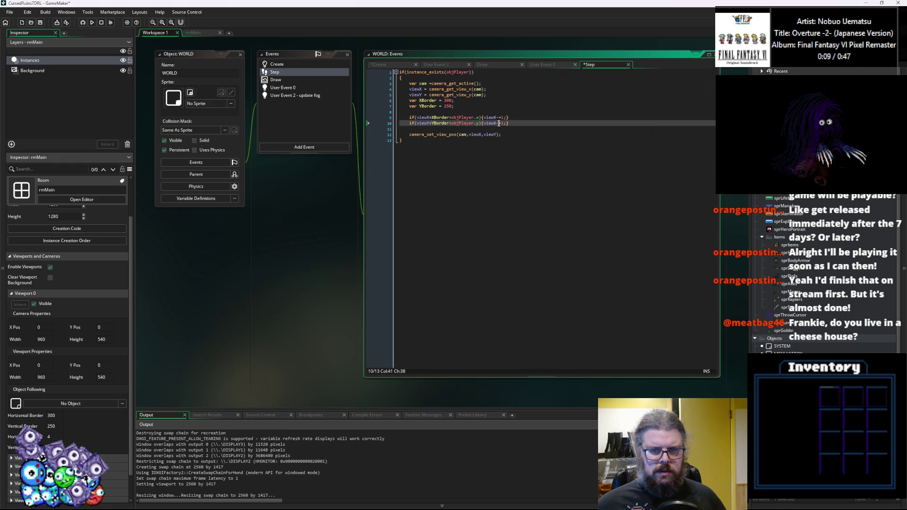
{"action": "key", "text": "BackSpace"}
{"action": "type", "text": "Y"}
Duplicate both border checks as two new lines below.
{"action": "left_click_drag", "start_coordinate": [438, 131], "coordinate": [411, 119]}
{"action": "key", "text": "ctrl+c"}
{"action": "key", "text": "Right"}
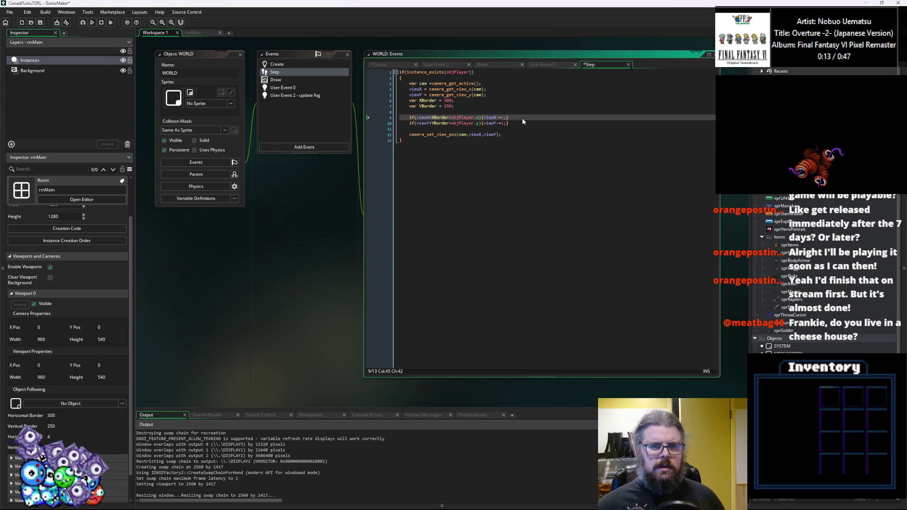
{"action": "key", "text": "Return"}
{"action": "key", "text": "Return"}
{"action": "key", "text": "ctrl+v"}
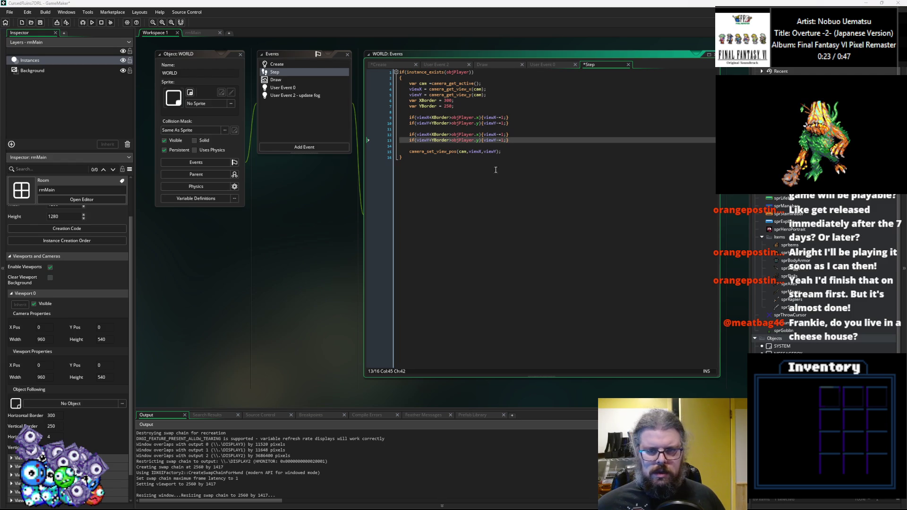
Add the +960 and +540 screen-size offsets minus the borders to the copied checks.
{"action": "key", "text": "Down"}
{"action": "key", "text": "Down"}
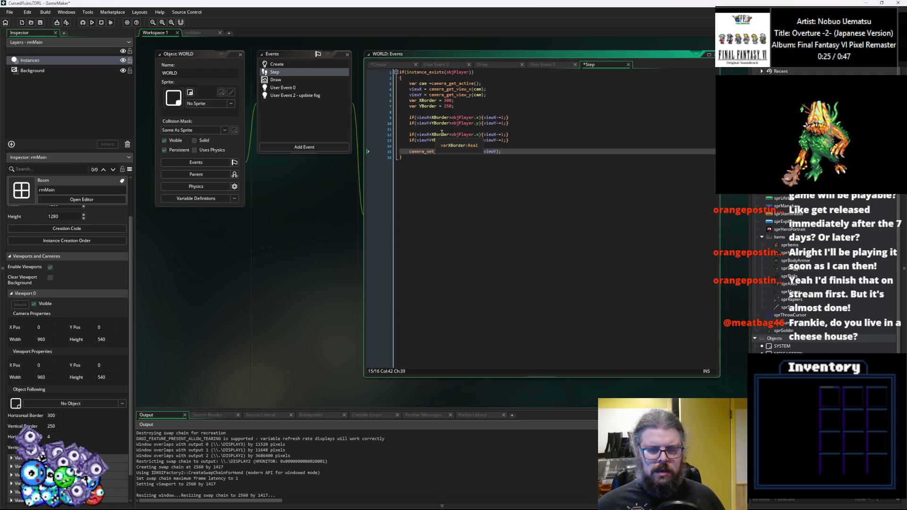
{"action": "left_click", "coordinate": [430, 135]}
{"action": "type", "text": "+"}
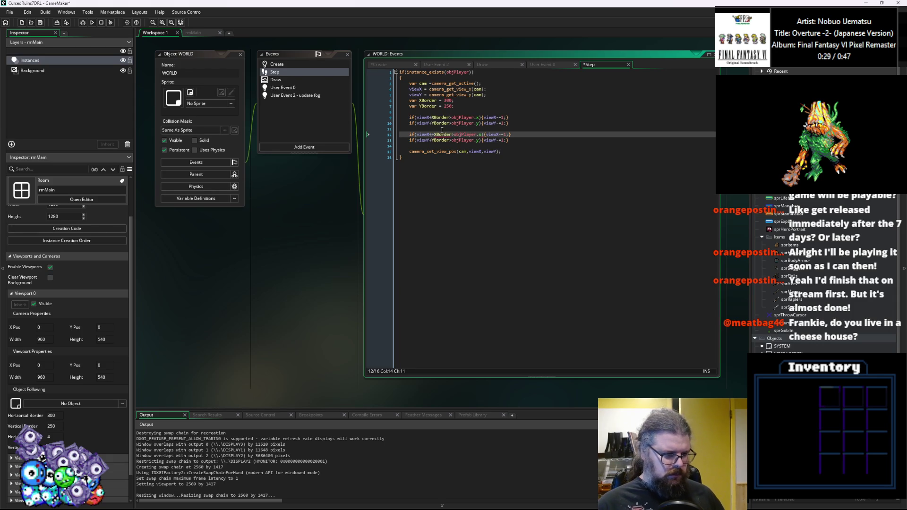
{"action": "type", "text": "960-"}
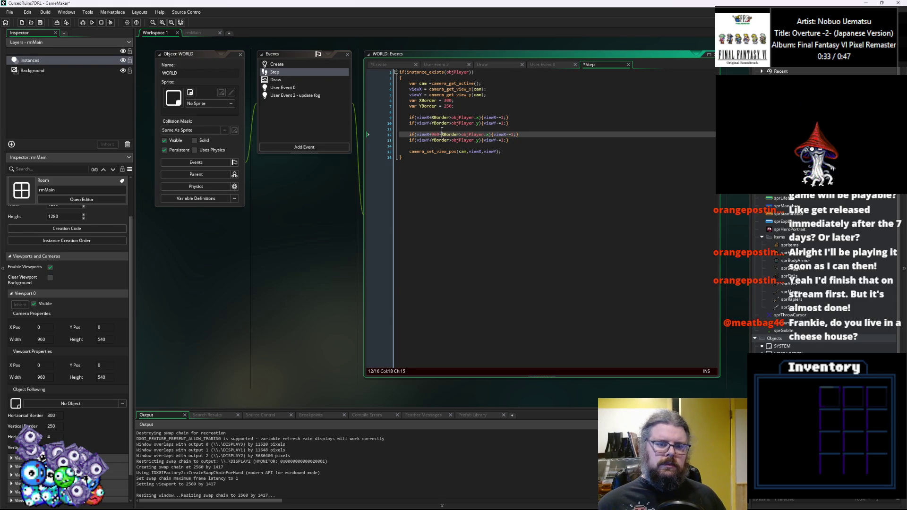
{"action": "key", "text": "Down"}
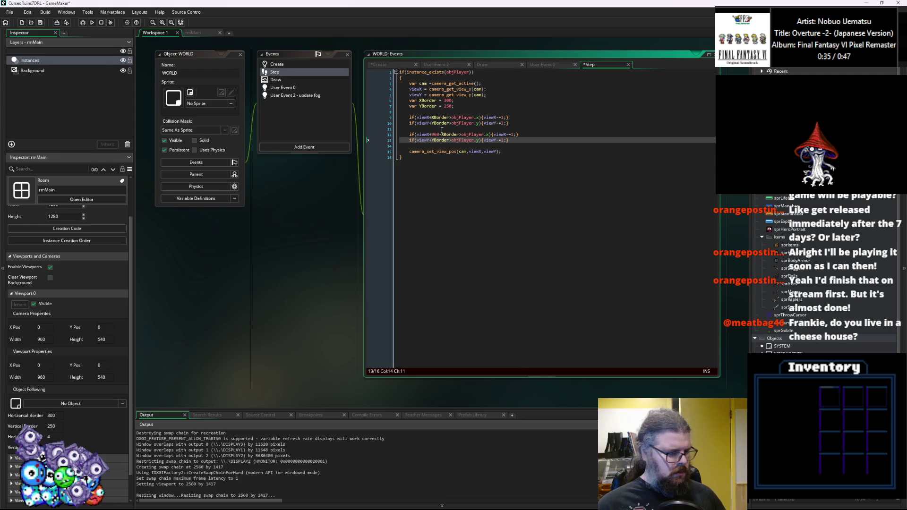
{"action": "type", "text": "540"}
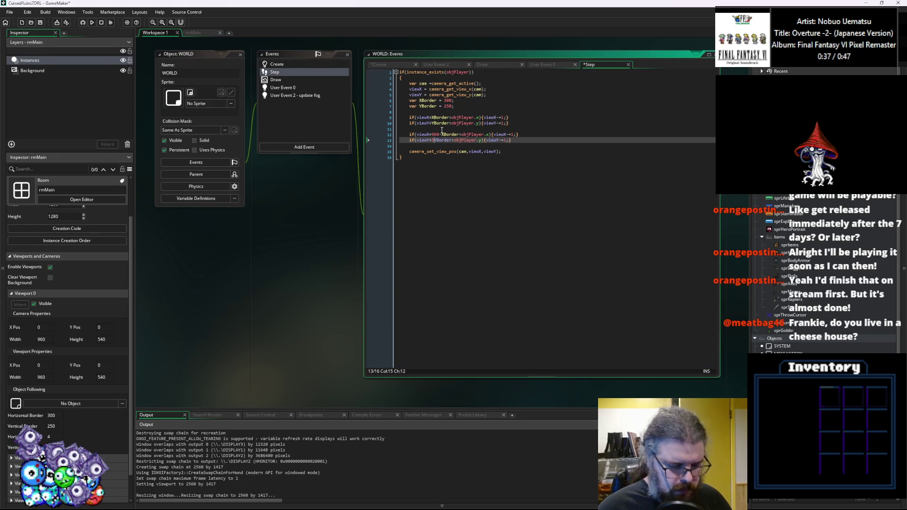
{"action": "type", "text": "-"}
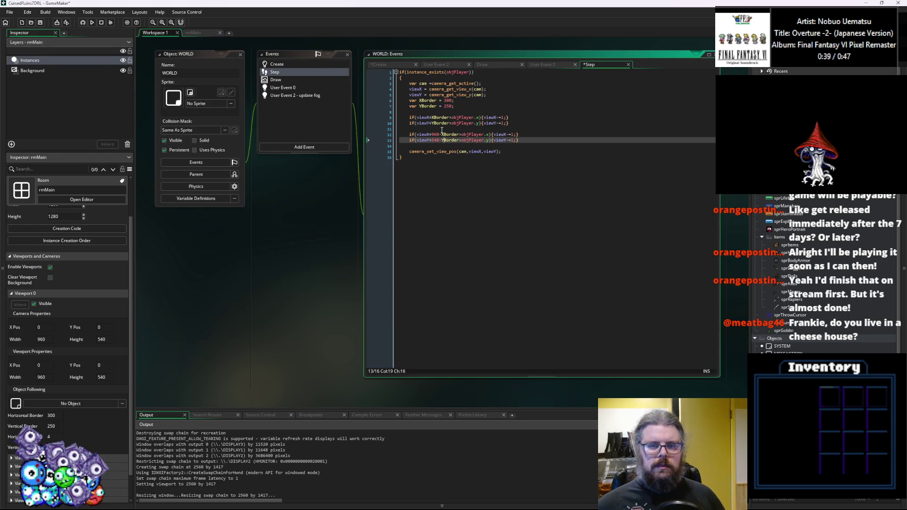
{"action": "key", "text": "BackSpace"}
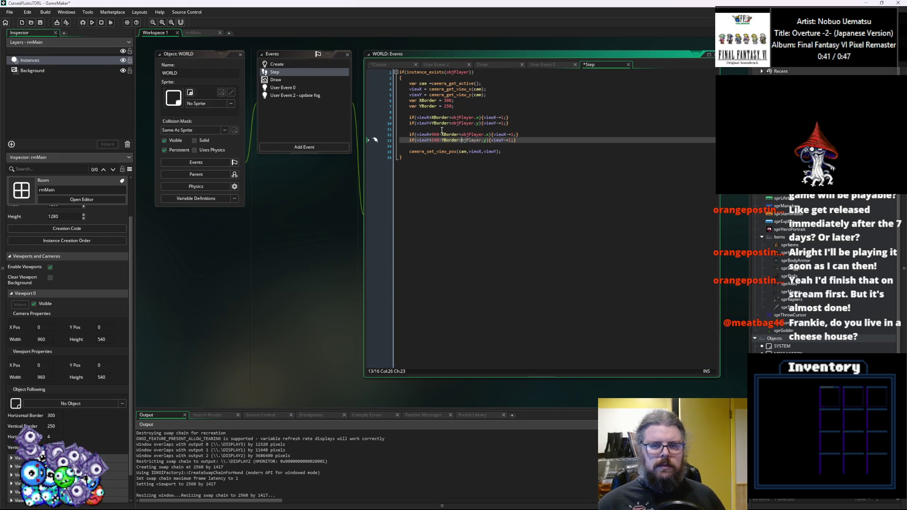
{"action": "type", "text": "o"}
Flip the copied comparisons to < and increments to +=1, then save and debug-run.
{"action": "key", "text": "Left"}
{"action": "key", "text": "BackSpace"}
{"action": "type", "text": "<"}
{"action": "key", "text": "Up"}
{"action": "key", "text": "BackSpace"}
{"action": "type", "text": "<"}
{"action": "key", "text": "Down"}
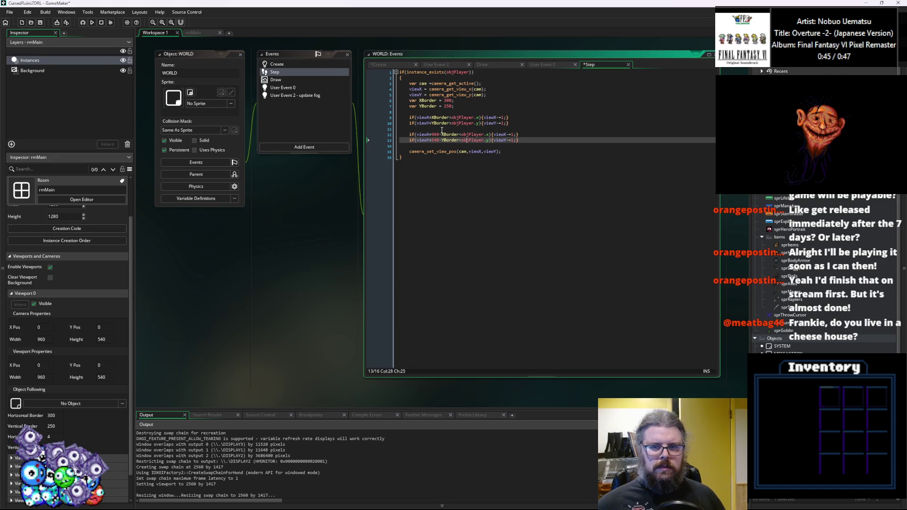
{"action": "key", "text": "Right"}
{"action": "key", "text": "Right"}
{"action": "key", "text": "Right"}
{"action": "key", "text": "BackSpace"}
{"action": "type", "text": "+"}
{"action": "key", "text": "Up"}
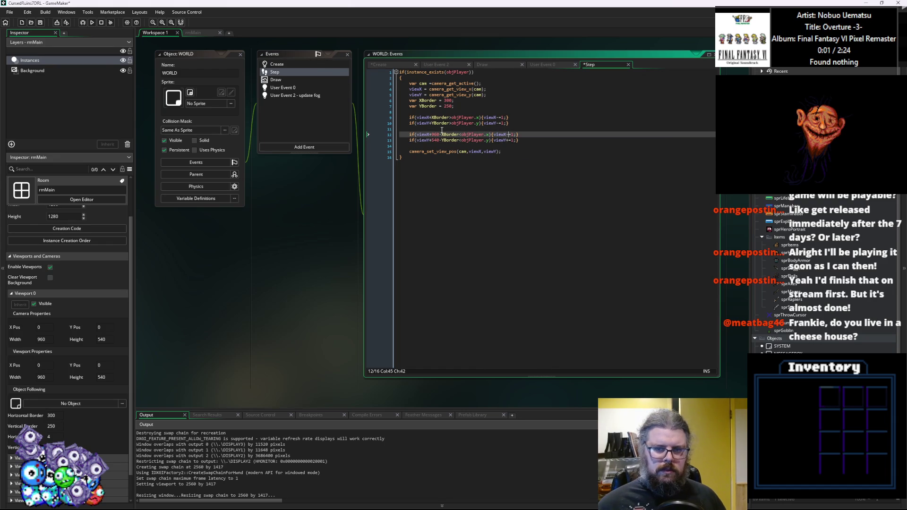
{"action": "left_click", "coordinate": [532, 140]}
{"action": "left_click", "coordinate": [41, 22]}
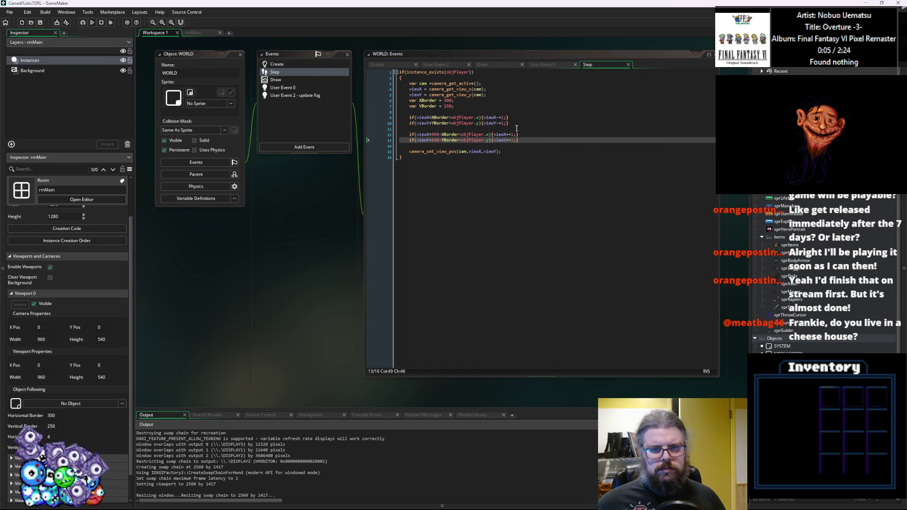
{"action": "left_click", "coordinate": [83, 22]}
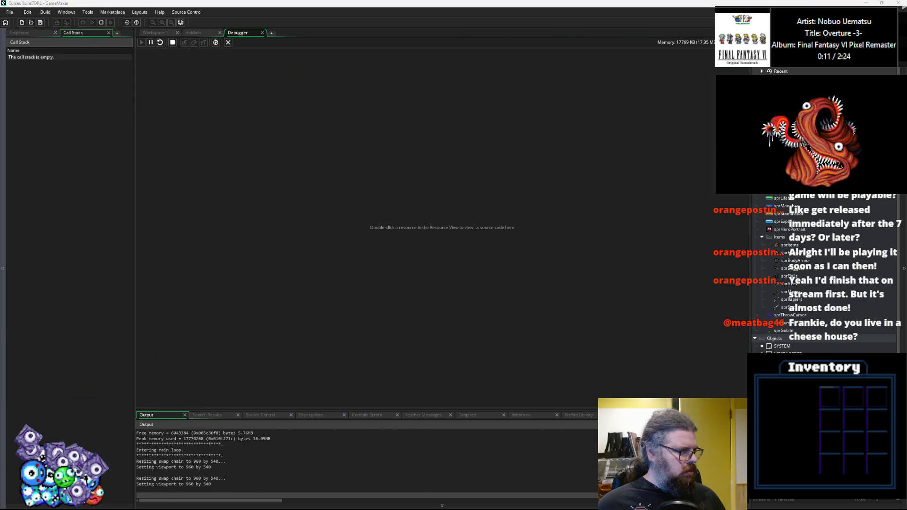
Start a new game, walk the hero left and up toward the border, then quit.
{"action": "key", "text": "Return"}
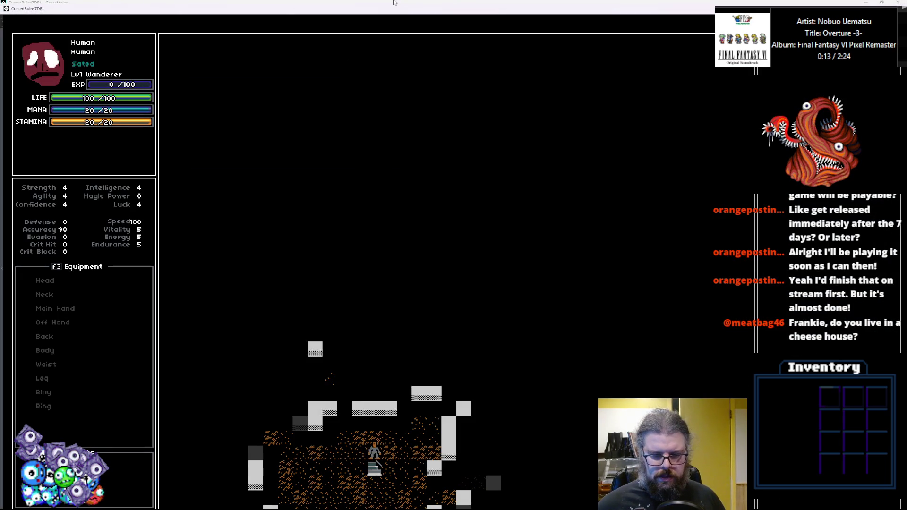
{"action": "key", "text": "Left"}
{"action": "key", "text": "Left"}
{"action": "key", "text": "Left"}
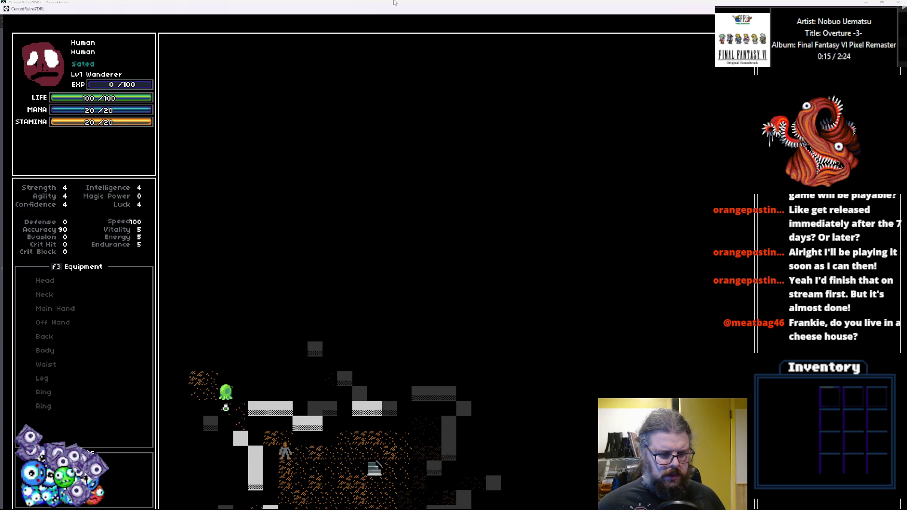
{"action": "key", "text": "Left"}
{"action": "key", "text": "Up"}
{"action": "key", "text": "Left"}
{"action": "key", "text": "Left"}
{"action": "key", "text": "Up"}
{"action": "key", "text": "Up"}
{"action": "key", "text": "Left"}
{"action": "key", "text": "Left"}
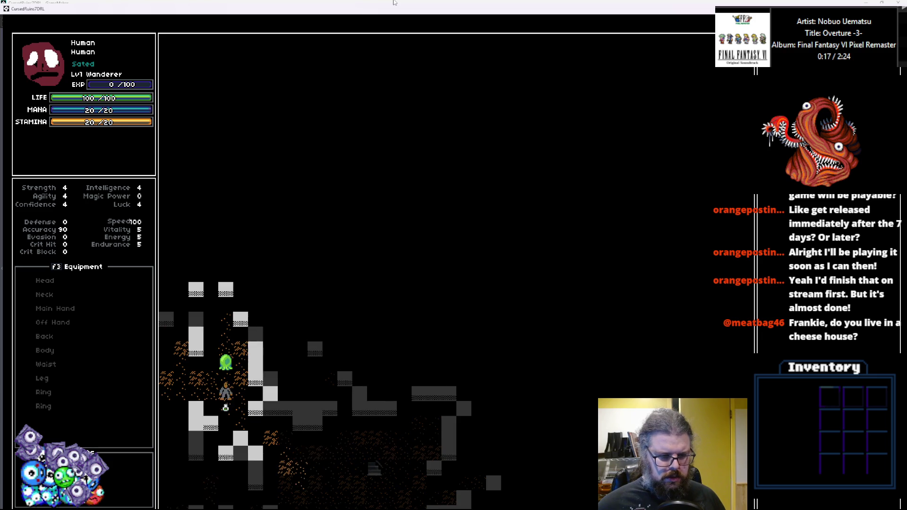
{"action": "key", "text": "Left"}
{"action": "key", "text": "Up"}
{"action": "key", "text": "Up"}
{"action": "key", "text": "Up"}
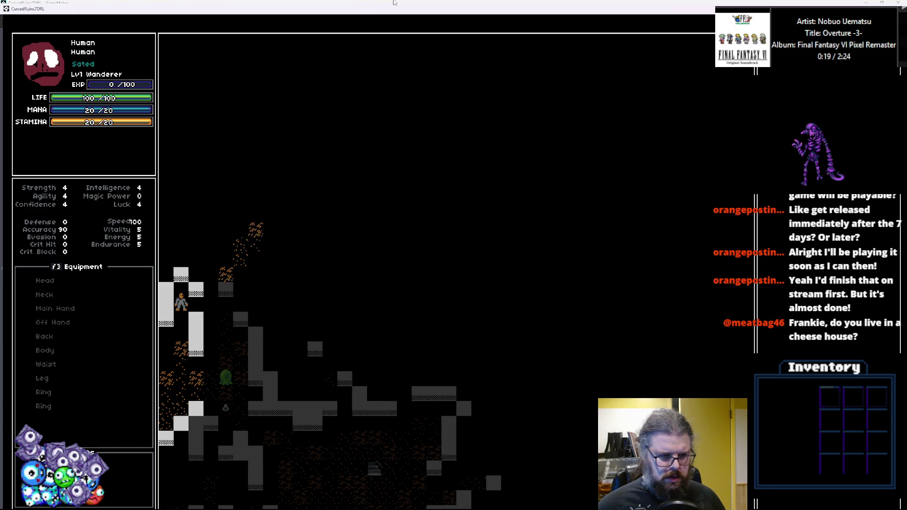
{"action": "key", "text": "Right"}
{"action": "key", "text": "Right"}
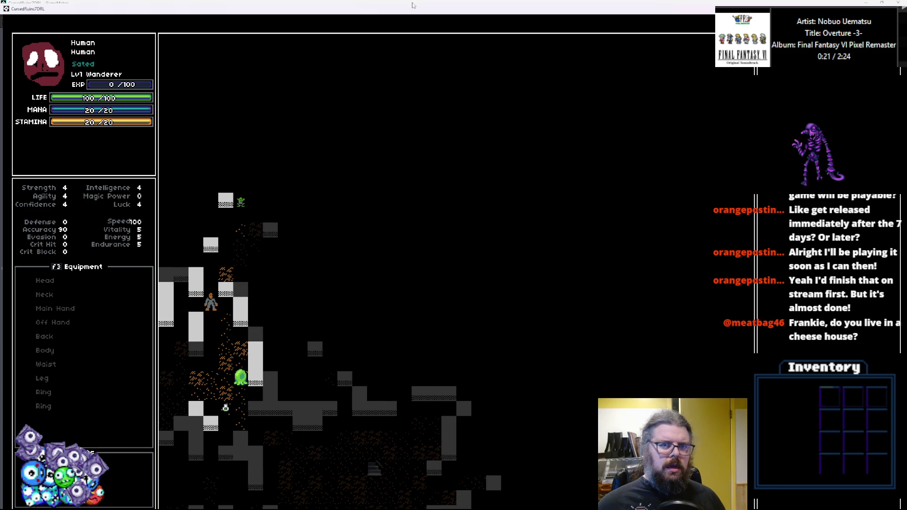
{"action": "left_click_drag", "start_coordinate": [412, 2], "coordinate": [386, 110]}
{"action": "key", "text": "Escape"}
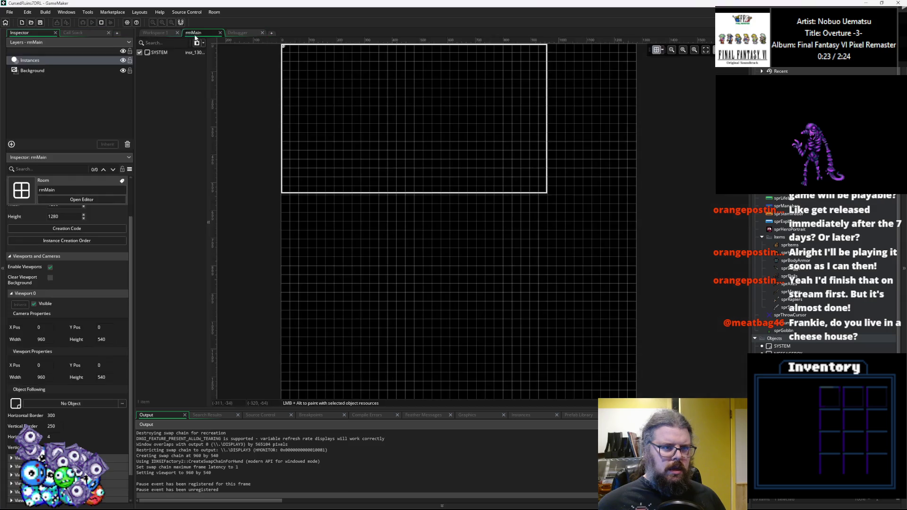
Set a breakpoint on line 4 of WORLD's Step code and step over one line.
{"action": "left_click", "coordinate": [159, 34]}
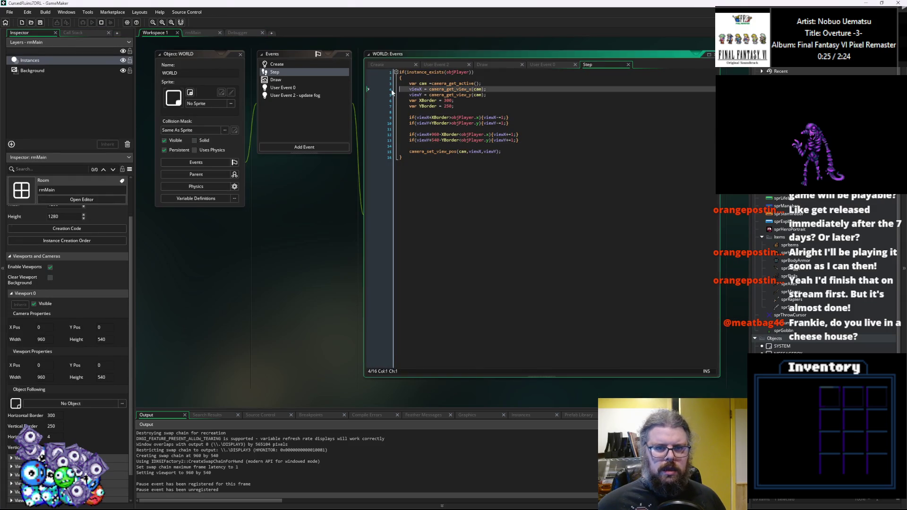
{"action": "left_click", "coordinate": [391, 90]}
{"action": "left_click", "coordinate": [195, 44]}
{"action": "mouse_move", "coordinate": [246, 78]}
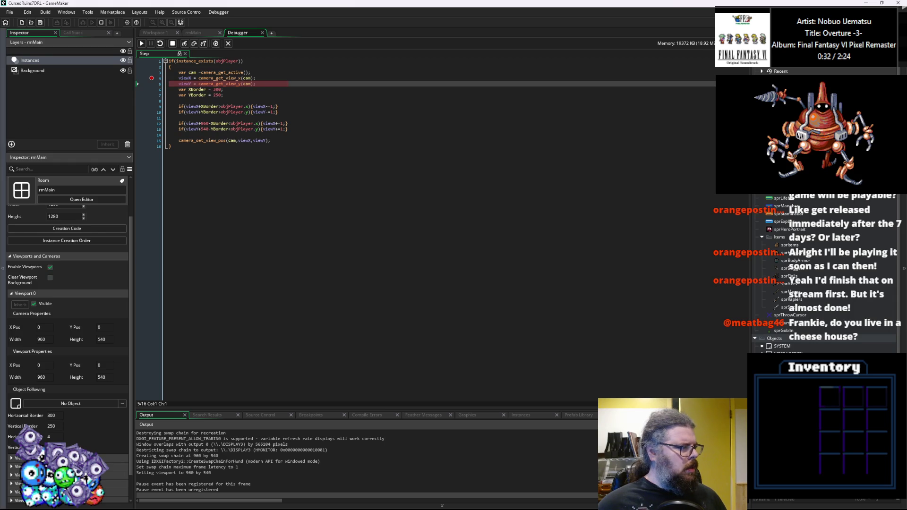
Remove the line 4 breakpoint, inspect the camera variables' values, and close the Debugger tab.
{"action": "left_click", "coordinate": [152, 78]}
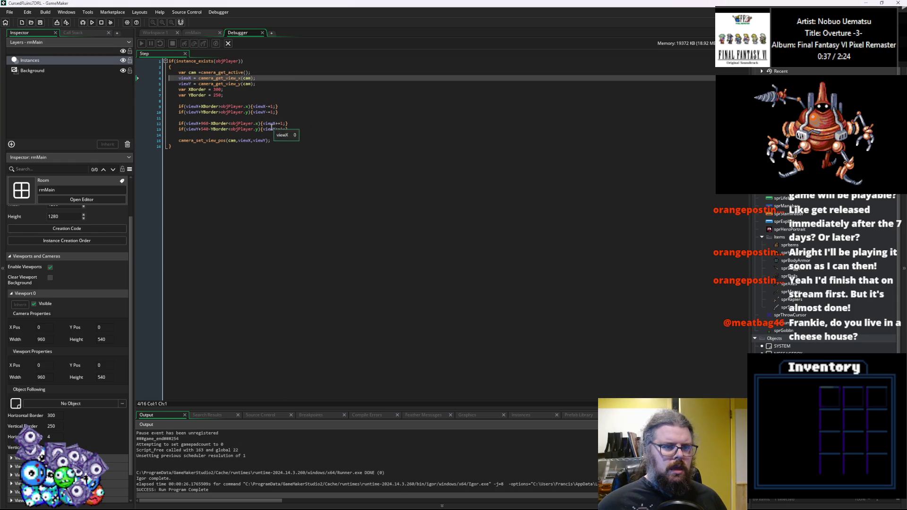
{"action": "mouse_move", "coordinate": [220, 142]}
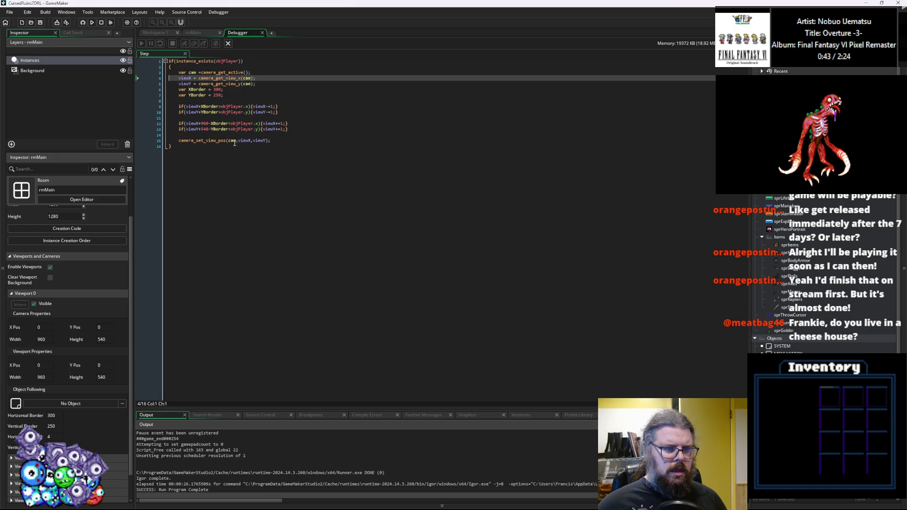
{"action": "mouse_move", "coordinate": [191, 107]}
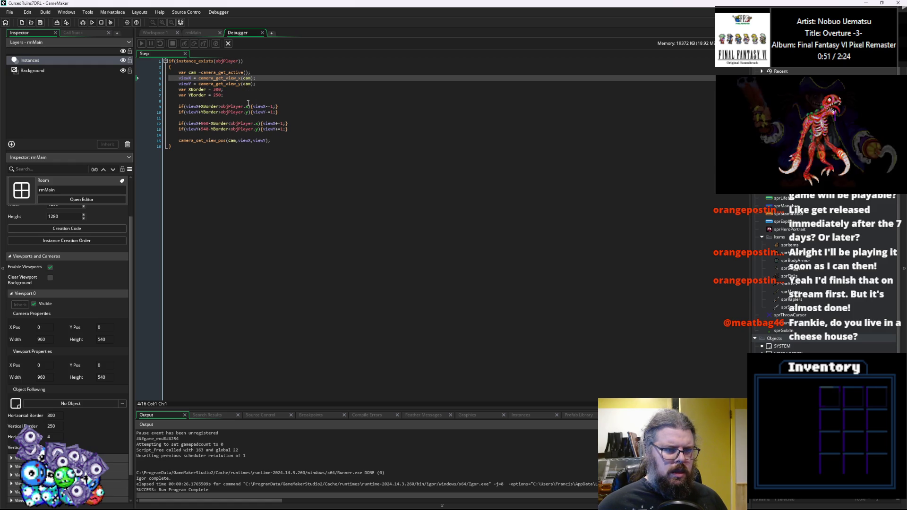
{"action": "mouse_move", "coordinate": [246, 105]}
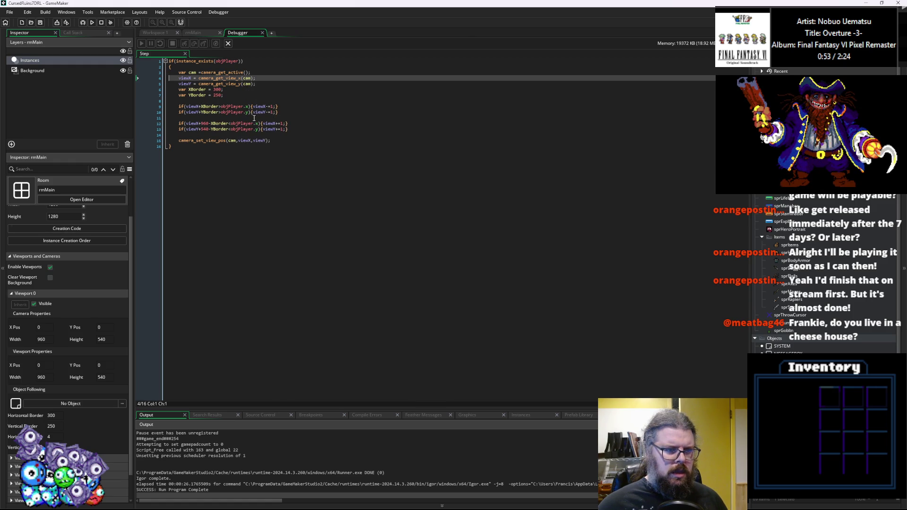
{"action": "mouse_move", "coordinate": [258, 122]}
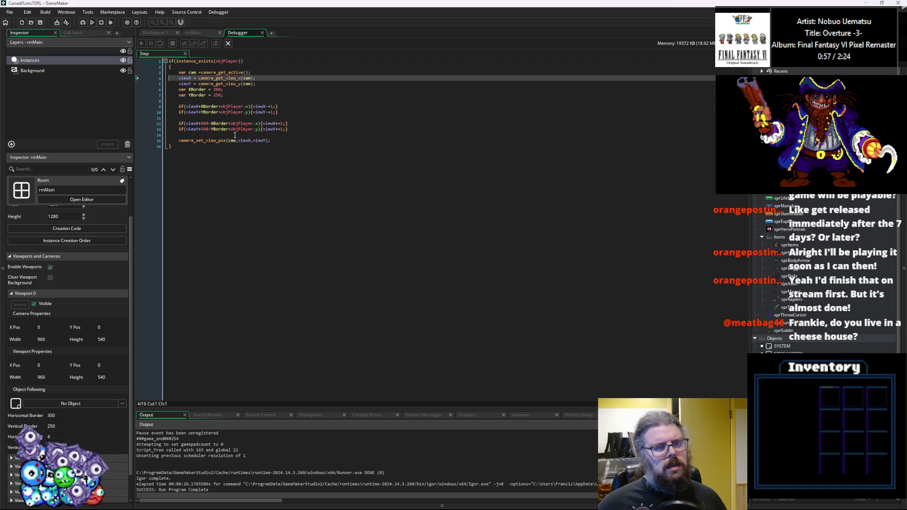
{"action": "mouse_move", "coordinate": [218, 121]}
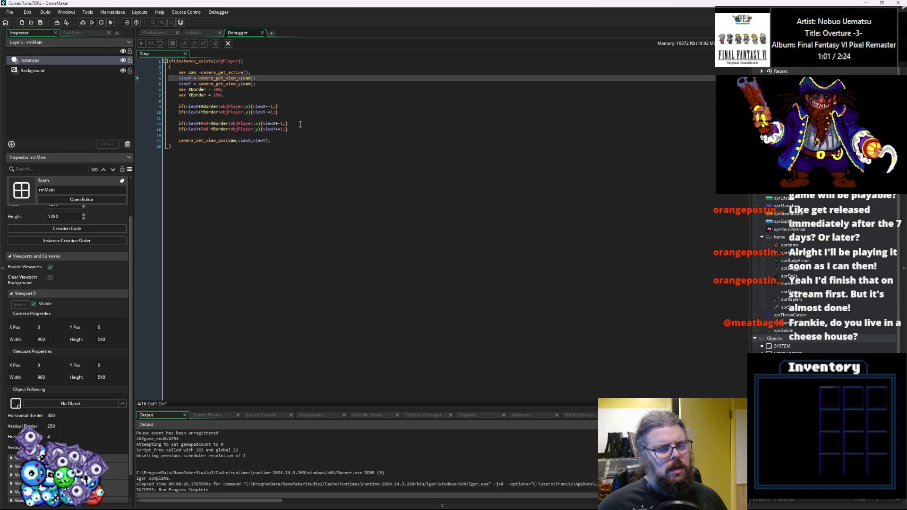
{"action": "left_click", "coordinate": [227, 43]}
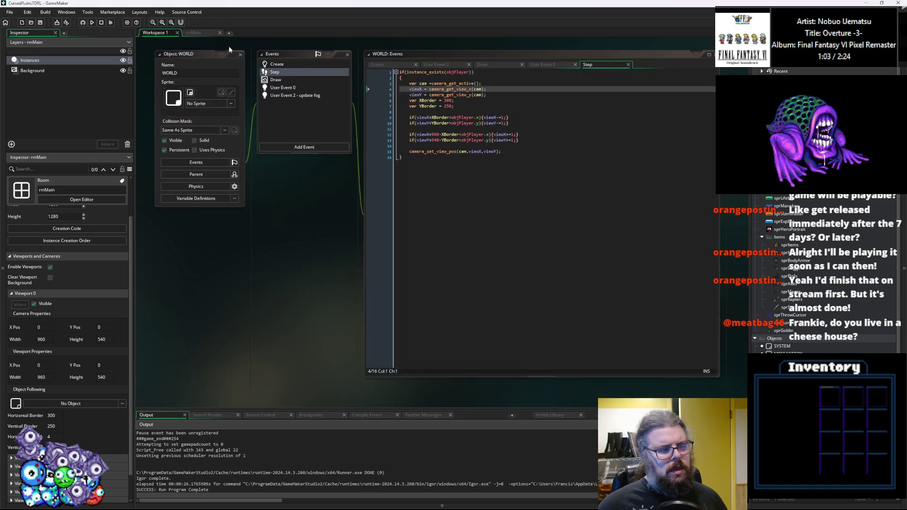
Check the rmMain room and WORLD's line 12 border check, then relaunch under the debugger.
{"action": "left_click", "coordinate": [40, 24]}
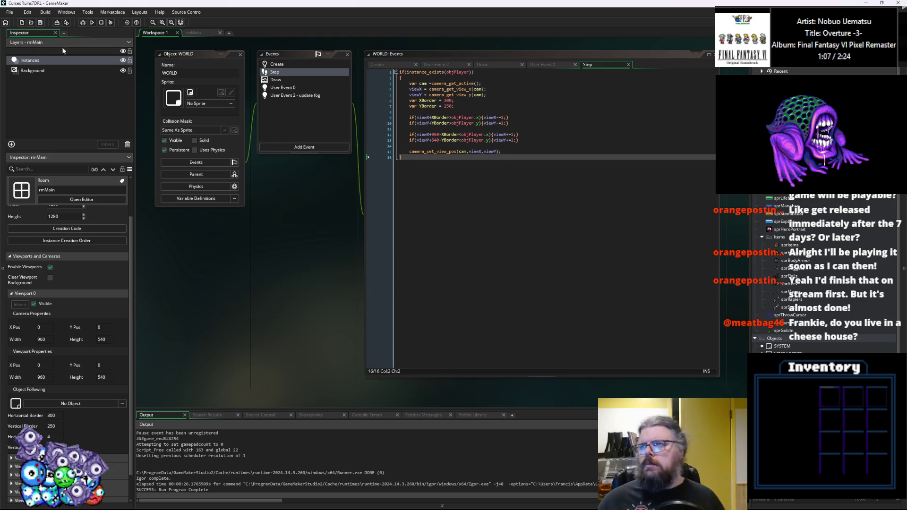
{"action": "left_click", "coordinate": [475, 146]}
{"action": "scroll", "coordinate": [475, 183], "scroll_direction": "up", "scroll_amount": 3}
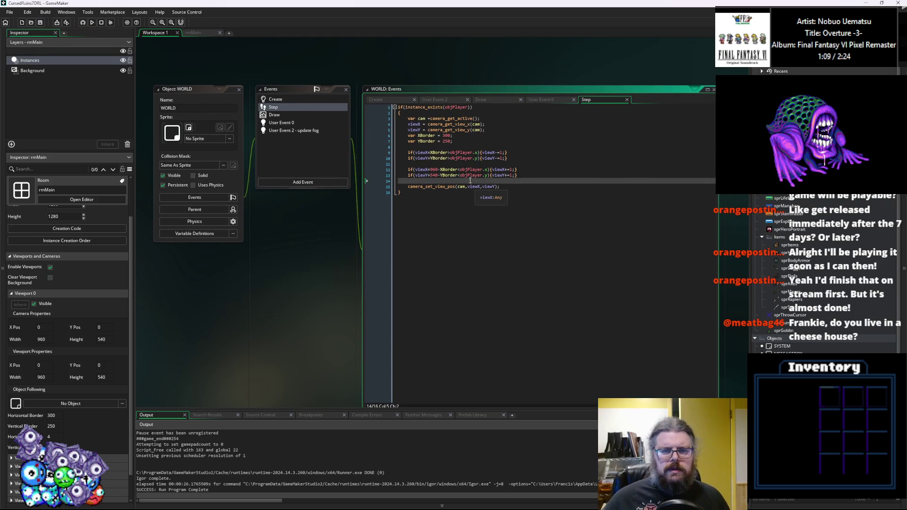
{"action": "left_click", "coordinate": [193, 33]}
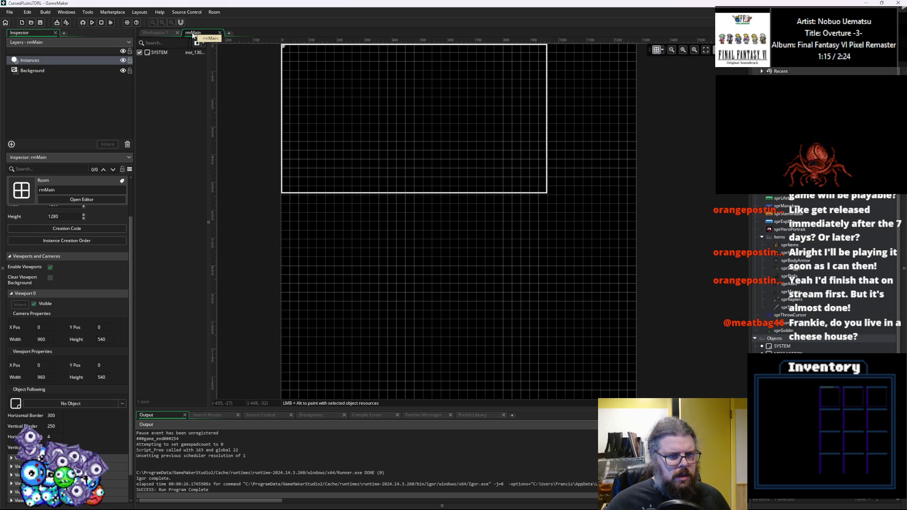
{"action": "left_click", "coordinate": [163, 34]}
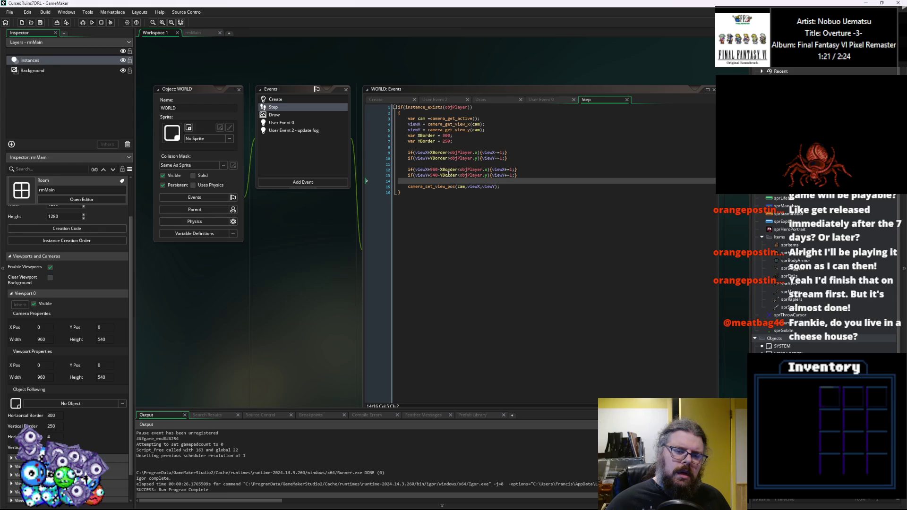
{"action": "left_click", "coordinate": [449, 169]}
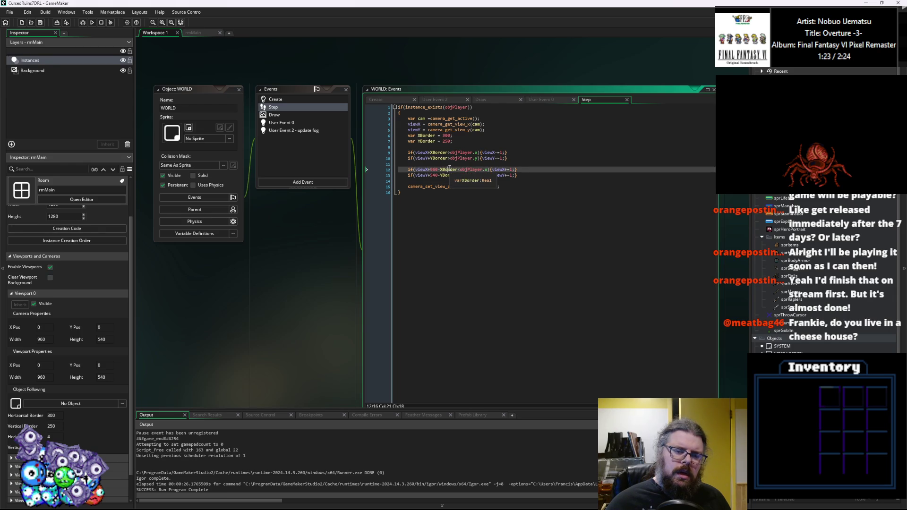
{"action": "left_click", "coordinate": [83, 22]}
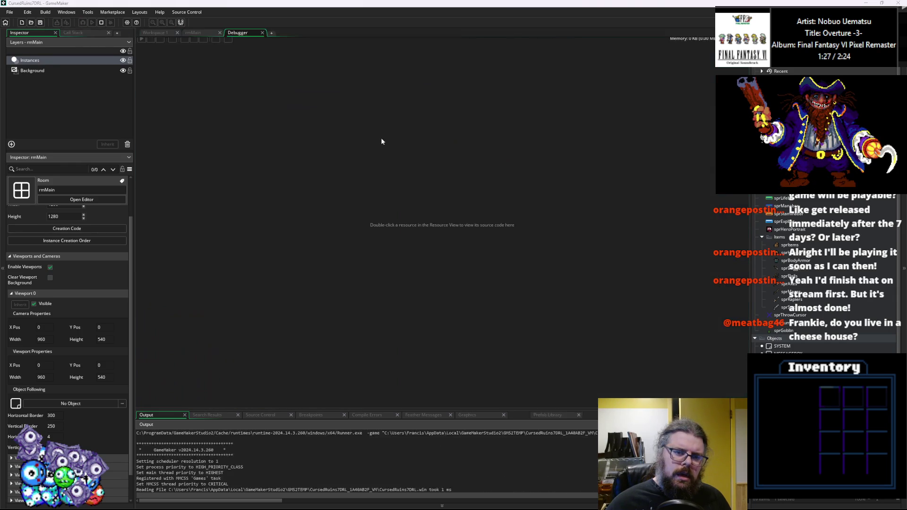
Break on line 5 of WORLD's Step code and inspect cam, camera_get_active and camera_set_view_pos.
{"action": "left_click", "coordinate": [161, 33]}
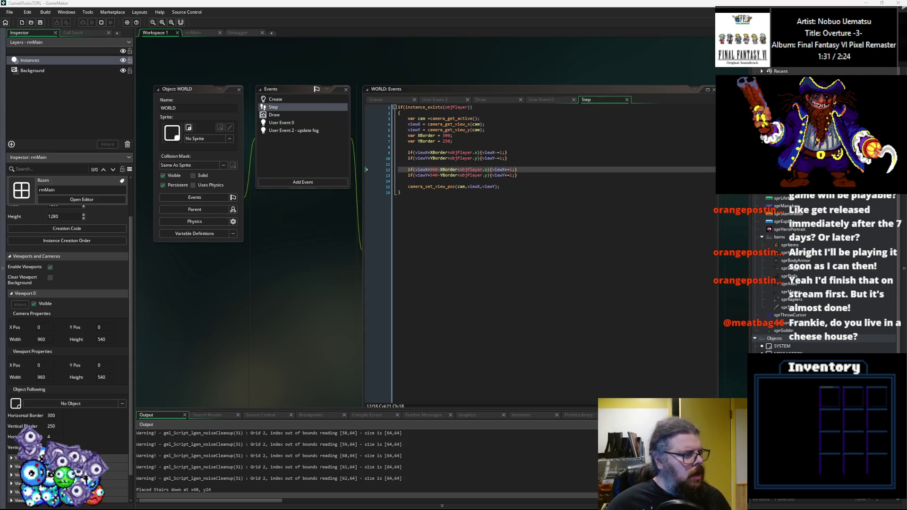
{"action": "left_click", "coordinate": [385, 127]}
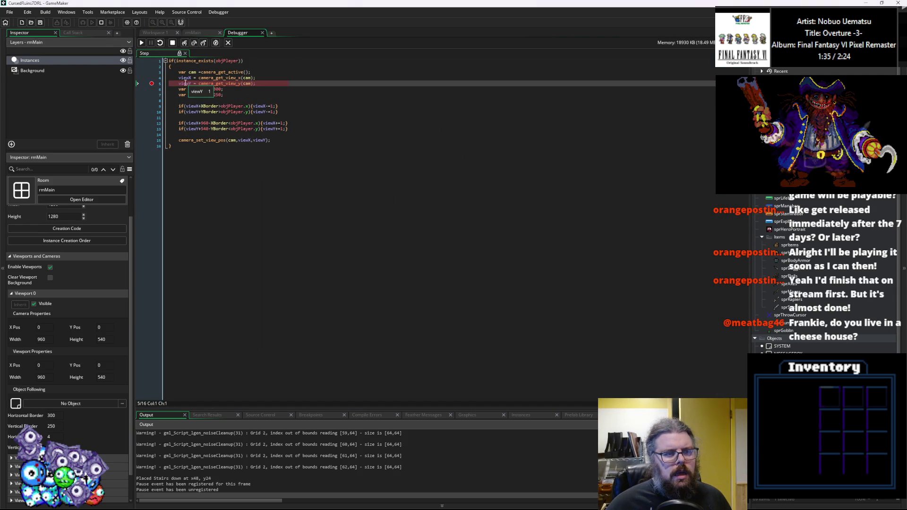
{"action": "mouse_move", "coordinate": [212, 90]}
{"action": "double_click", "coordinate": [192, 72]}
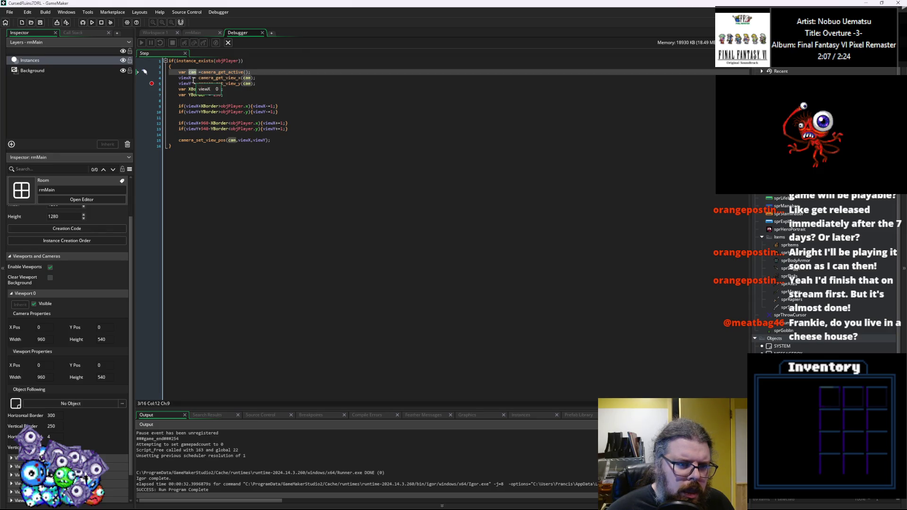
{"action": "left_click", "coordinate": [240, 73]}
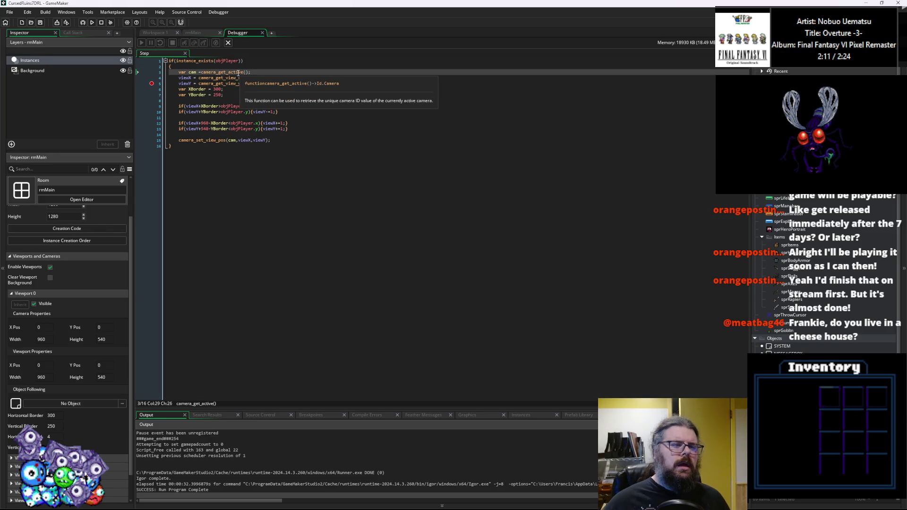
{"action": "left_click", "coordinate": [227, 134]}
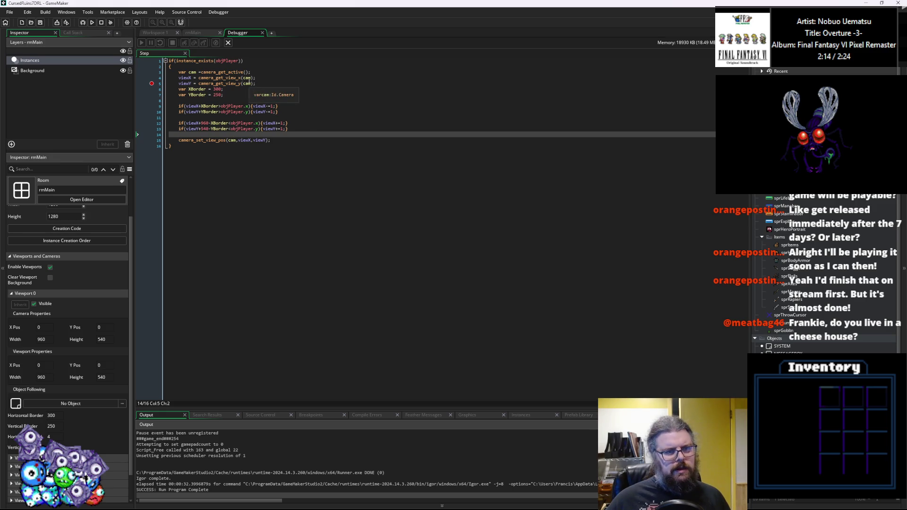
{"action": "left_click", "coordinate": [248, 78]}
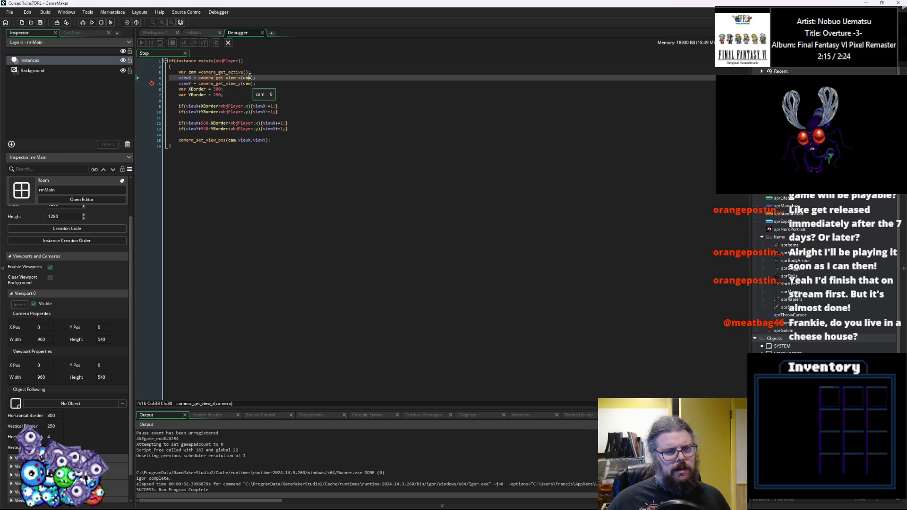
{"action": "left_click", "coordinate": [220, 140]}
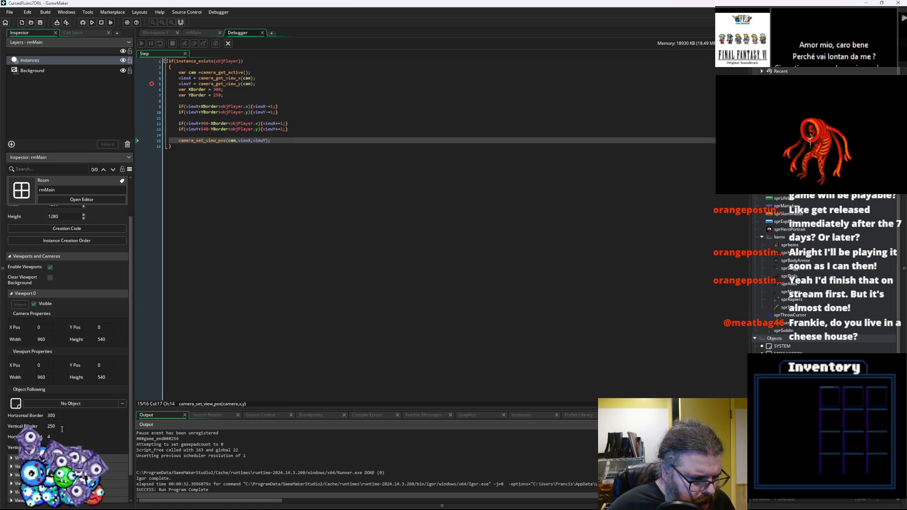
Set rmMain Viewport 0's Horizontal Border and Vertical Border to 0.
{"action": "left_click", "coordinate": [31, 416]}
{"action": "type", "text": "0"}
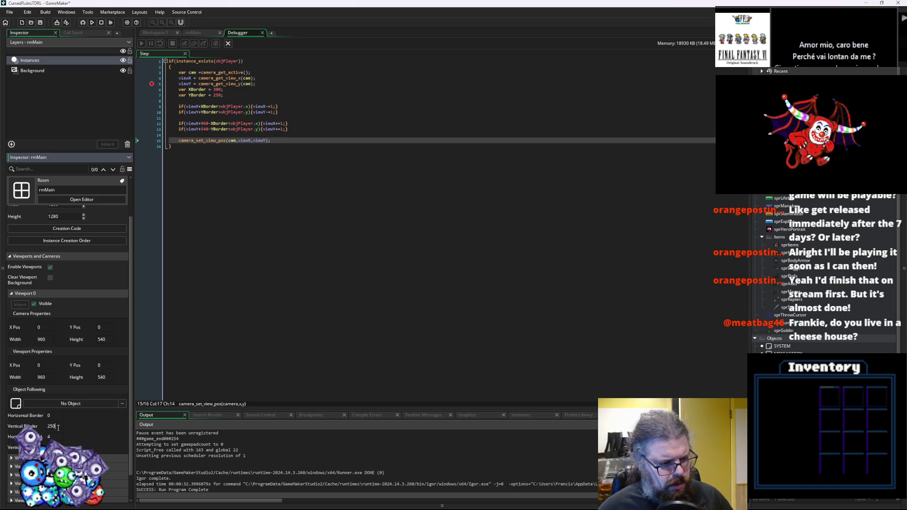
{"action": "left_click", "coordinate": [49, 437]}
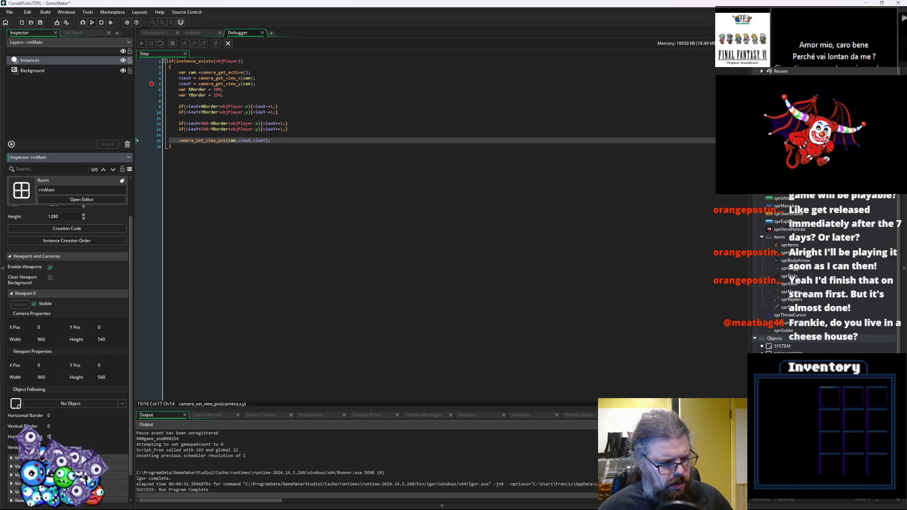
Remove the line 5 breakpoint, close the debugger, and open File Explorer with Win+E.
{"action": "left_click", "coordinate": [215, 314]}
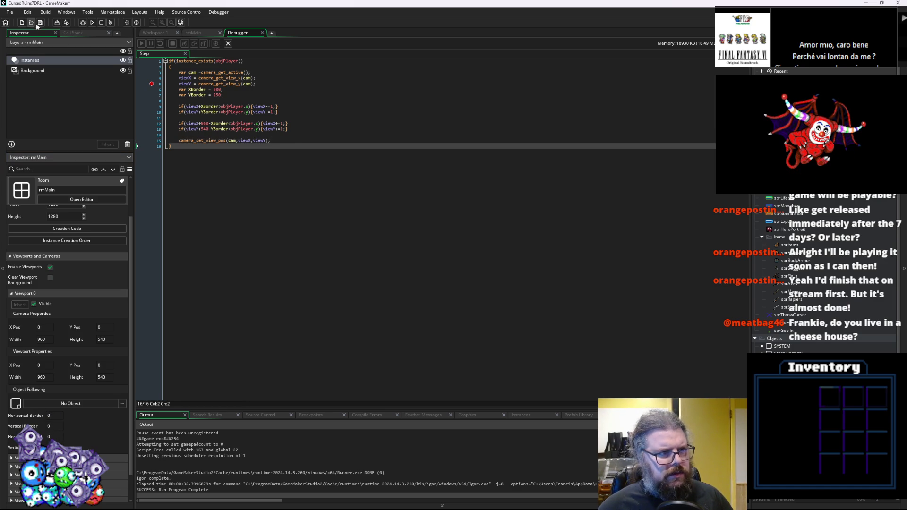
{"action": "left_click", "coordinate": [152, 83]}
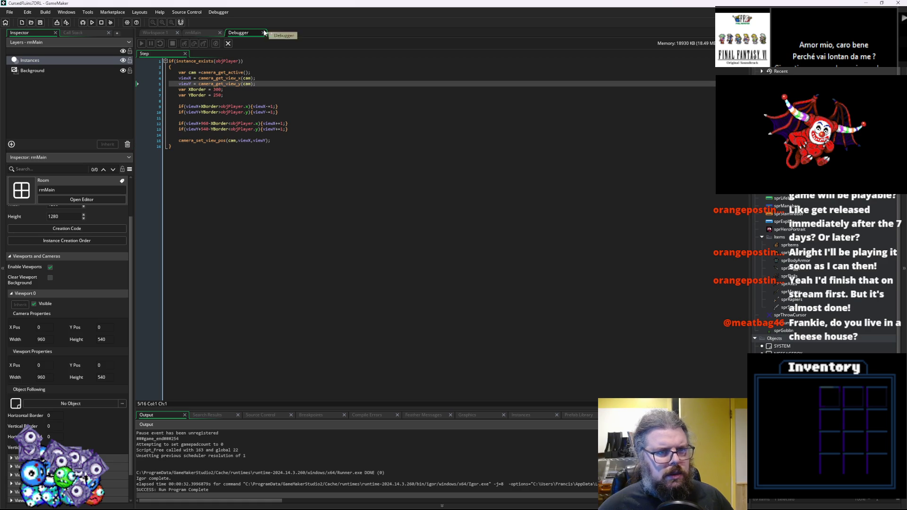
{"action": "left_click", "coordinate": [263, 32]}
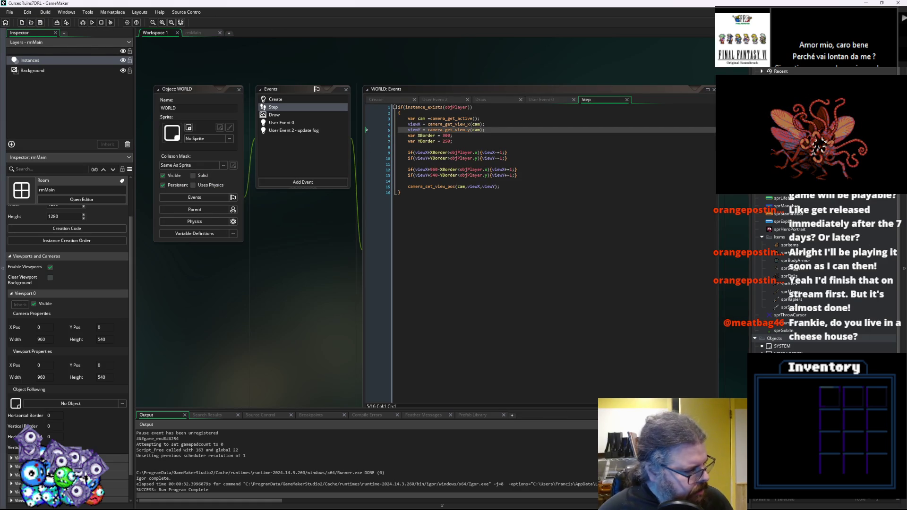
{"action": "key", "text": "super+e"}
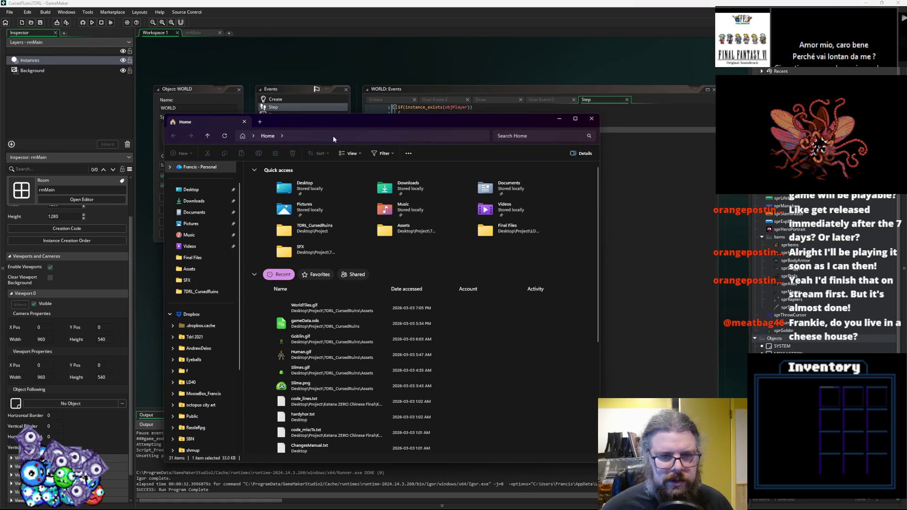
Drag the new Explorer window over to the right edge of the screen.
{"action": "left_click_drag", "start_coordinate": [332, 141], "coordinate": [902, 248]}
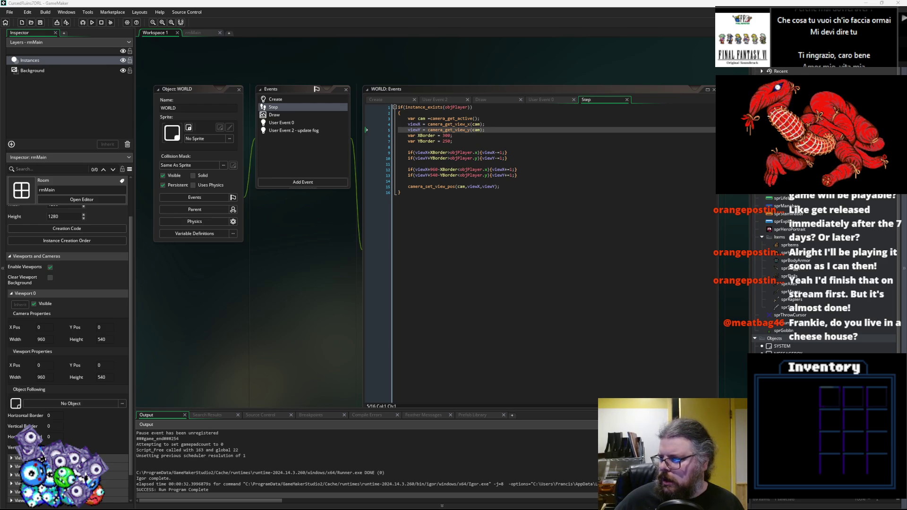
Browse into 2024_LD55_HeartlessForever > SurvivalHorr and open SurvivalHorr.yyp in GameMaker.
{"action": "key", "text": "alt+Tab"}
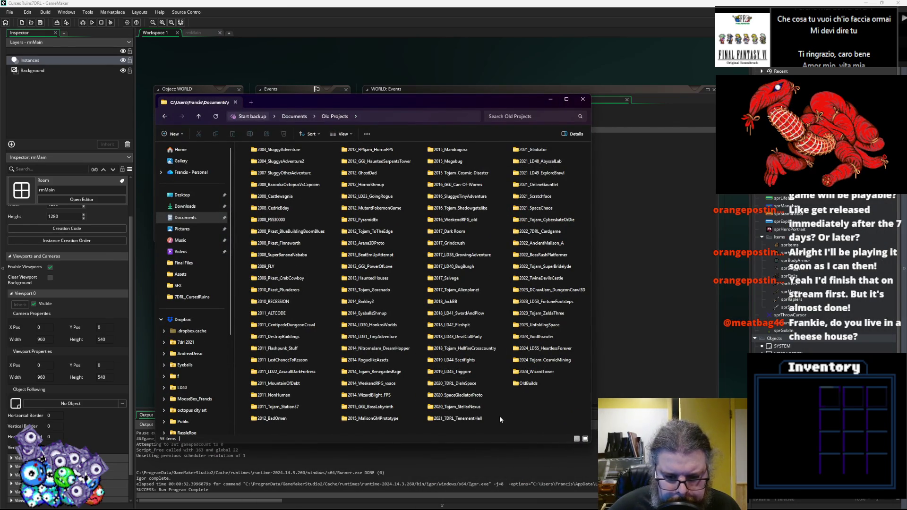
{"action": "double_click", "coordinate": [551, 350]}
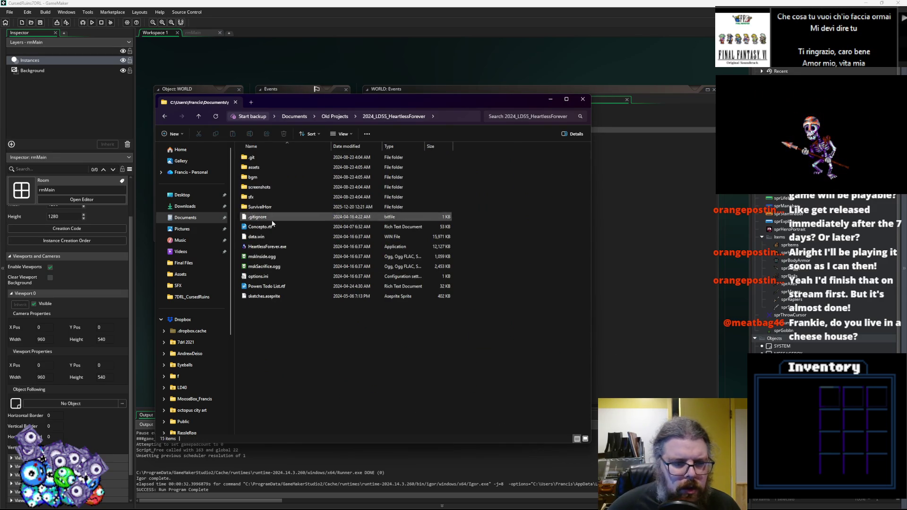
{"action": "left_click", "coordinate": [259, 206]}
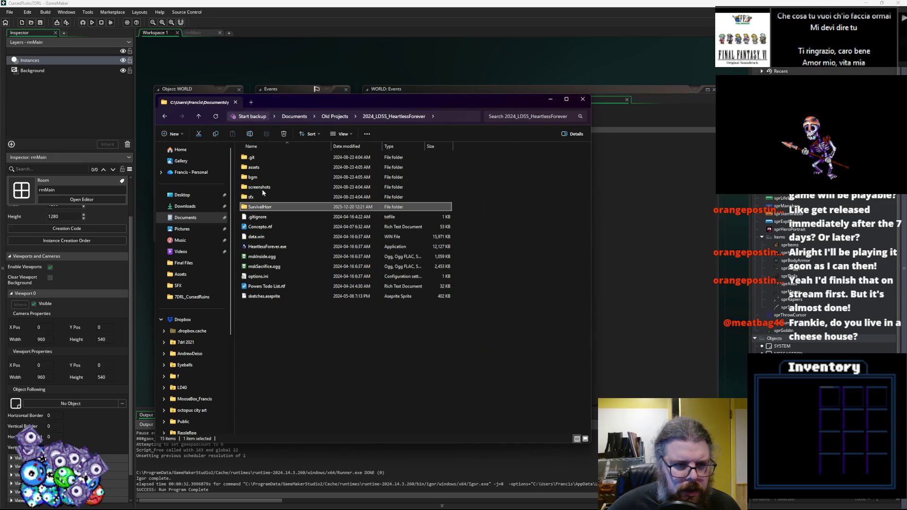
{"action": "double_click", "coordinate": [260, 208]}
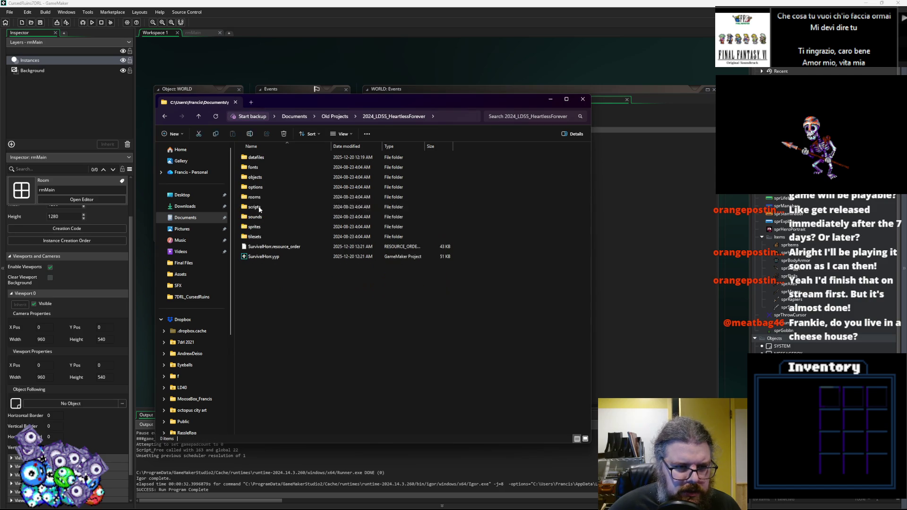
{"action": "double_click", "coordinate": [259, 256]}
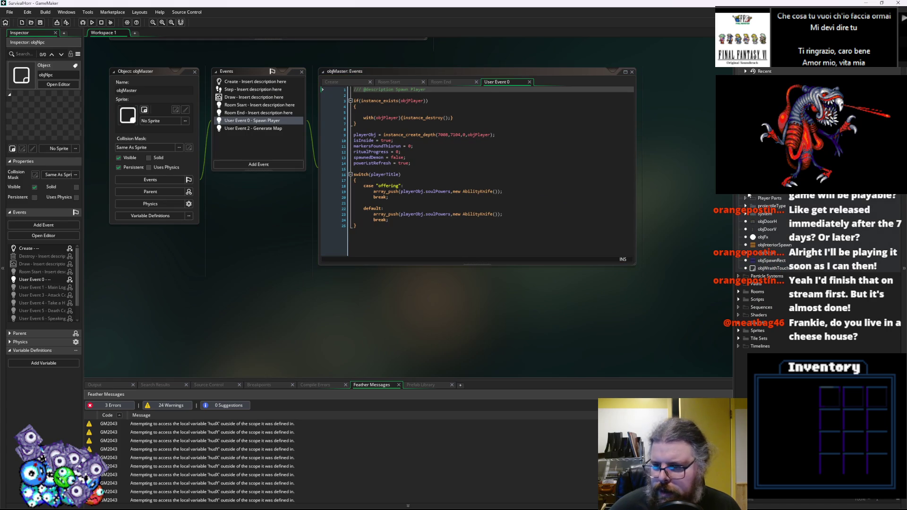
Open objCamera's Step code from the system folder, then shrink that window and move it right.
{"action": "left_click", "coordinate": [745, 215]}
{"action": "left_click", "coordinate": [772, 270]}
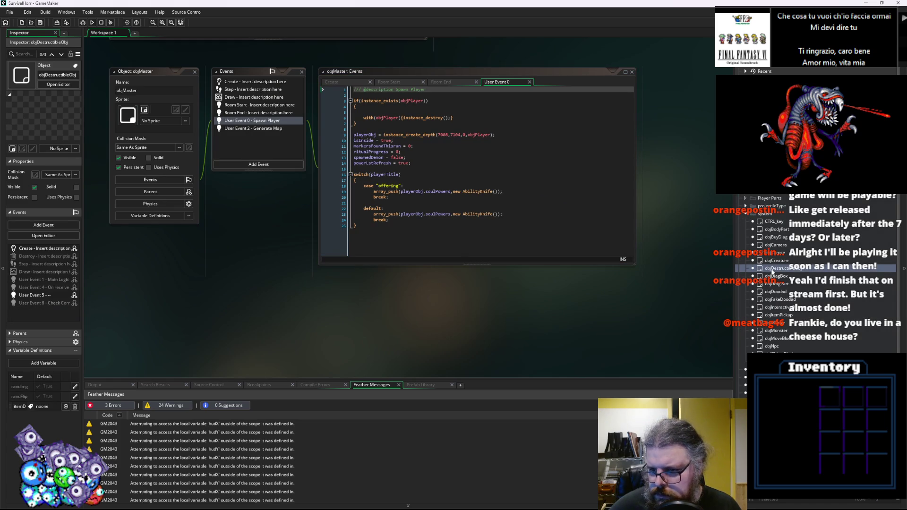
{"action": "double_click", "coordinate": [779, 245]}
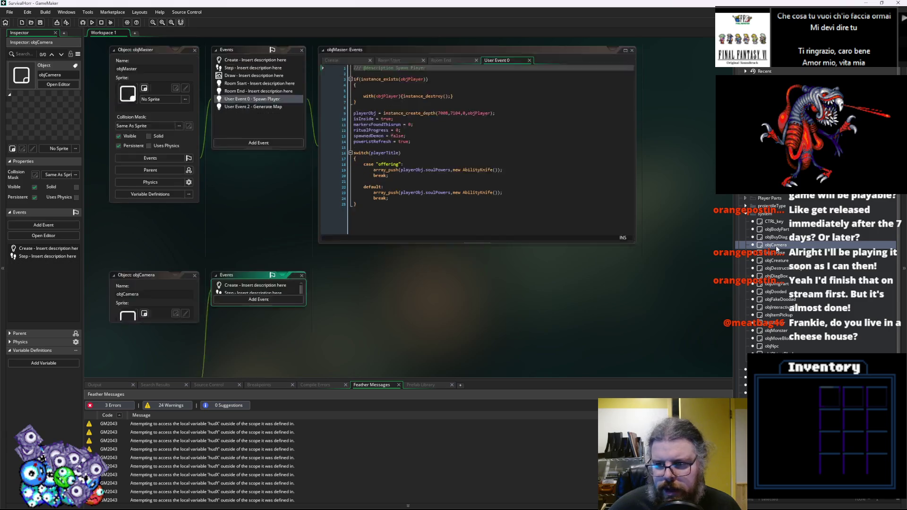
{"action": "double_click", "coordinate": [256, 146]}
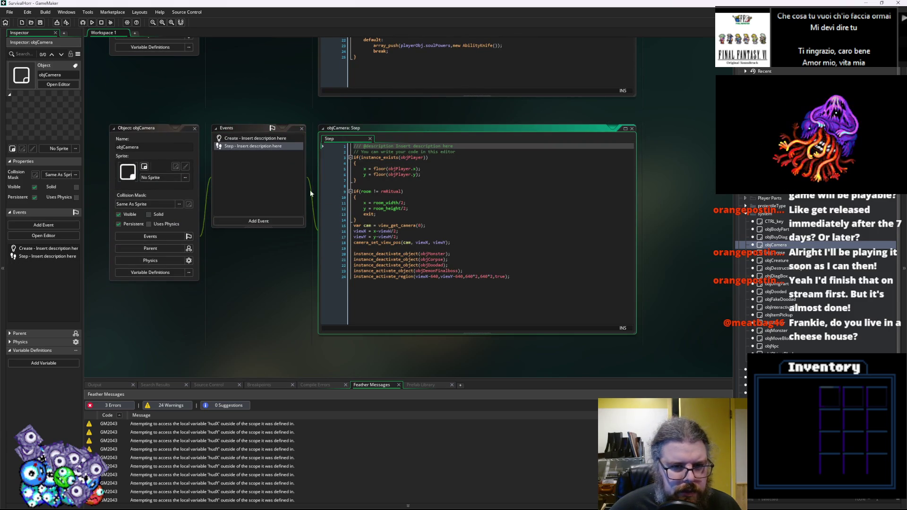
{"action": "left_click", "coordinate": [461, 239]}
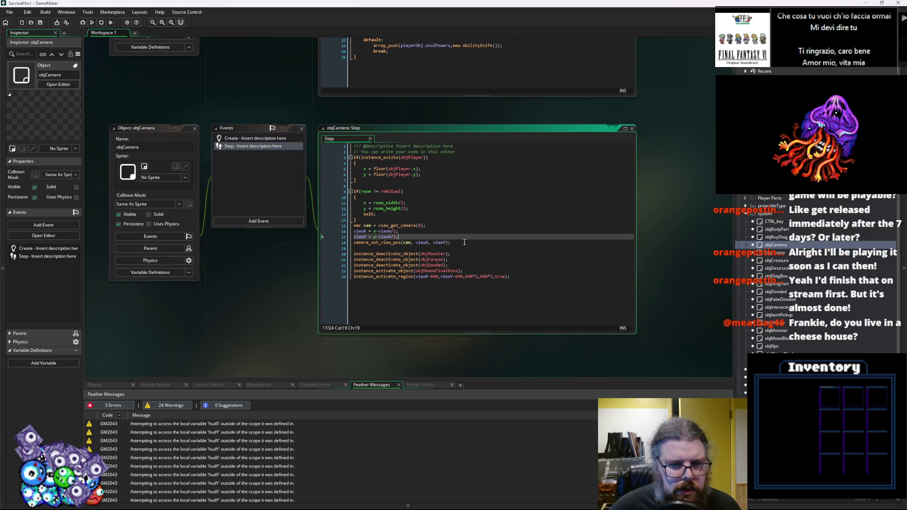
{"action": "left_click", "coordinate": [343, 245]}
{"action": "left_click_drag", "start_coordinate": [202, 5], "coordinate": [702, 65]}
{"action": "left_click_drag", "start_coordinate": [590, 59], "coordinate": [807, 73]}
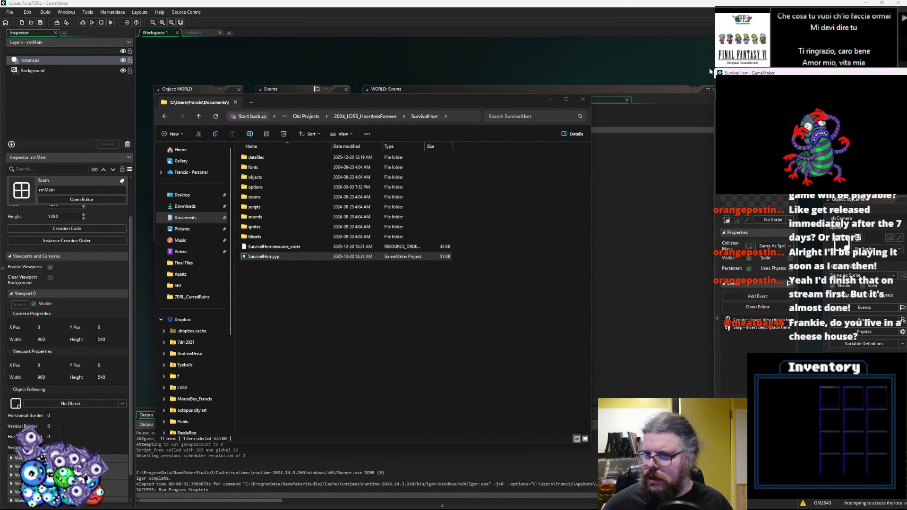
Set aside the SurvivalHorr window and return to the camera_set_view_pos line in WORLD's Step code.
{"action": "left_click_drag", "start_coordinate": [712, 67], "coordinate": [714, 29]}
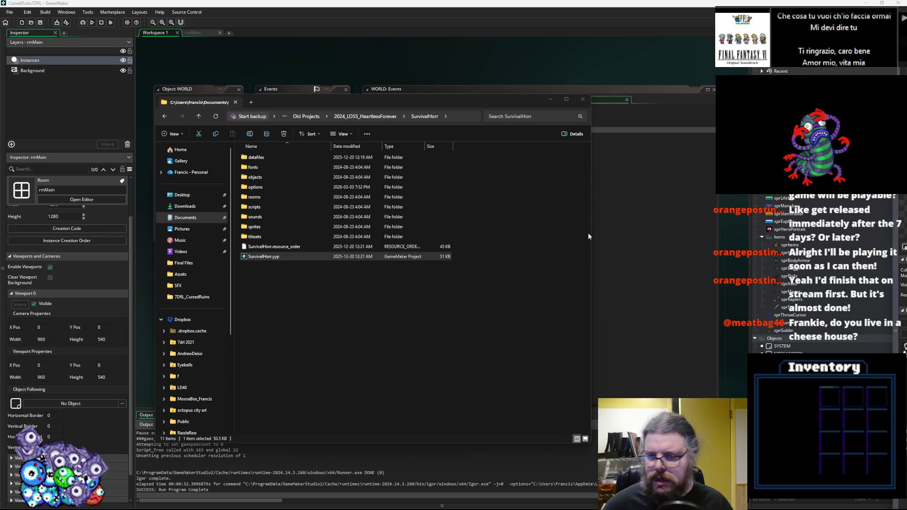
{"action": "left_click", "coordinate": [632, 215]}
{"action": "left_click", "coordinate": [525, 185]}
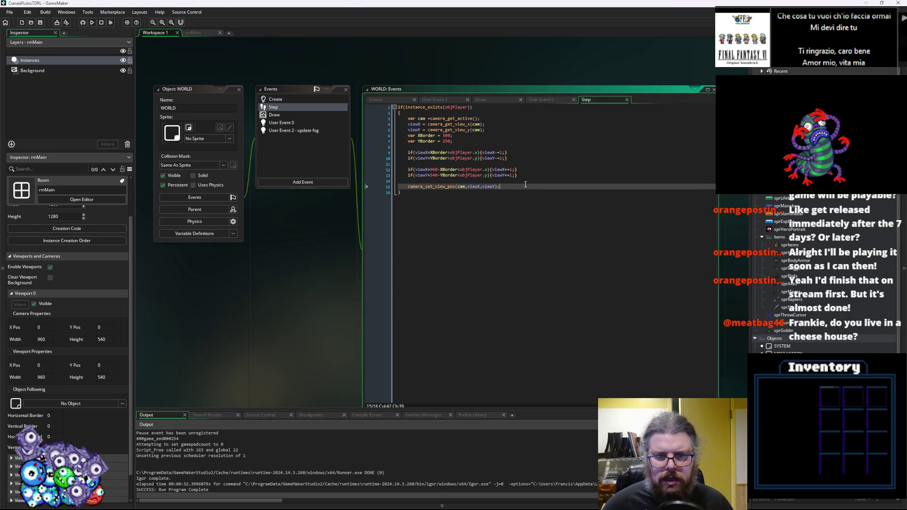
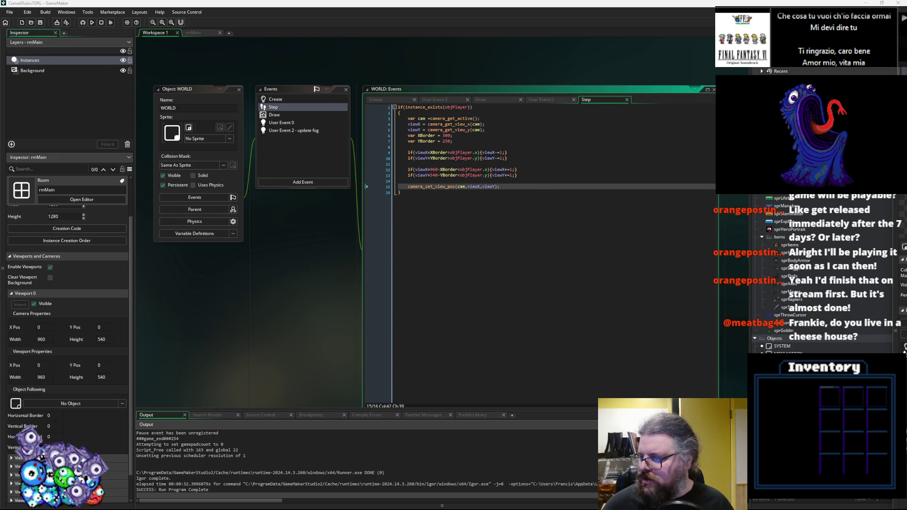
Replace camera_get_active with view_get_camera(0) on line 3 of the WORLD Step event and run the game.
{"action": "double_click", "coordinate": [456, 118]}
{"action": "type", "text": "view_get_camera(0"}
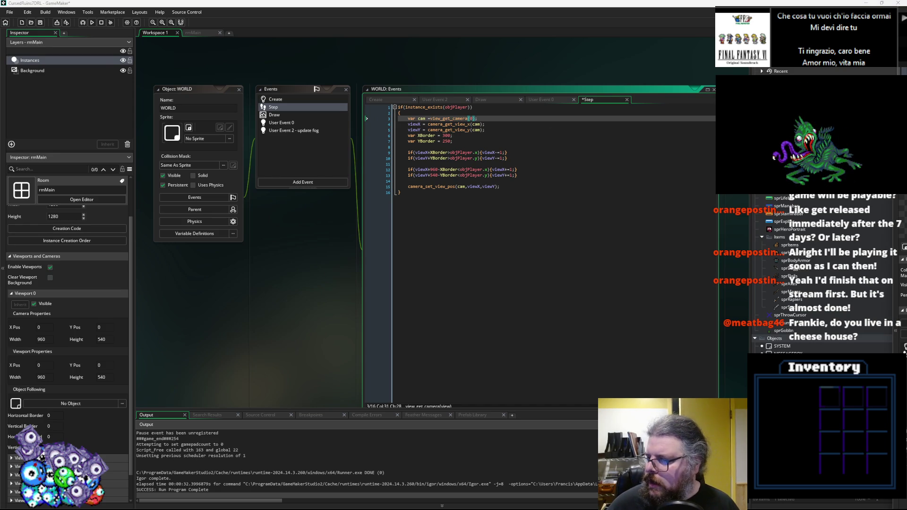
{"action": "key", "text": "ctrl+End"}
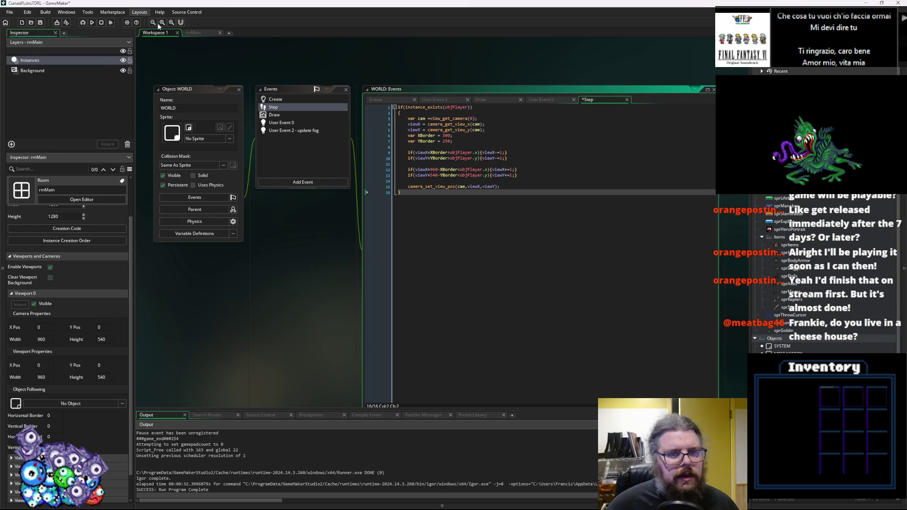
{"action": "left_click", "coordinate": [84, 22]}
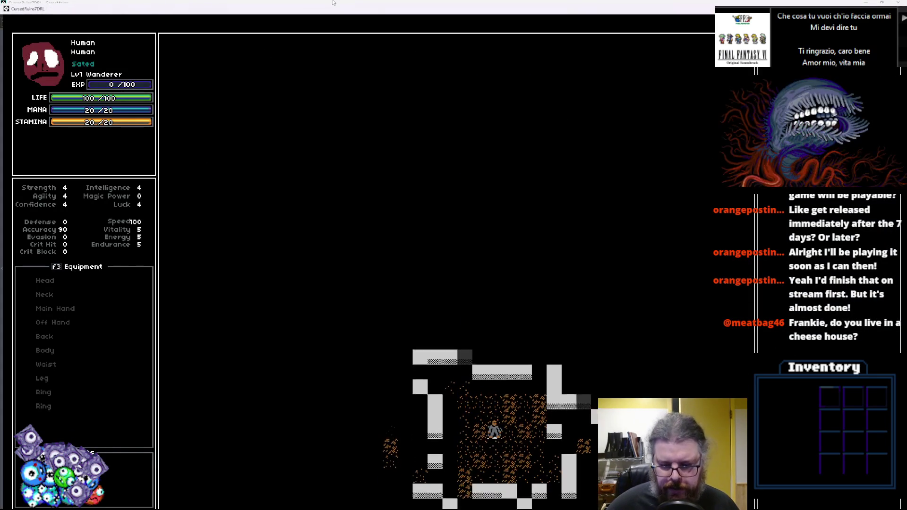
Walk the player away from the stairs into new rooms and attack the slimes.
{"action": "key", "text": "Left"}
{"action": "key", "text": "Down"}
{"action": "key", "text": "Left"}
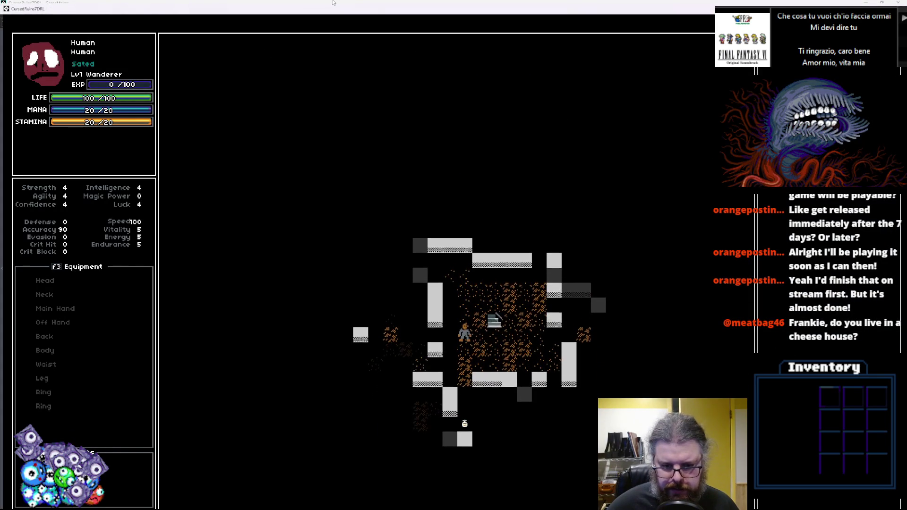
{"action": "key", "text": "Left"}
{"action": "key", "text": "Left"}
{"action": "key", "text": "Left"}
{"action": "key", "text": "Up"}
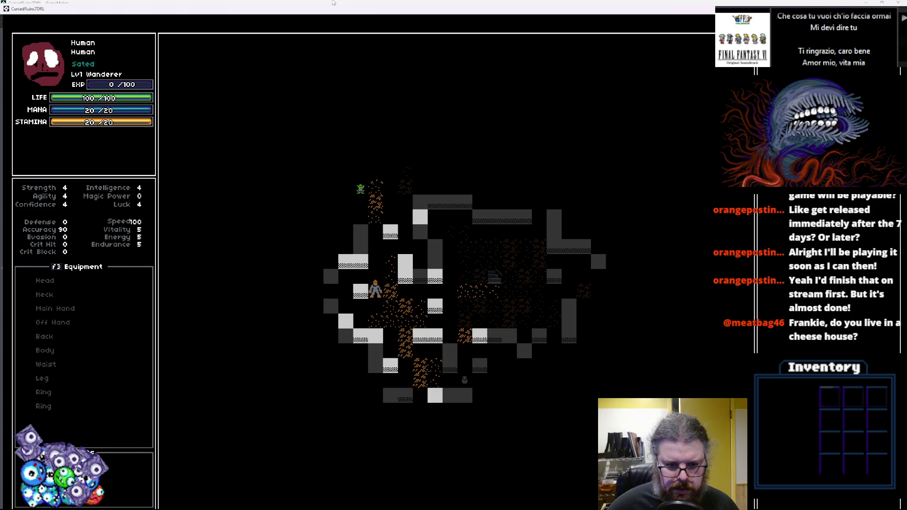
{"action": "key", "text": "Up"}
{"action": "key", "text": "Up"}
{"action": "key", "text": "Up"}
{"action": "key", "text": "Right"}
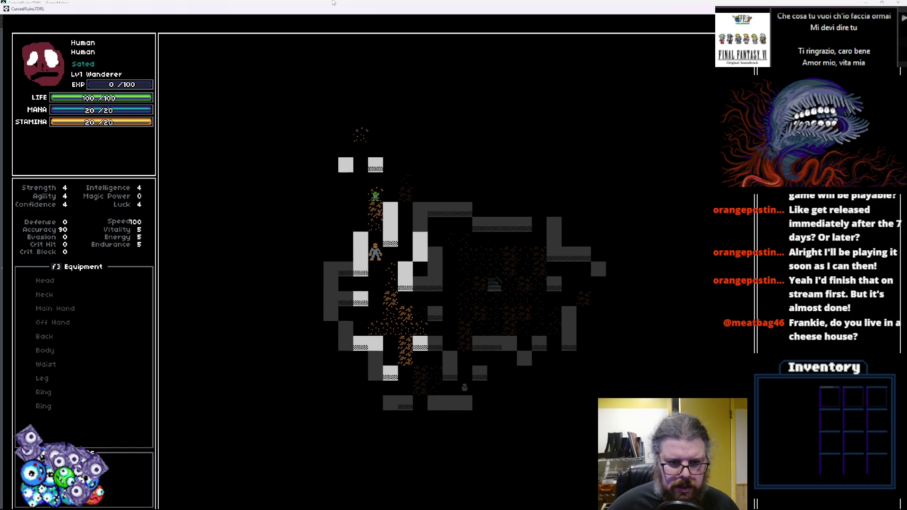
{"action": "key", "text": "Left"}
{"action": "key", "text": "Left"}
{"action": "key", "text": "Left"}
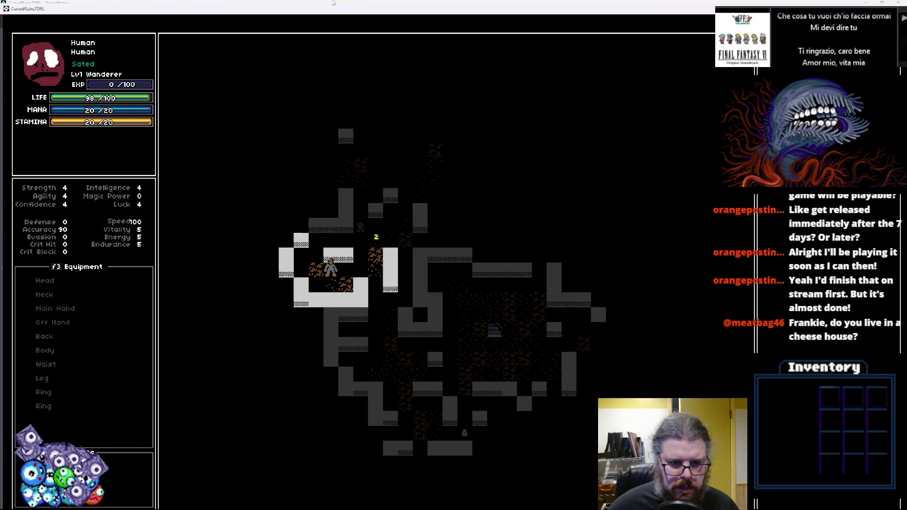
{"action": "key", "text": "Right"}
{"action": "key", "text": "Right"}
{"action": "key", "text": "Right"}
{"action": "key", "text": "Up"}
{"action": "key", "text": "Up"}
{"action": "key", "text": "Up"}
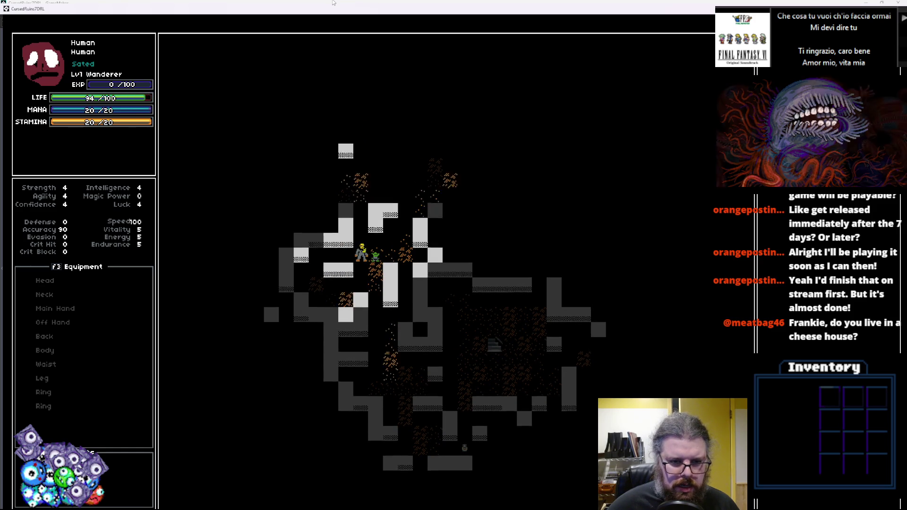
{"action": "key", "text": "Up"}
{"action": "key", "text": "Up"}
{"action": "key", "text": "Left"}
{"action": "key", "text": "Up"}
{"action": "key", "text": "Up"}
{"action": "key", "text": "Left"}
{"action": "key", "text": "Up"}
{"action": "key", "text": "Up"}
{"action": "key", "text": "Left"}
{"action": "key", "text": "Up"}
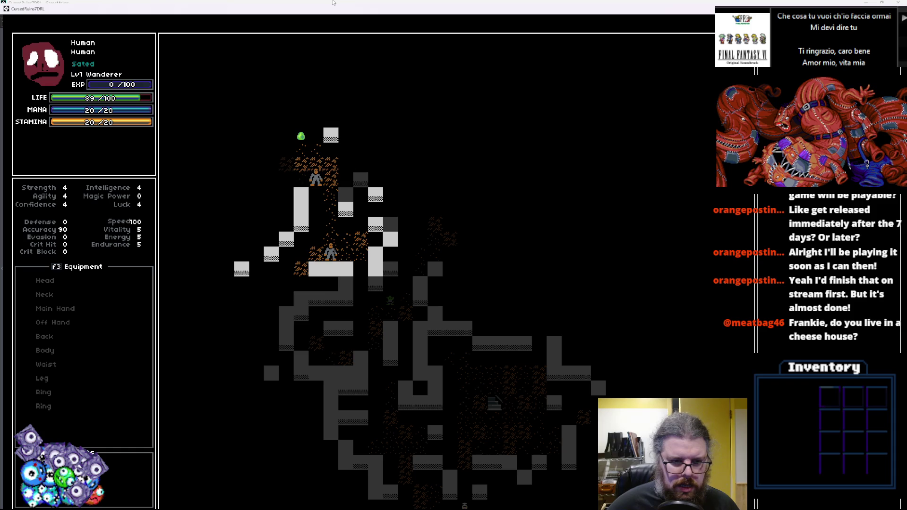
{"action": "key", "text": "Left"}
{"action": "key", "text": "Left"}
{"action": "key", "text": "Left"}
{"action": "key", "text": "Down"}
{"action": "key", "text": "Left"}
{"action": "key", "text": "Down"}
{"action": "key", "text": "Left"}
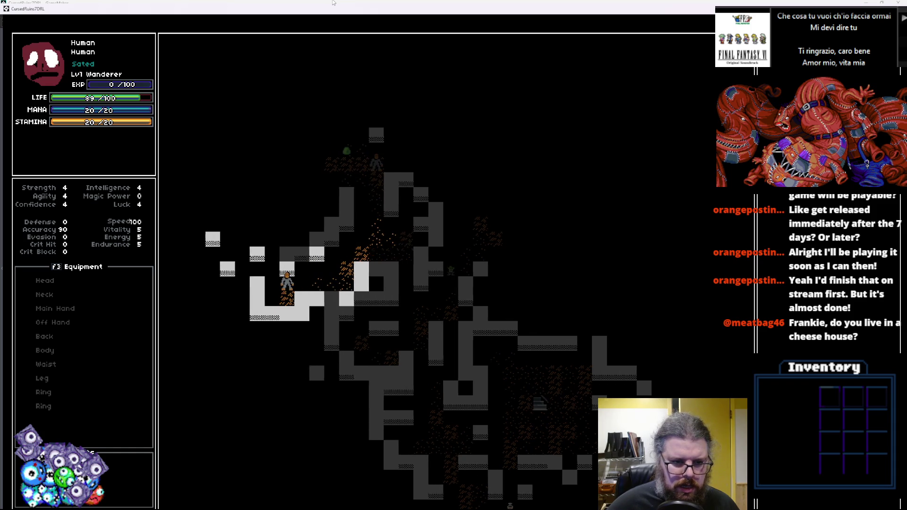
{"action": "key", "text": "Up"}
{"action": "key", "text": "Left"}
{"action": "key", "text": "Left"}
{"action": "key", "text": "Up"}
{"action": "key", "text": "Left"}
{"action": "key", "text": "Left"}
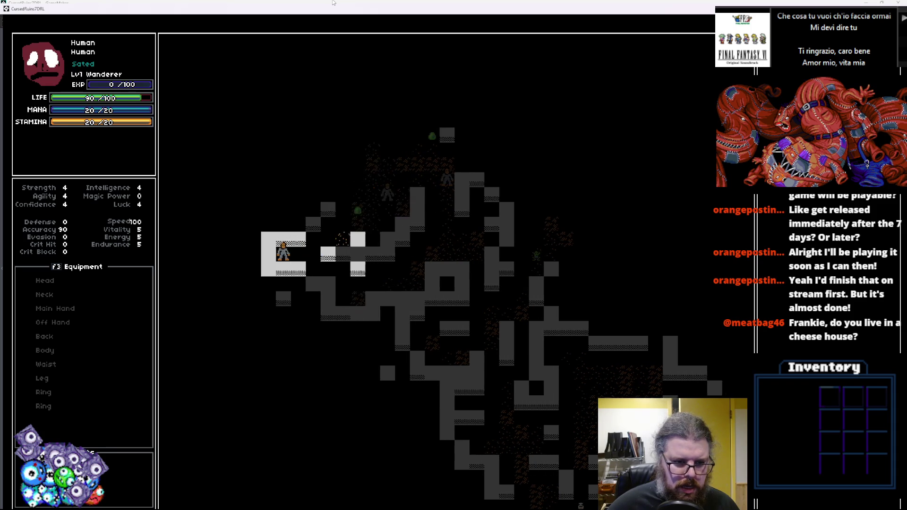
{"action": "key", "text": "Right"}
{"action": "key", "text": "Right"}
{"action": "key", "text": "Up"}
{"action": "key", "text": "Up"}
{"action": "key", "text": "Right"}
{"action": "key", "text": "Up"}
{"action": "key", "text": "Up"}
{"action": "key", "text": "Right"}
{"action": "key", "text": "Up"}
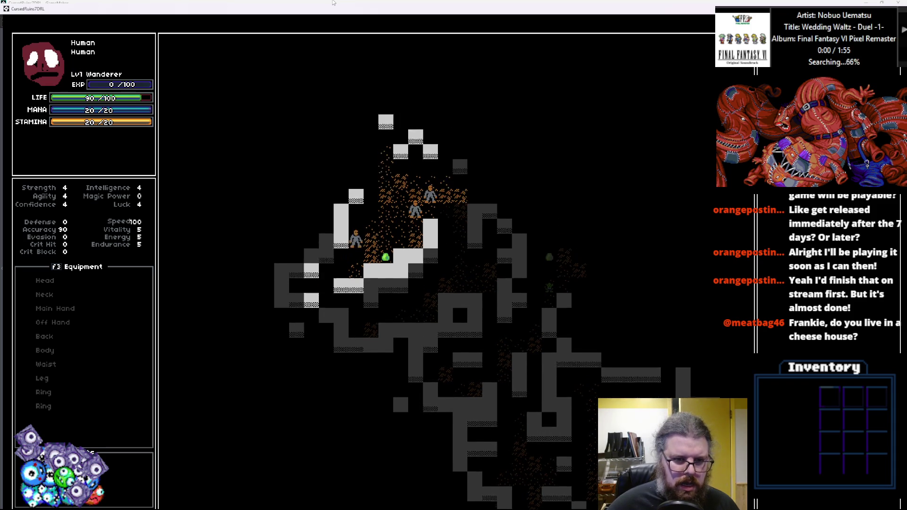
{"action": "key", "text": "Up"}
{"action": "key", "text": "Up"}
{"action": "key", "text": "Up"}
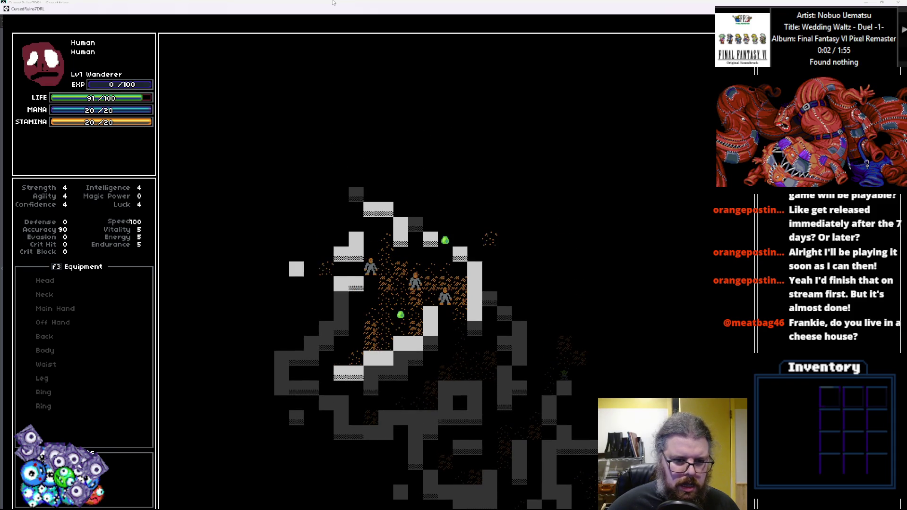
{"action": "key", "text": "Up"}
{"action": "key", "text": "Left"}
{"action": "key", "text": "Down"}
{"action": "key", "text": "Down"}
{"action": "key", "text": "Down"}
{"action": "key", "text": "Left"}
{"action": "key", "text": "Left"}
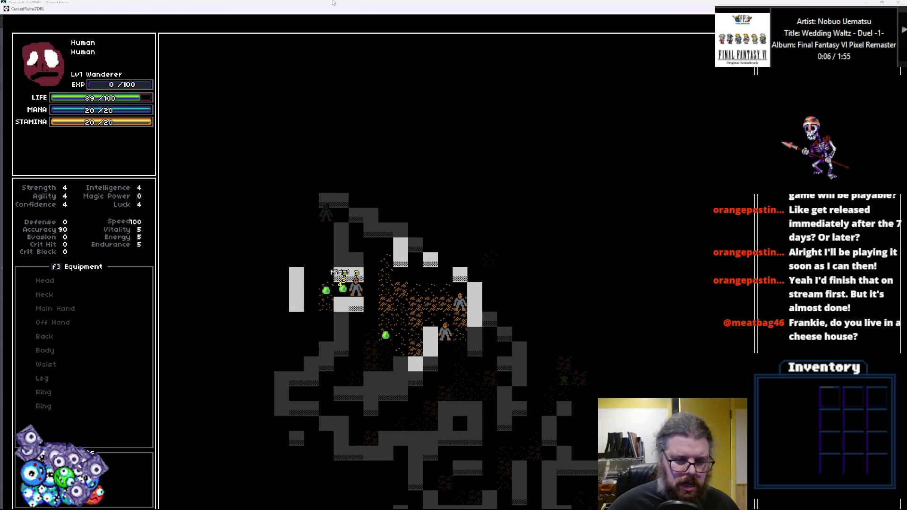
{"action": "key", "text": "Left"}
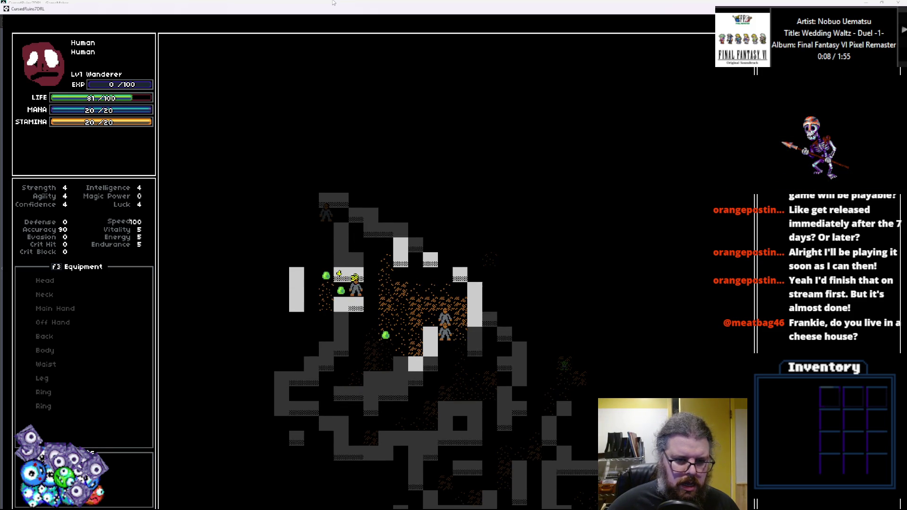
{"action": "key", "text": "Left"}
{"action": "key", "text": "Left"}
{"action": "key", "text": "Left"}
{"action": "key", "text": "Left"}
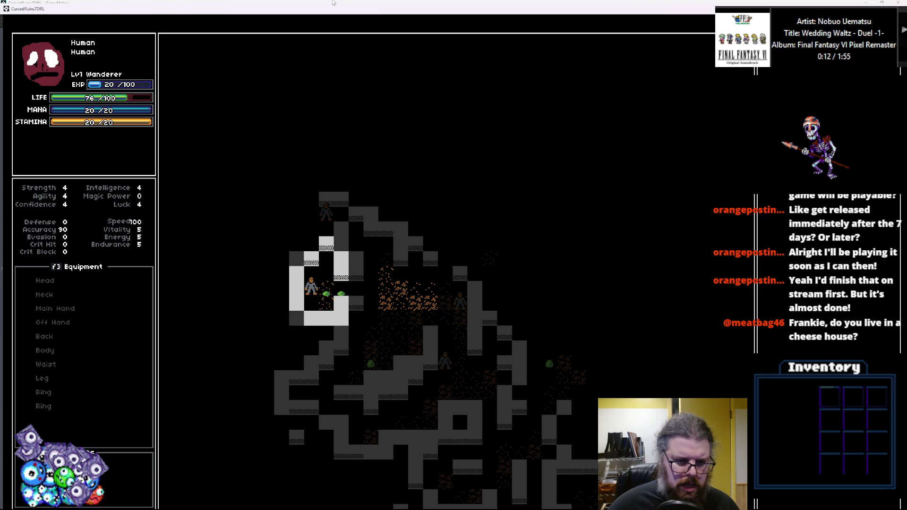
Explore the dungeon corridors further and fight the goblin.
{"action": "key", "text": "Right"}
{"action": "key", "text": "Right"}
{"action": "key", "text": "Right"}
{"action": "key", "text": "Right"}
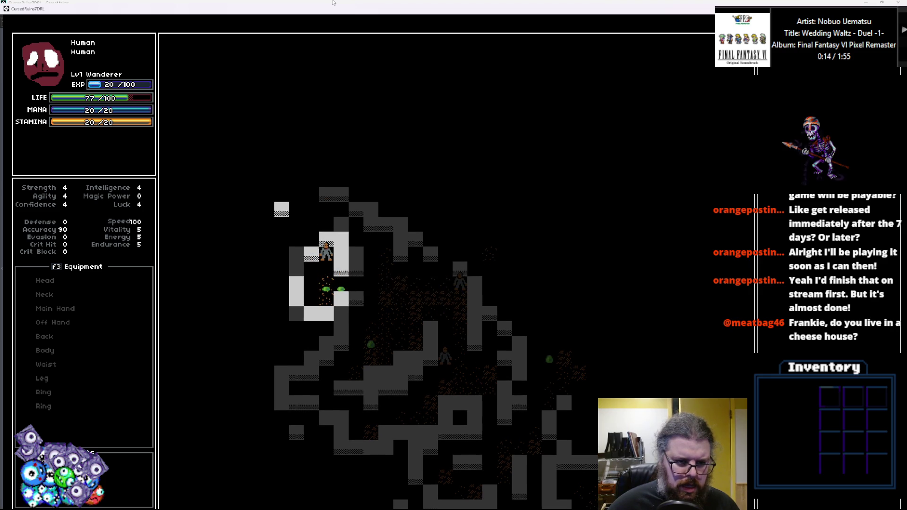
{"action": "key", "text": "Up"}
{"action": "key", "text": "Up"}
{"action": "key", "text": "Left"}
{"action": "key", "text": "Up"}
{"action": "key", "text": "Left"}
{"action": "key", "text": "Up"}
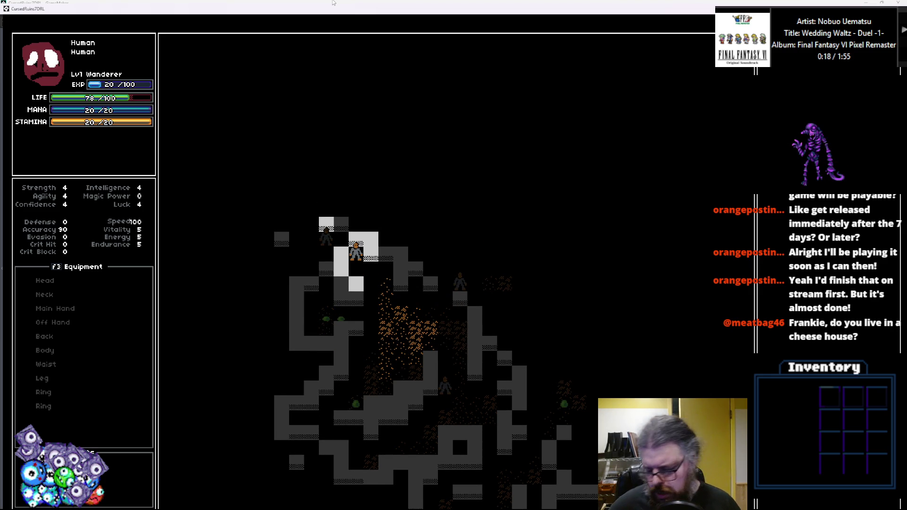
{"action": "key", "text": "Left"}
{"action": "key", "text": "Left"}
{"action": "key", "text": "Left"}
{"action": "key", "text": "Left"}
{"action": "key", "text": "Down"}
{"action": "key", "text": "Left"}
{"action": "key", "text": "Left"}
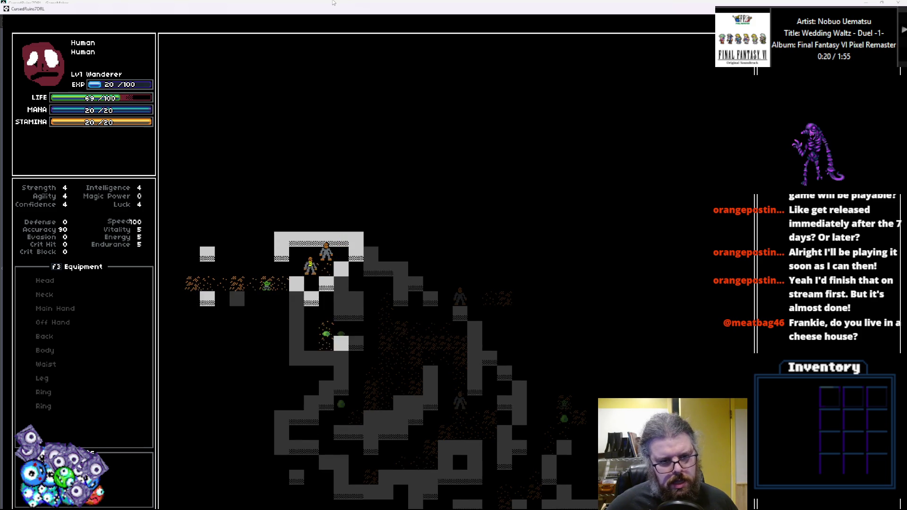
{"action": "key", "text": "Left"}
{"action": "key", "text": "Left"}
{"action": "key", "text": "Left"}
{"action": "key", "text": "Down"}
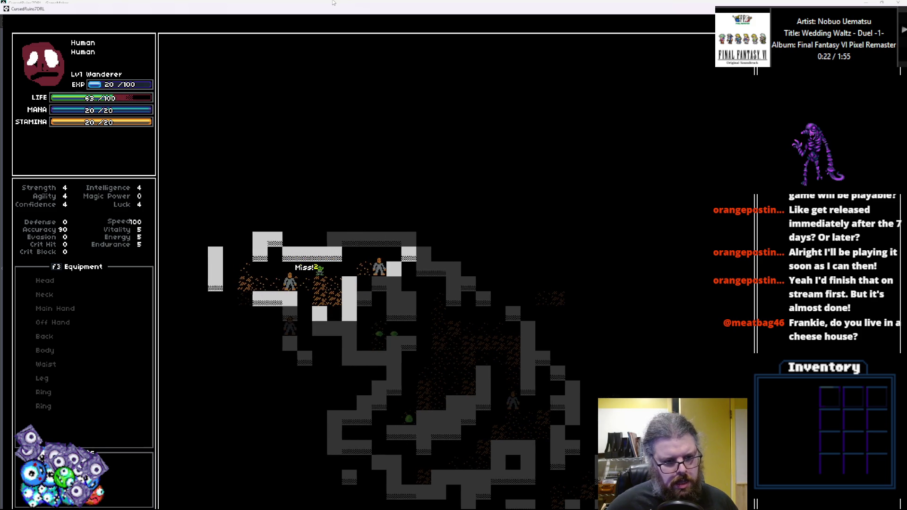
{"action": "key", "text": "Right"}
{"action": "key", "text": "Right"}
{"action": "key", "text": "Down"}
{"action": "key", "text": "Right"}
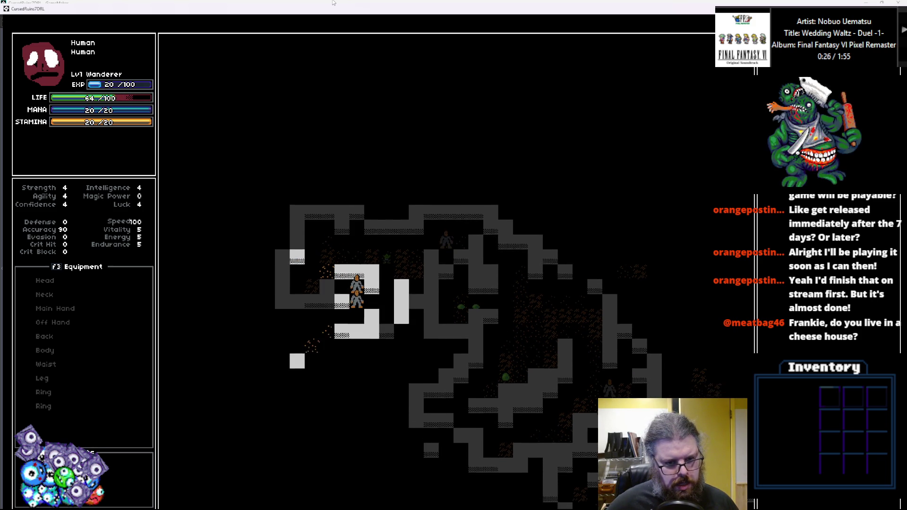
{"action": "key", "text": "Left"}
{"action": "key", "text": "Down"}
{"action": "key", "text": "Left"}
{"action": "key", "text": "Down"}
{"action": "key", "text": "Left"}
{"action": "key", "text": "Down"}
{"action": "key", "text": "Down"}
{"action": "key", "text": "Down"}
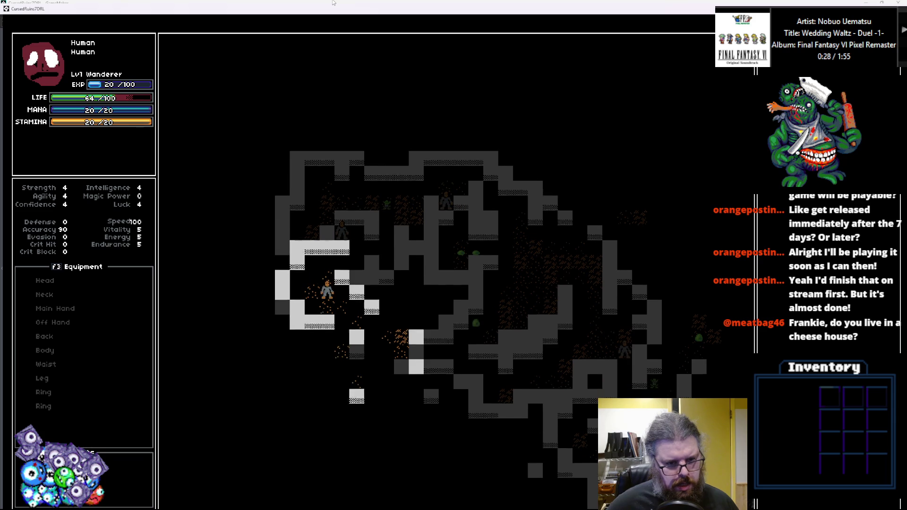
{"action": "key", "text": "Right"}
{"action": "key", "text": "Down"}
{"action": "key", "text": "Down"}
{"action": "key", "text": "Down"}
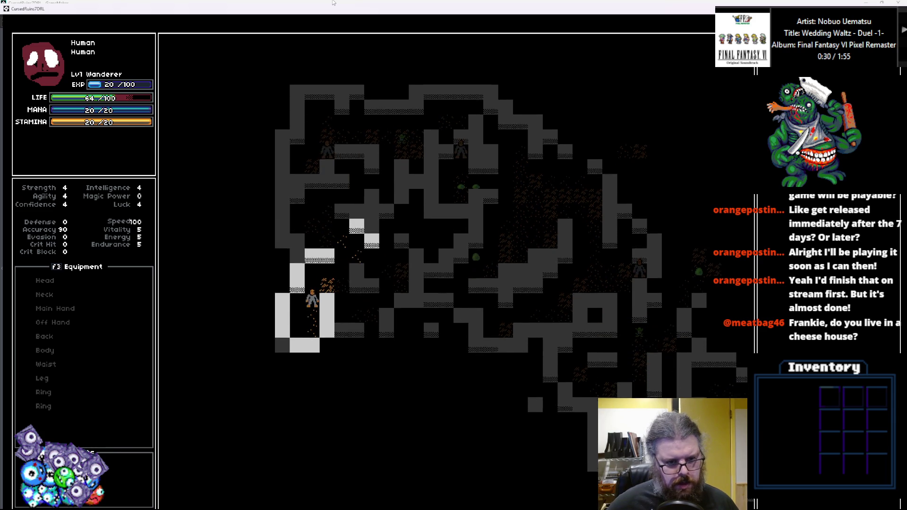
{"action": "key", "text": "Right"}
{"action": "key", "text": "Down"}
{"action": "key", "text": "Right"}
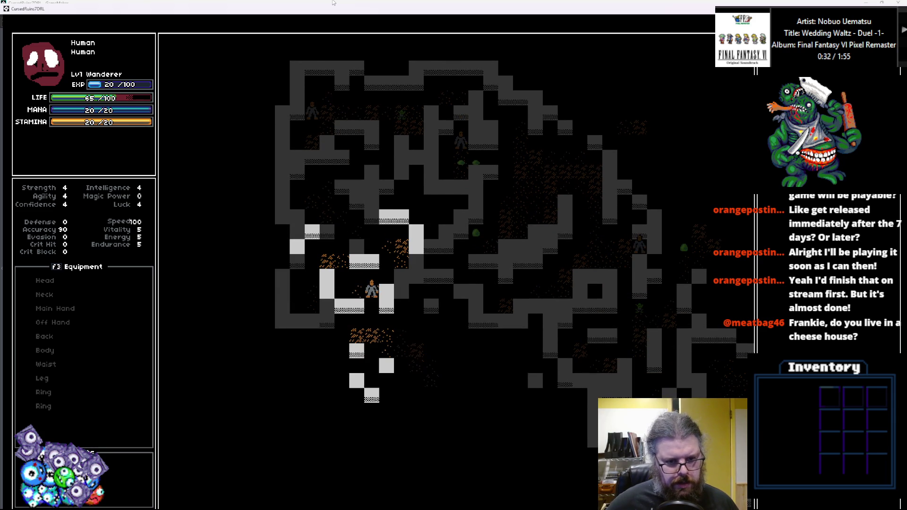
{"action": "key", "text": "Down"}
{"action": "key", "text": "Down"}
{"action": "key", "text": "Left"}
{"action": "key", "text": "Down"}
{"action": "key", "text": "Left"}
{"action": "key", "text": "Left"}
{"action": "key", "text": "Down"}
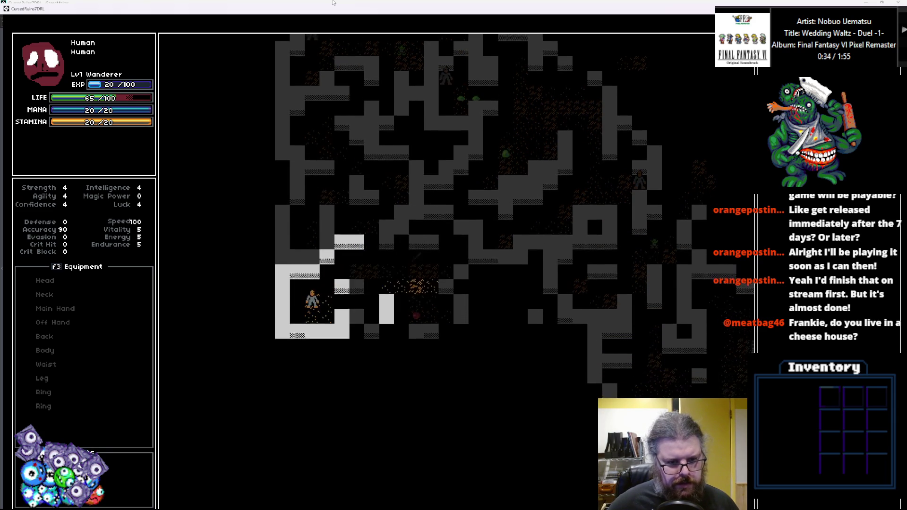
{"action": "key", "text": "Left"}
{"action": "key", "text": "Up"}
{"action": "key", "text": "Right"}
{"action": "key", "text": "Up"}
{"action": "key", "text": "Right"}
{"action": "key", "text": "Right"}
{"action": "key", "text": "Right"}
{"action": "key", "text": "Right"}
{"action": "key", "text": "Right"}
{"action": "key", "text": "Down"}
{"action": "key", "text": "Right"}
{"action": "key", "text": "Right"}
{"action": "key", "text": "Down"}
{"action": "key", "text": "Down"}
{"action": "key", "text": "Down"}
{"action": "key", "text": "Down"}
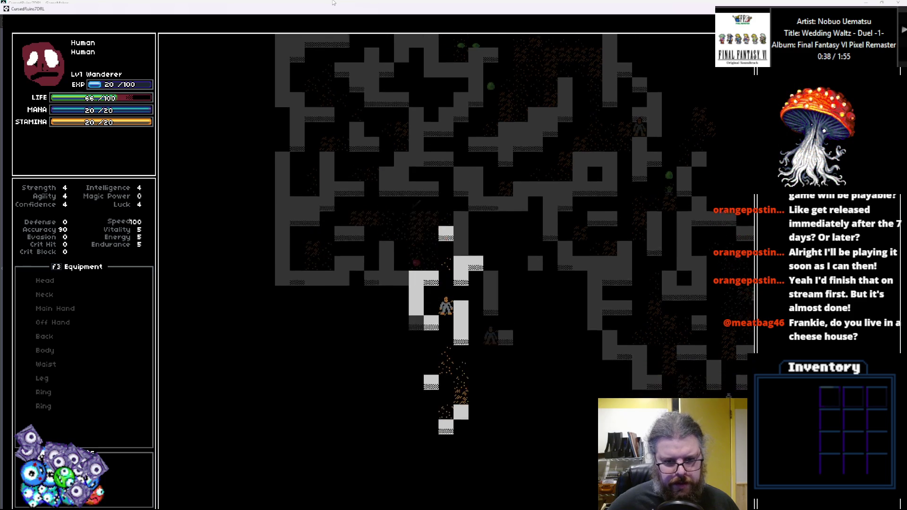
{"action": "key", "text": "Down"}
{"action": "key", "text": "Down"}
{"action": "key", "text": "Down"}
{"action": "key", "text": "Down"}
{"action": "key", "text": "Down"}
{"action": "key", "text": "Down"}
{"action": "key", "text": "Left"}
{"action": "key", "text": "Down"}
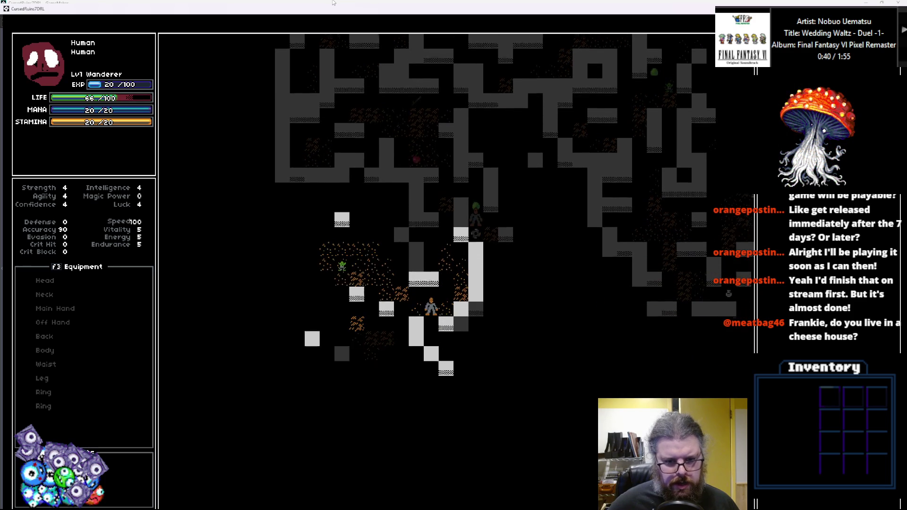
{"action": "key", "text": "Down"}
{"action": "key", "text": "Up"}
{"action": "key", "text": "Left"}
{"action": "key", "text": "Up"}
{"action": "key", "text": "Left"}
{"action": "key", "text": "Left"}
{"action": "key", "text": "Up"}
{"action": "key", "text": "Up"}
{"action": "key", "text": "Left"}
{"action": "key", "text": "Up"}
{"action": "key", "text": "Left"}
{"action": "key", "text": "Left"}
{"action": "key", "text": "Right"}
{"action": "key", "text": "Right"}
{"action": "key", "text": "Right"}
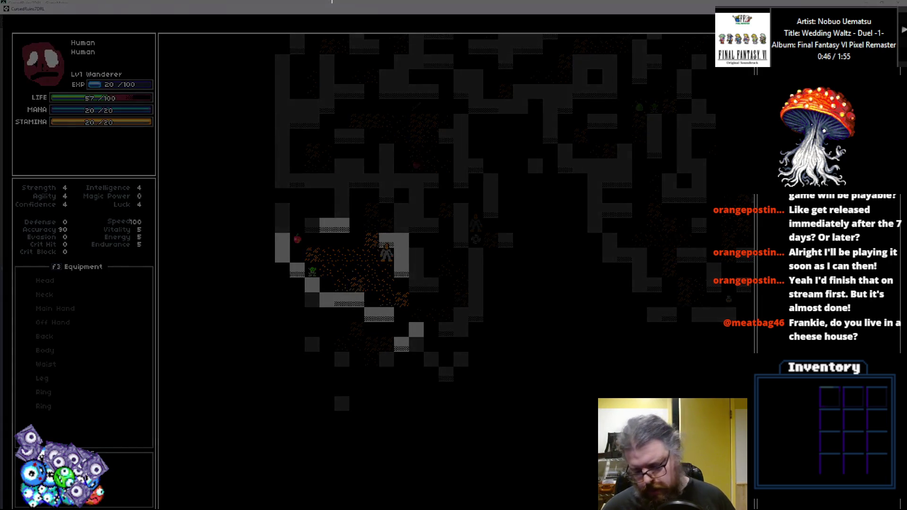
Reveal the whole dungeon map with M, walk around a bit more, then quit the game.
{"action": "left_click", "coordinate": [372, 364]}
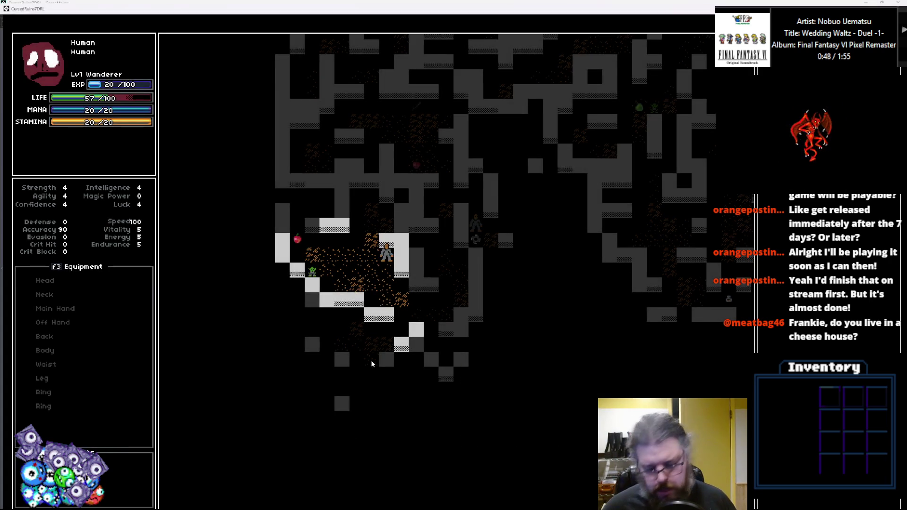
{"action": "key", "text": "m"}
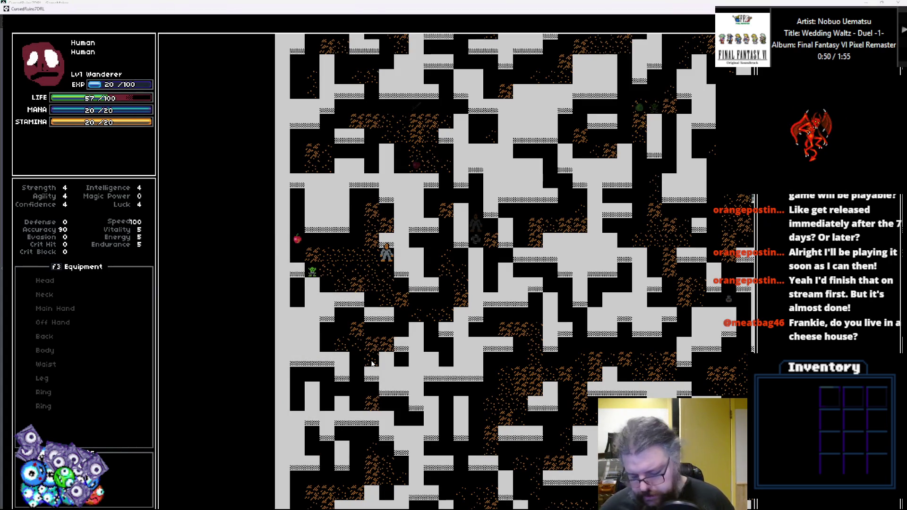
{"action": "key", "text": "Down"}
{"action": "key", "text": "Down"}
{"action": "key", "text": "Right"}
{"action": "key", "text": "Right"}
{"action": "key", "text": "Right"}
{"action": "key", "text": "Down"}
{"action": "key", "text": "Down"}
{"action": "key", "text": "Up+Right"}
{"action": "key", "text": "Up+Right"}
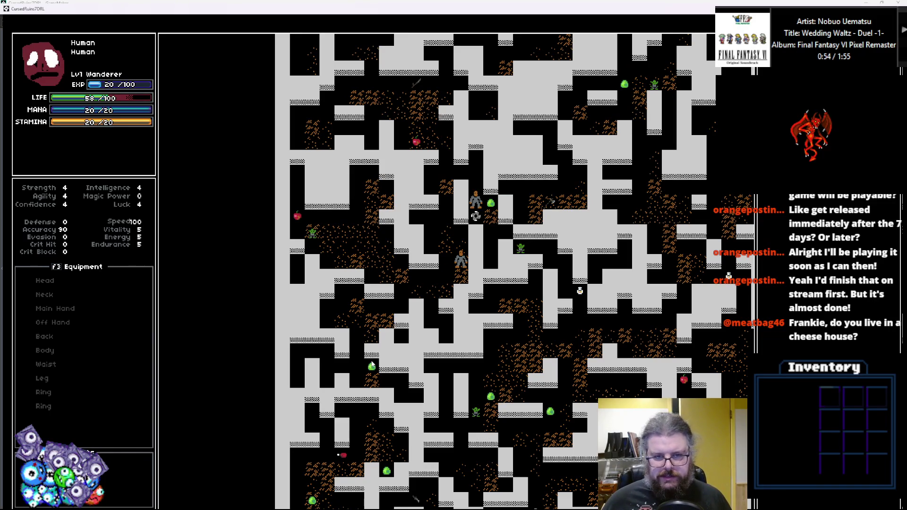
{"action": "key", "text": "Down+Left"}
{"action": "key", "text": "Down+Left"}
{"action": "key", "text": "Left"}
{"action": "key", "text": "Left"}
{"action": "key", "text": "Down"}
{"action": "key", "text": "Down"}
{"action": "key", "text": "Down"}
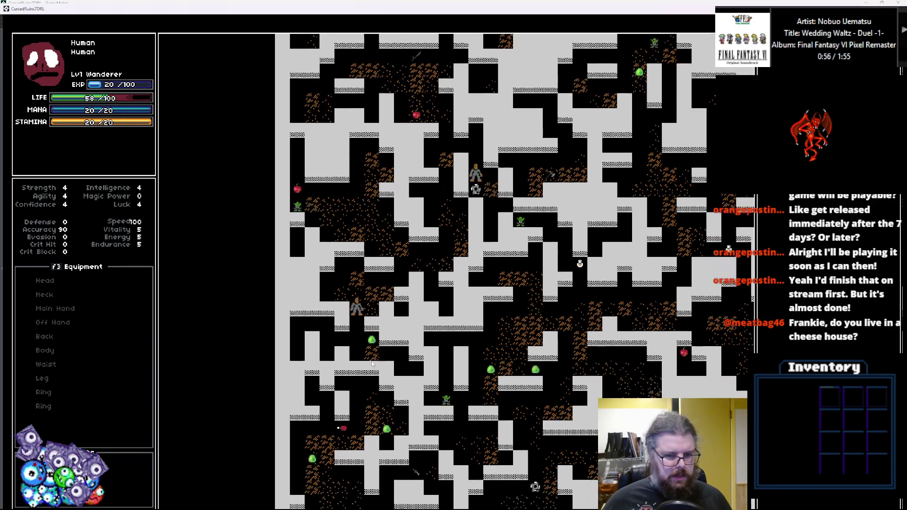
{"action": "key", "text": "Left"}
{"action": "key", "text": "Left"}
{"action": "key", "text": "Up"}
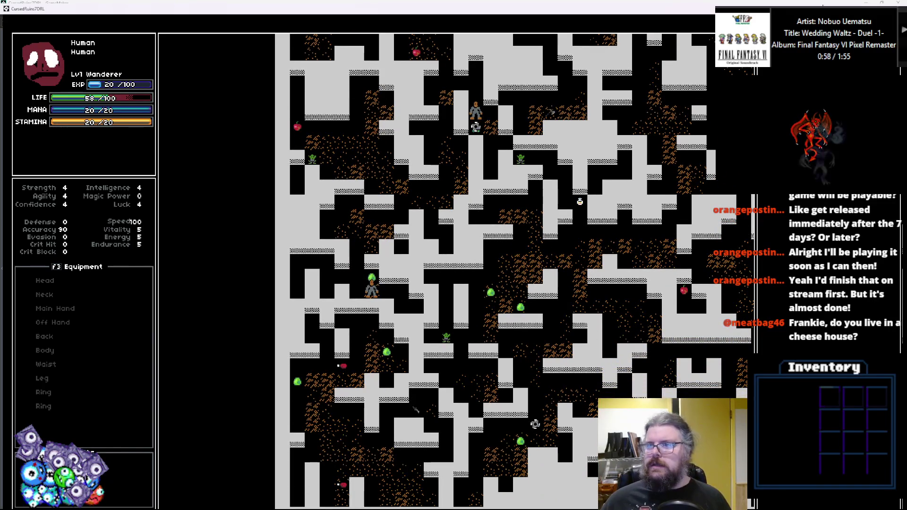
{"action": "key", "text": "Escape"}
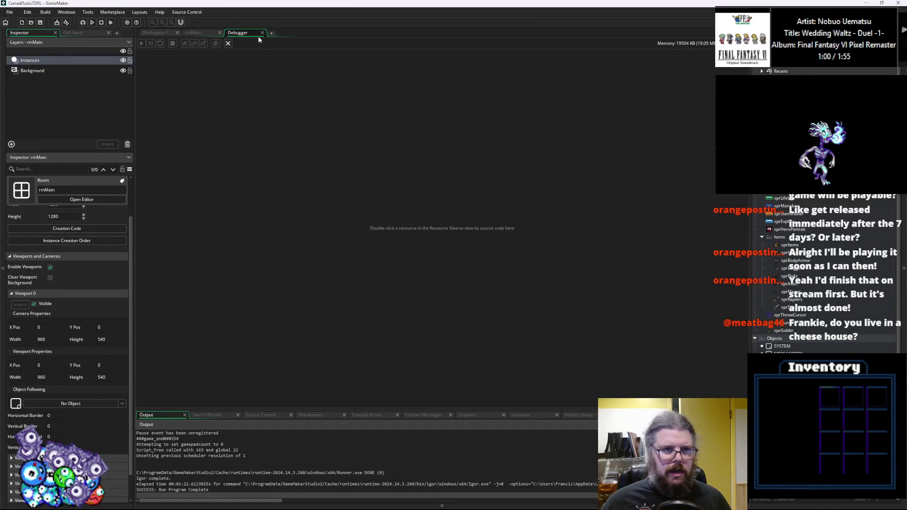
Close the Debugger tab and exit the other GameMaker project without saving.
{"action": "left_click", "coordinate": [262, 33]}
{"action": "left_click", "coordinate": [439, 202]}
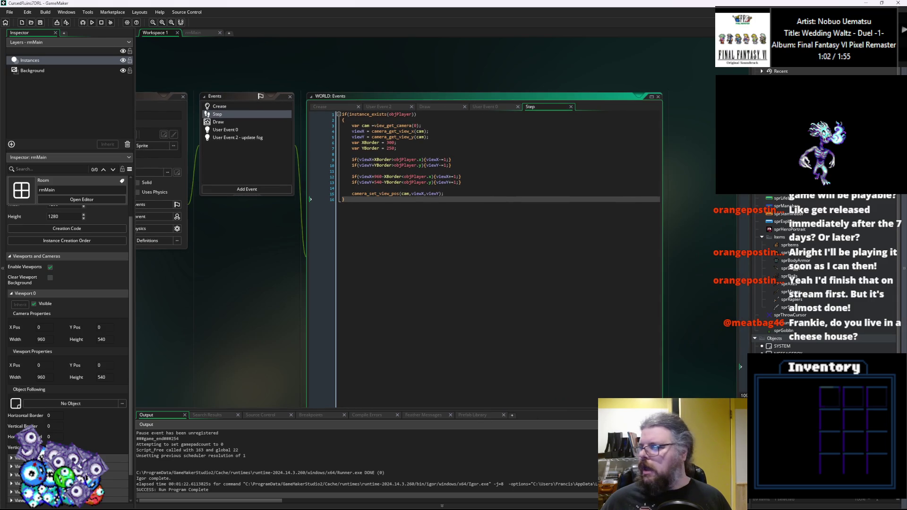
{"action": "key", "text": "alt+Tab"}
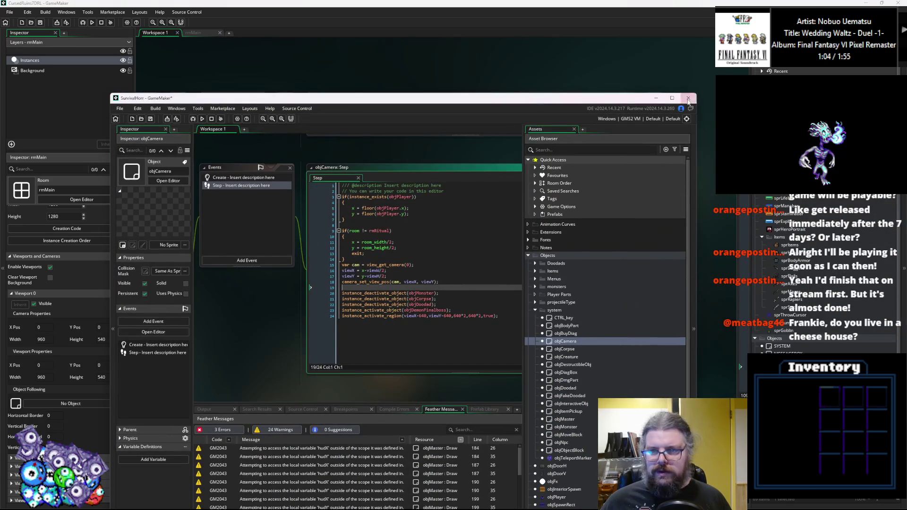
{"action": "left_click", "coordinate": [689, 99]}
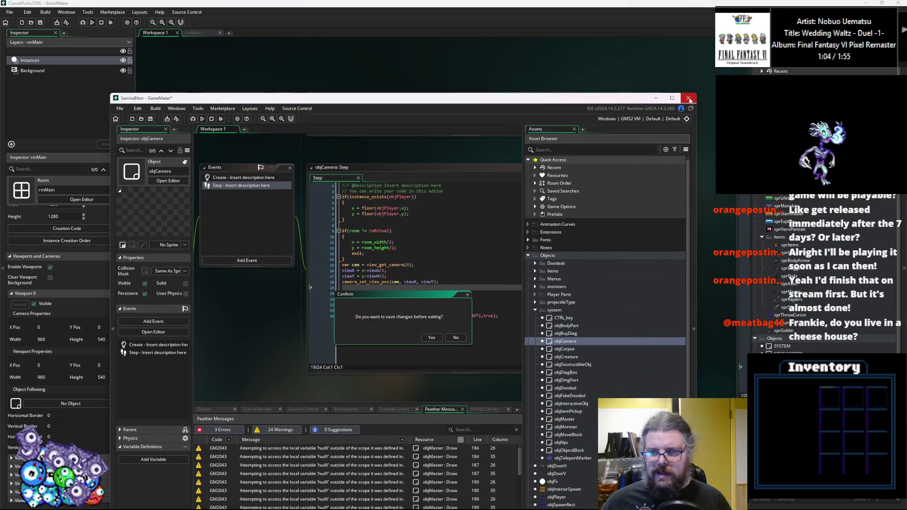
{"action": "left_click", "coordinate": [456, 338]}
Change the viewX and viewY camera steps from 1 to 2 in WORLD's Step code and save.
{"action": "double_click", "coordinate": [445, 159]}
{"action": "type", "text": "2"}
{"action": "key", "text": "Down"}
{"action": "key", "text": "Delete"}
{"action": "type", "text": "2"}
{"action": "key", "text": "Down"}
{"action": "key", "text": "Down"}
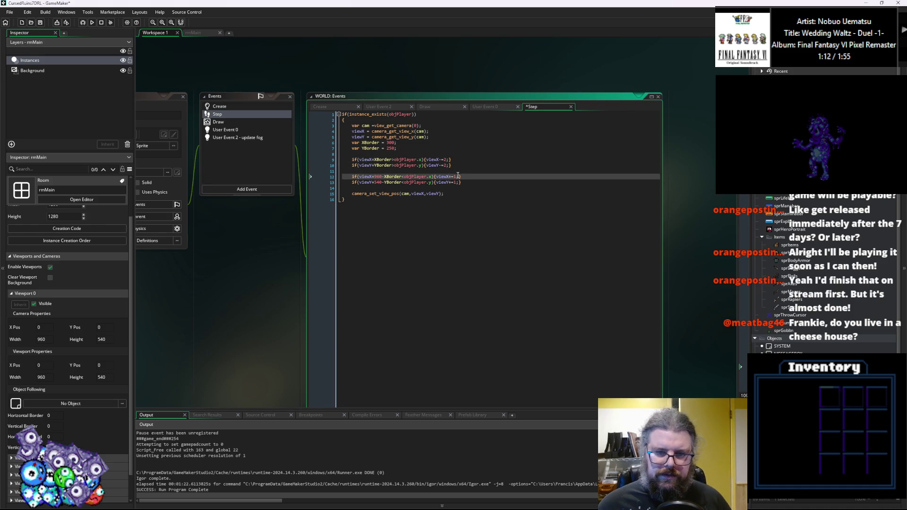
{"action": "key", "text": "Delete"}
{"action": "type", "text": "2"}
{"action": "key", "text": "Down"}
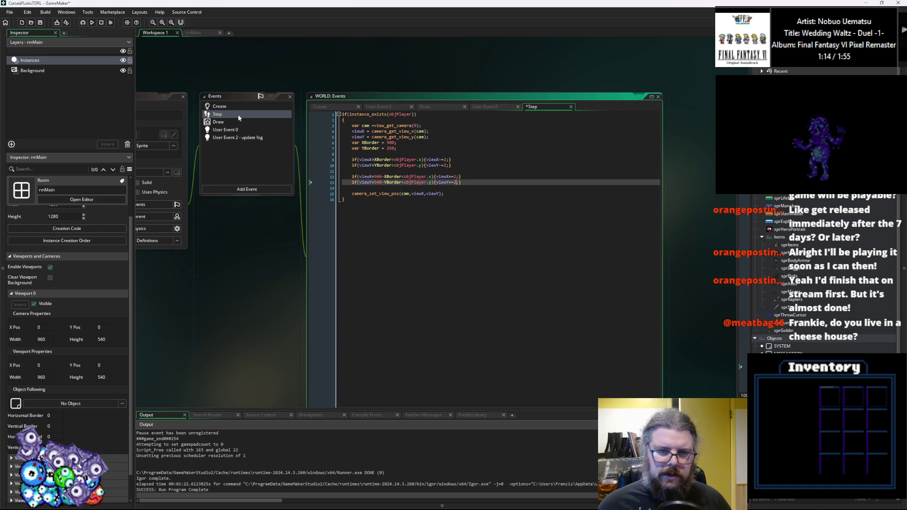
{"action": "left_click", "coordinate": [41, 24]}
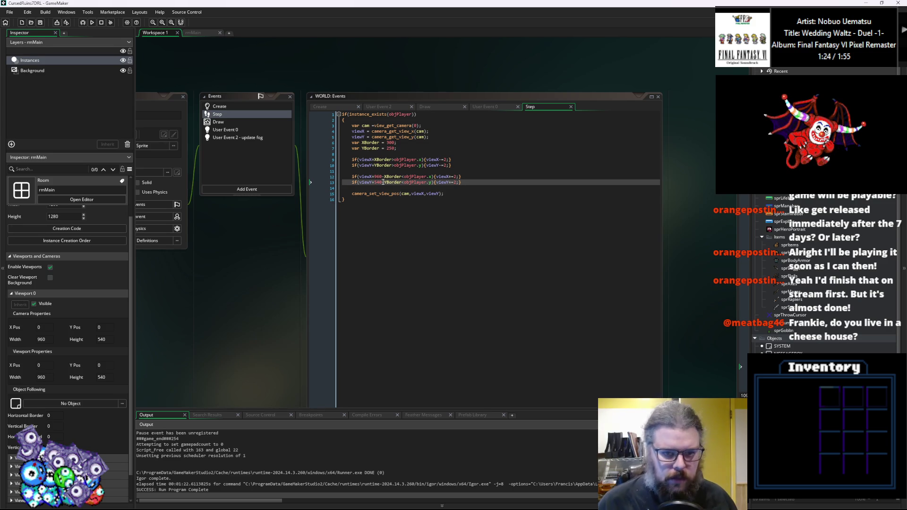
{"action": "mouse_move", "coordinate": [450, 191]}
{"action": "left_mouse_down"}
{"action": "mouse_move", "coordinate": [524, 151]}
{"action": "mouse_move", "coordinate": [303, 335]}
{"action": "left_mouse_up"}
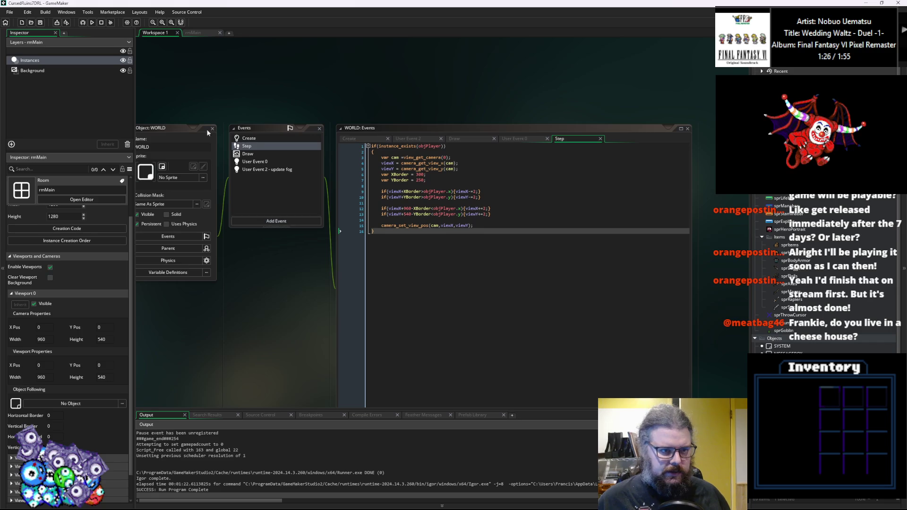
Close the rmMain room editor and the MathUtils code window.
{"action": "left_click", "coordinate": [212, 36]}
{"action": "left_click", "coordinate": [220, 33]}
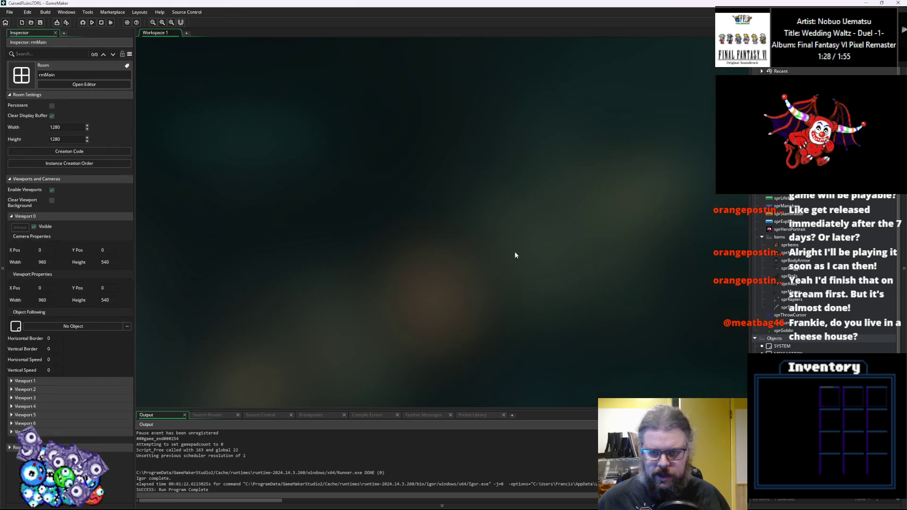
{"action": "left_click_drag", "start_coordinate": [397, 41], "coordinate": [322, 176]}
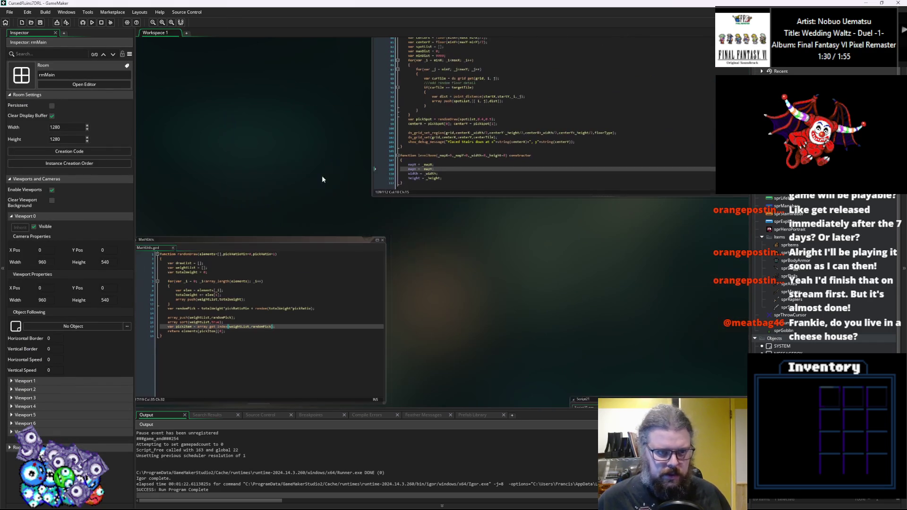
{"action": "left_click", "coordinate": [383, 240]}
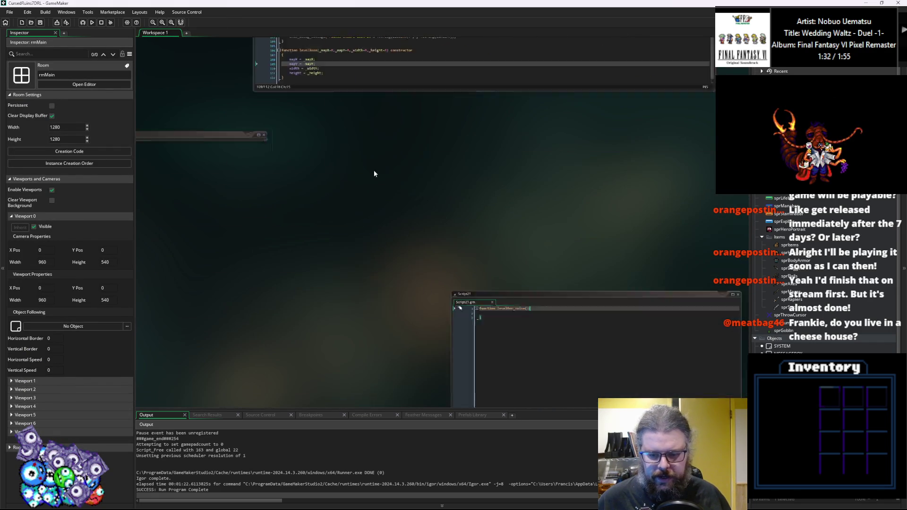
{"action": "left_click_drag", "start_coordinate": [451, 224], "coordinate": [355, 99]}
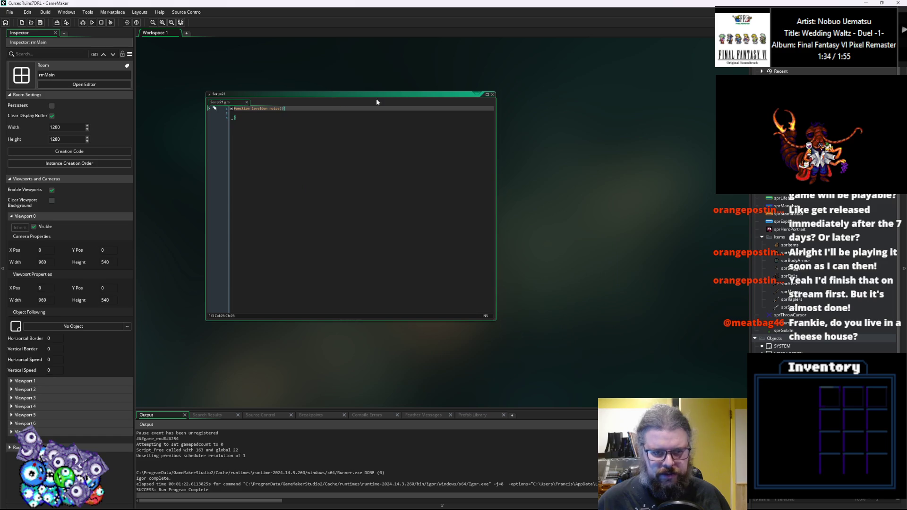
Review the placeExit code in levelGenUtility, then open the WORLD object's editor.
{"action": "left_click", "coordinate": [492, 96]}
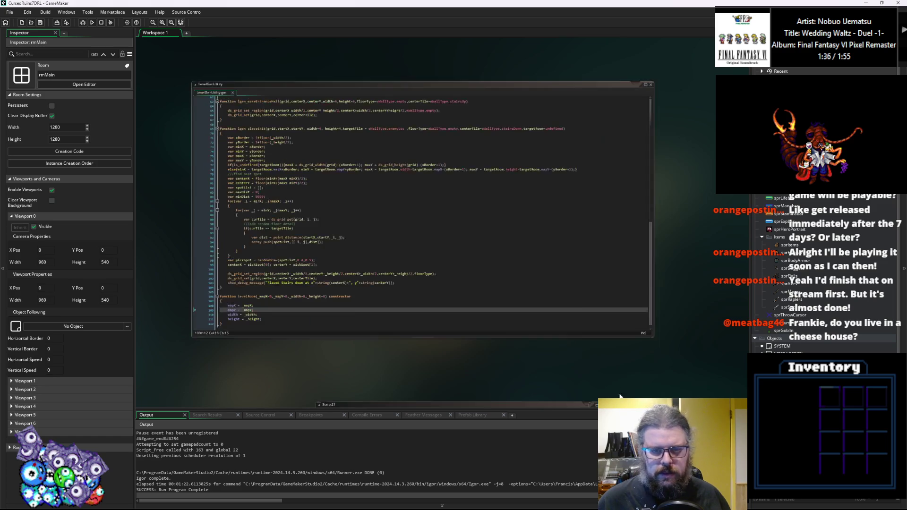
{"action": "left_click", "coordinate": [429, 203]}
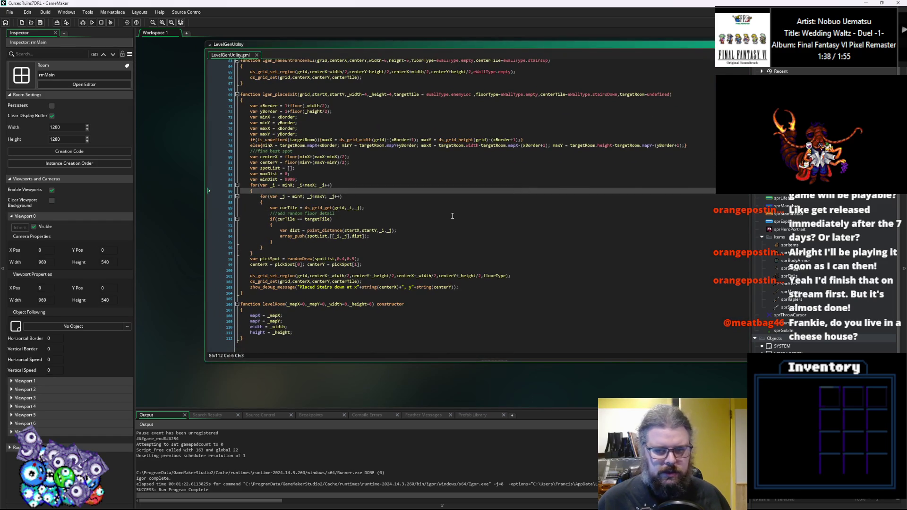
{"action": "scroll", "coordinate": [452, 216], "scroll_direction": "up", "scroll_amount": 6}
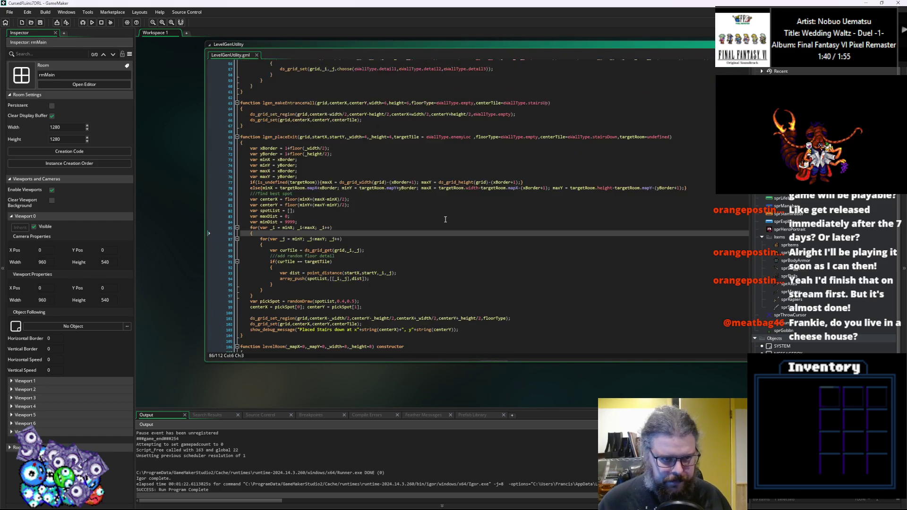
{"action": "left_click", "coordinate": [491, 265]}
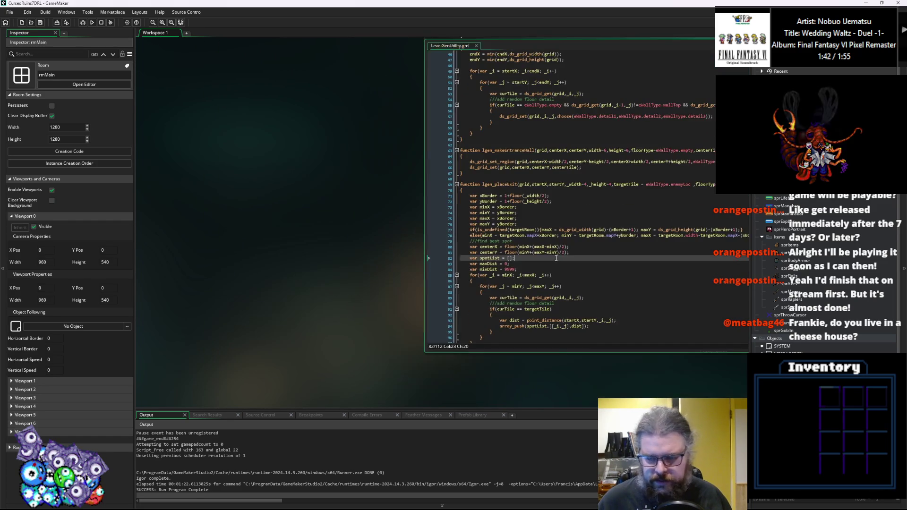
{"action": "left_click", "coordinate": [383, 324]}
{"action": "key", "text": "Down"}
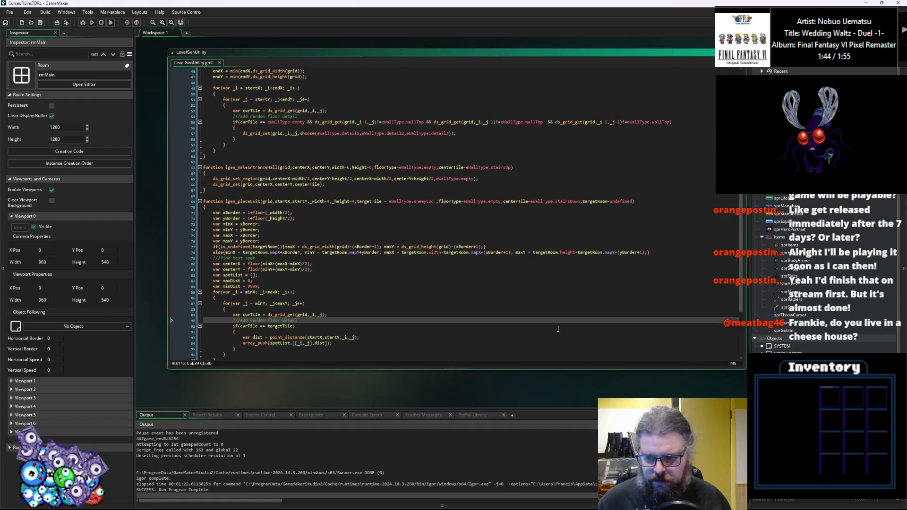
{"action": "scroll", "coordinate": [803, 274], "scroll_direction": "down", "scroll_amount": 3}
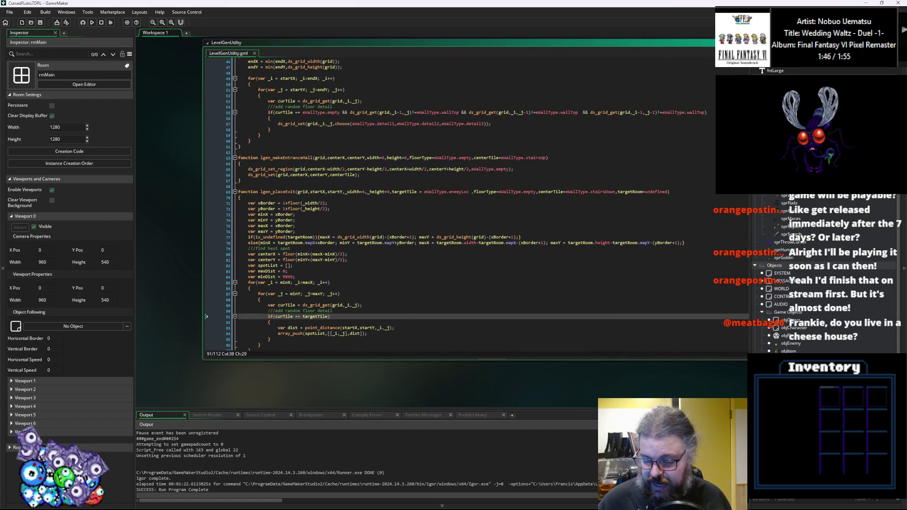
{"action": "scroll", "coordinate": [803, 274], "scroll_direction": "down", "scroll_amount": 3}
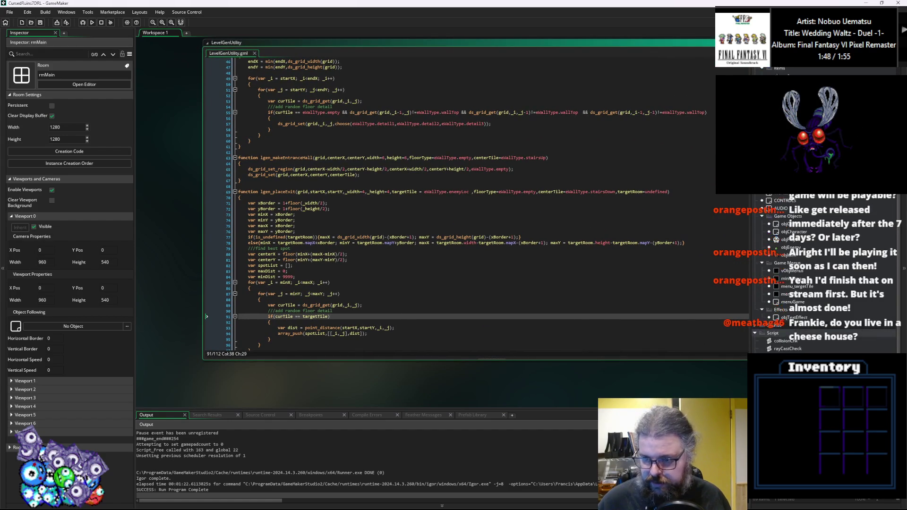
{"action": "scroll", "coordinate": [803, 274], "scroll_direction": "up", "scroll_amount": 4}
{"action": "double_click", "coordinate": [782, 235]}
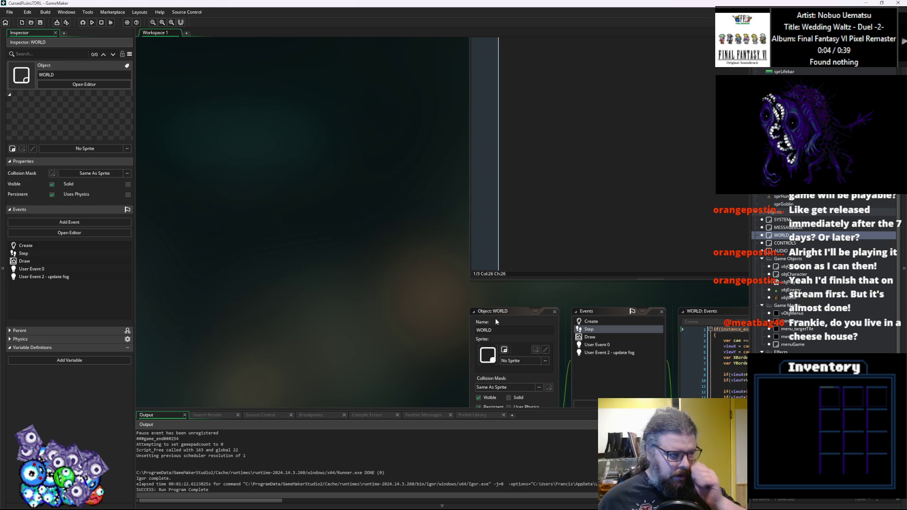
Zoom into the WORLD Events window and show its Create event code.
{"action": "scroll", "coordinate": [508, 299], "scroll_direction": "down", "scroll_amount": 3}
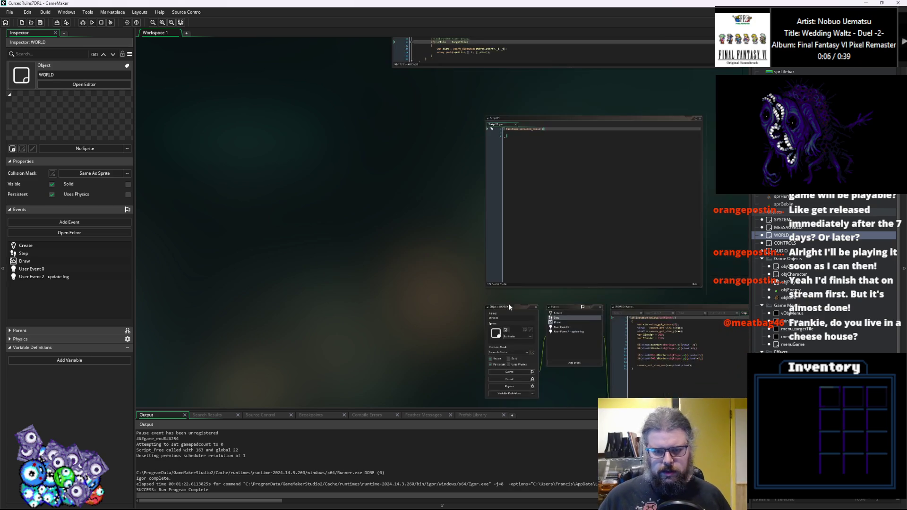
{"action": "mouse_move", "coordinate": [509, 307]}
{"action": "left_mouse_down"}
{"action": "mouse_move", "coordinate": [247, 130]}
{"action": "mouse_move", "coordinate": [314, 239]}
{"action": "mouse_move", "coordinate": [380, 301]}
{"action": "mouse_move", "coordinate": [379, 317]}
{"action": "left_mouse_up"}
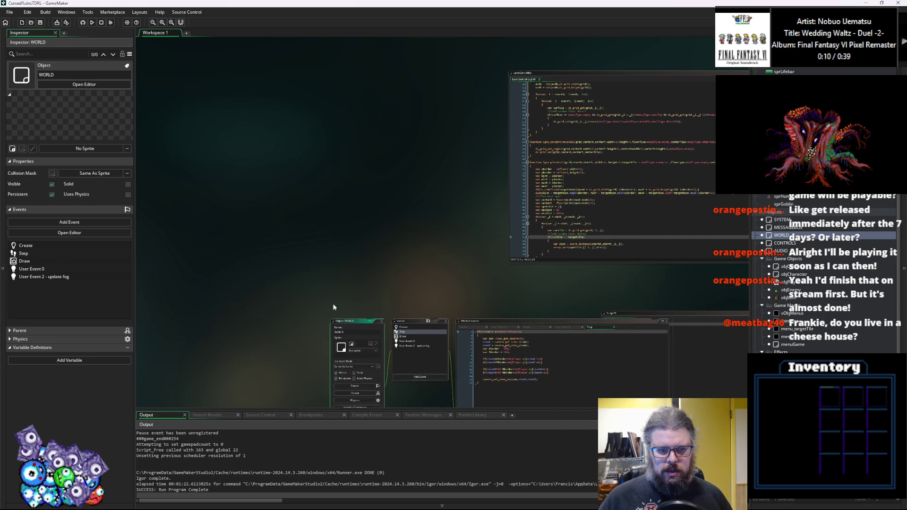
{"action": "double_click", "coordinate": [352, 321]}
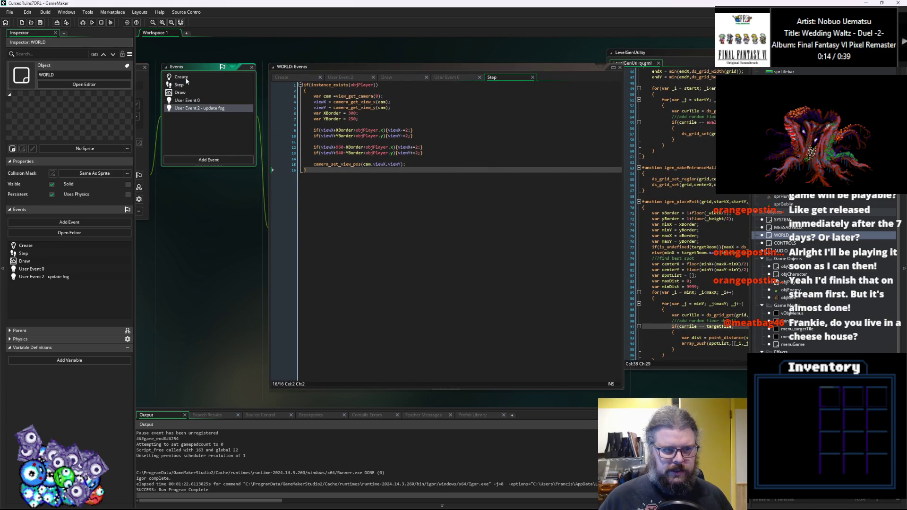
{"action": "left_click", "coordinate": [181, 77]}
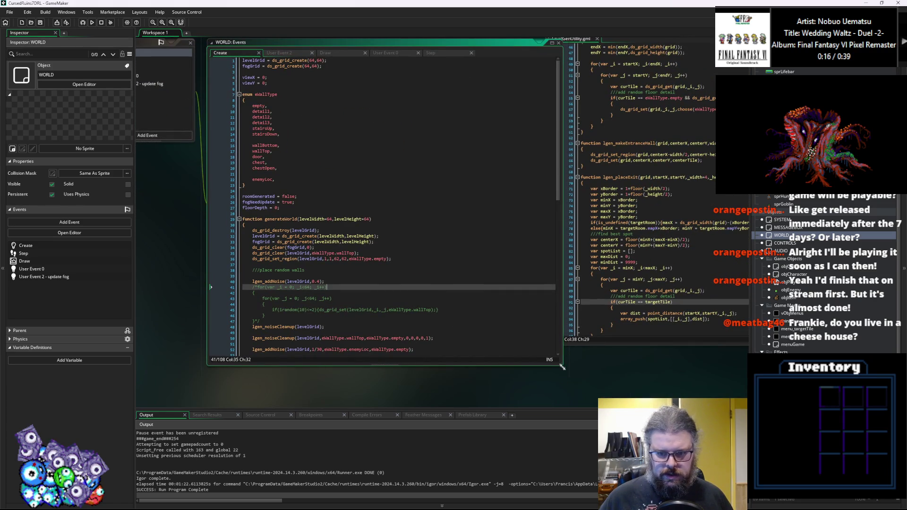
{"action": "left_click_drag", "start_coordinate": [562, 367], "coordinate": [534, 356]}
Insert two blank lines between floorDepth = 0 and the generateWorld function.
{"action": "left_click", "coordinate": [358, 275]}
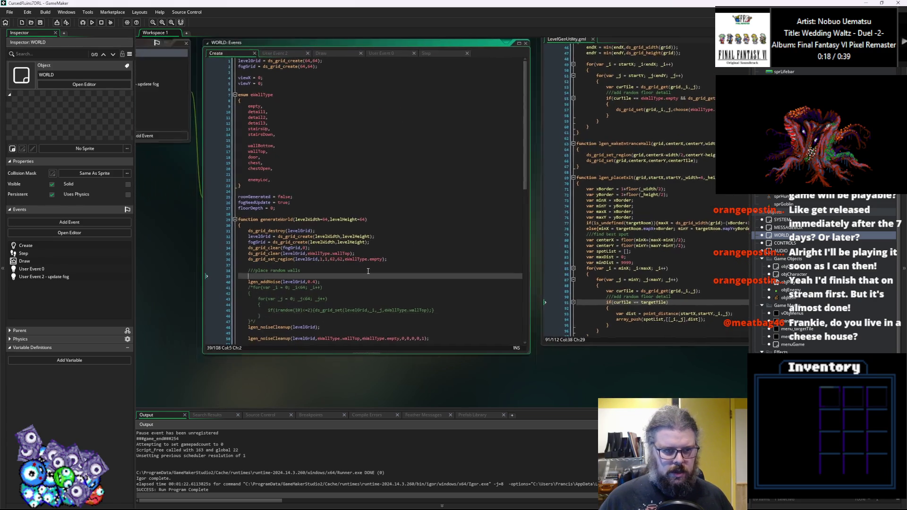
{"action": "key", "text": "Up"}
{"action": "key", "text": "Up"}
{"action": "key", "text": "Up"}
{"action": "scroll", "coordinate": [359, 222], "scroll_direction": "down", "scroll_amount": 2}
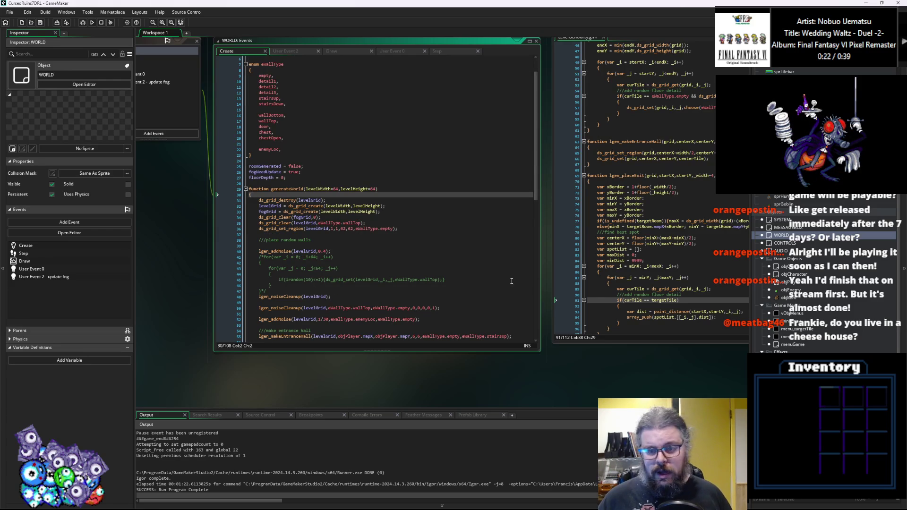
{"action": "left_click", "coordinate": [437, 302]}
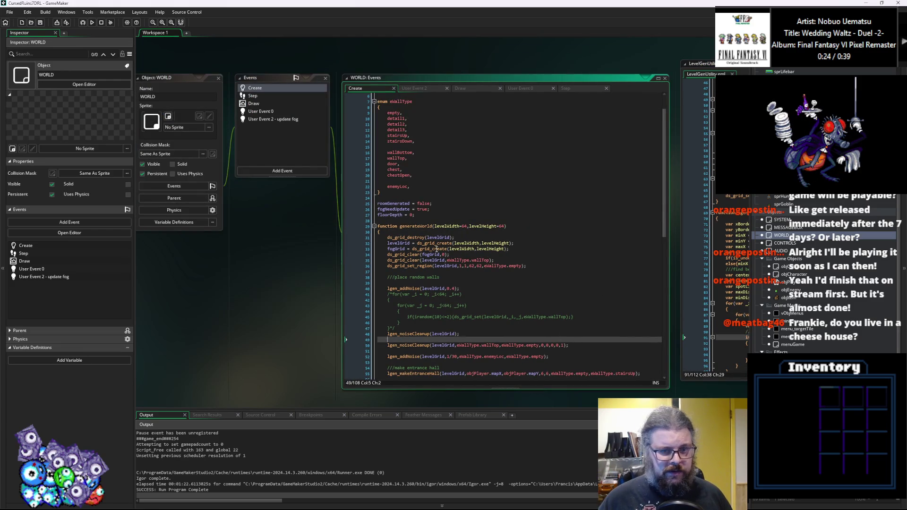
{"action": "left_click", "coordinate": [444, 204]}
{"action": "left_click", "coordinate": [446, 220]}
{"action": "key", "text": "Return"}
{"action": "key", "text": "Return"}
{"action": "key", "text": "Up"}
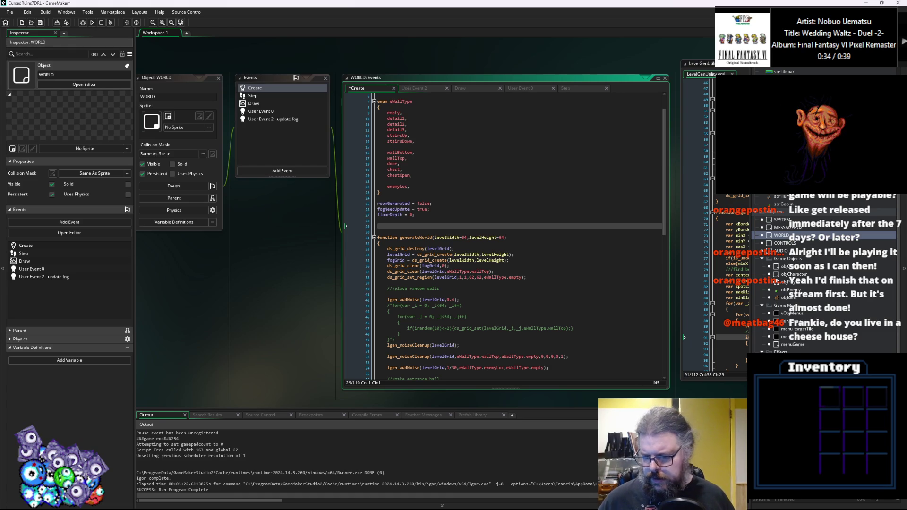
{"action": "scroll", "coordinate": [804, 274], "scroll_direction": "down", "scroll_amount": 2}
{"action": "key", "text": "alt+c"}
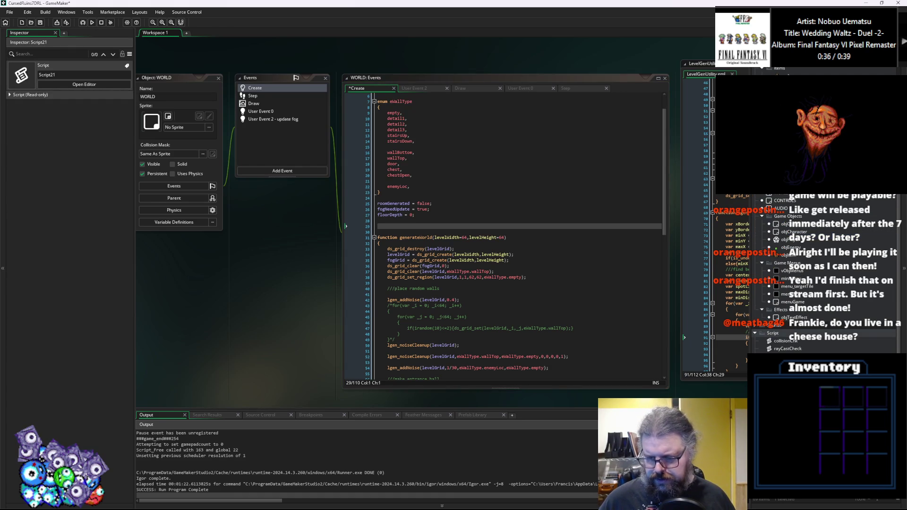
Rename the placeholder levelGen_noise function to levelData, with the opening brace on its own line.
{"action": "scroll", "coordinate": [676, 255], "scroll_direction": "down", "scroll_amount": 5}
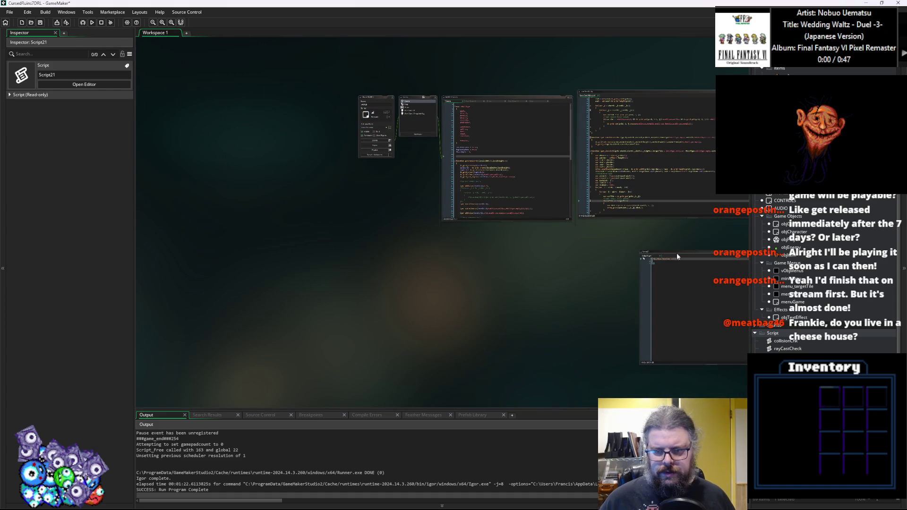
{"action": "left_click_drag", "start_coordinate": [665, 252], "coordinate": [308, 182]}
{"action": "scroll", "coordinate": [312, 184], "scroll_direction": "up", "scroll_amount": 5}
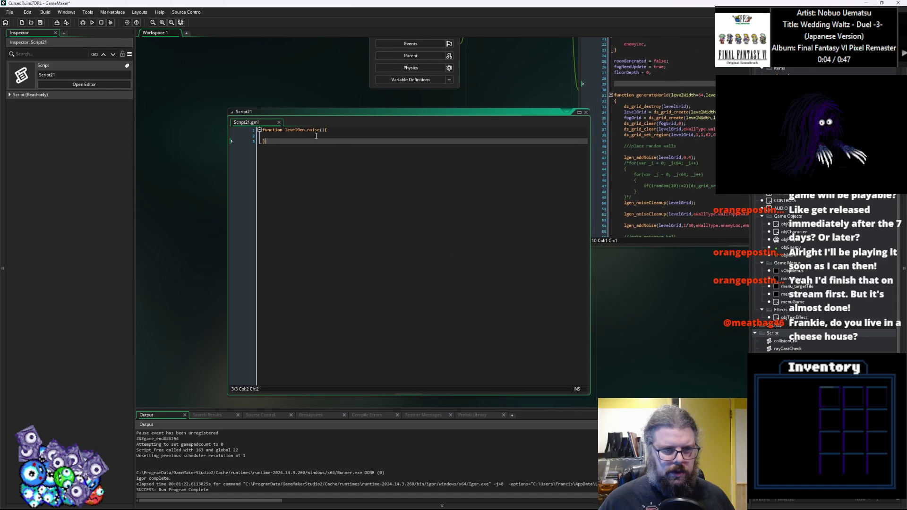
{"action": "left_click_drag", "start_coordinate": [321, 130], "coordinate": [282, 132]}
{"action": "type", "text": "le"}
{"action": "type", "text": "velData"}
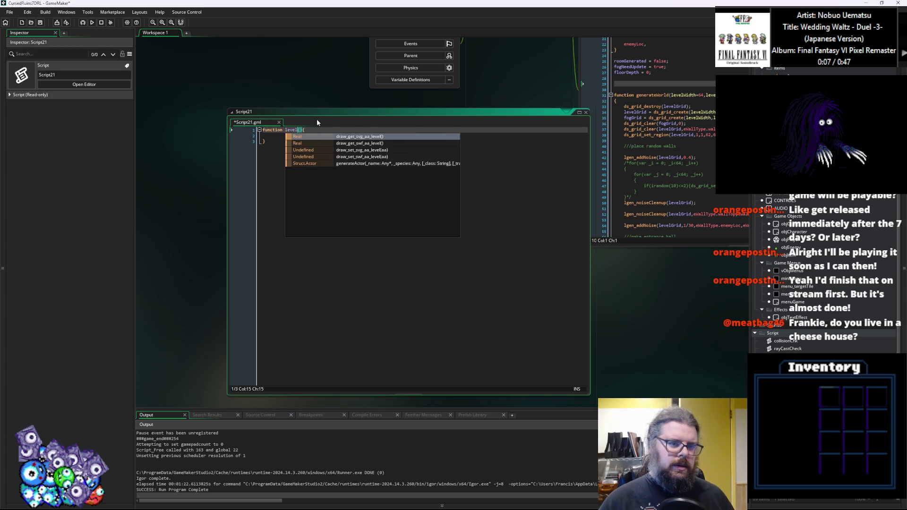
{"action": "key", "text": "Right"}
{"action": "key", "text": "Right"}
{"action": "type", "text": "\\"}
{"action": "key", "text": "Return"}
{"action": "key", "text": "Up"}
{"action": "key", "text": "End"}
{"action": "key", "text": "BackSpace"}
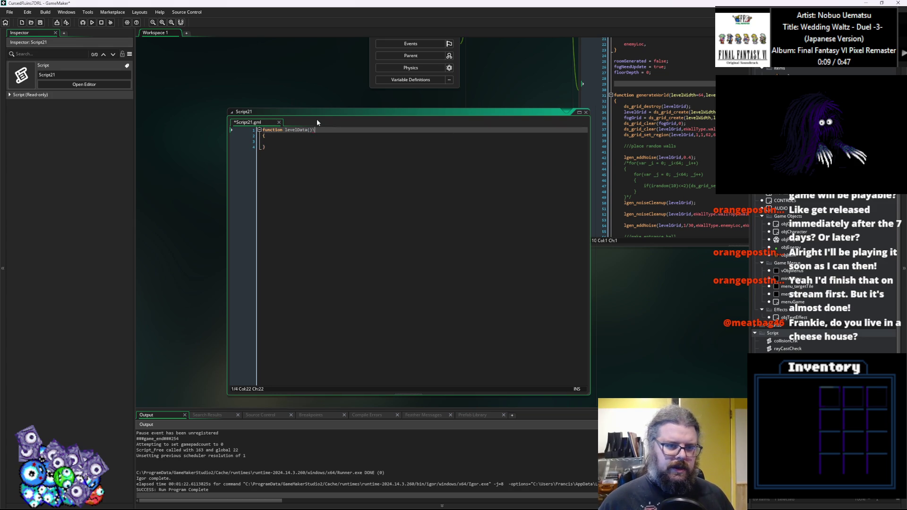
Make levelData a constructor taking type, width, height and floorDepth parameters.
{"action": "type", "text": "consturc"}
{"action": "key", "text": "BackSpace"}
{"action": "key", "text": "BackSpace"}
{"action": "type", "text": "ructor"}
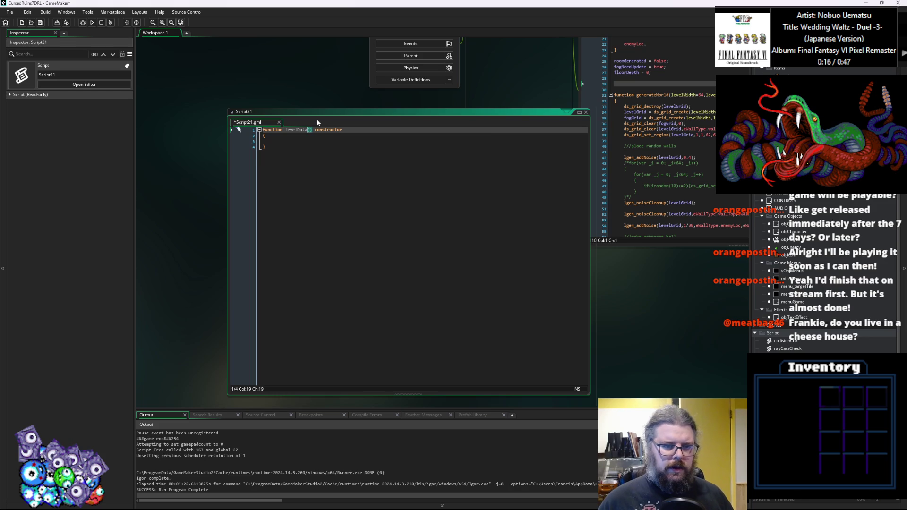
{"action": "type", "text": "type,wi"}
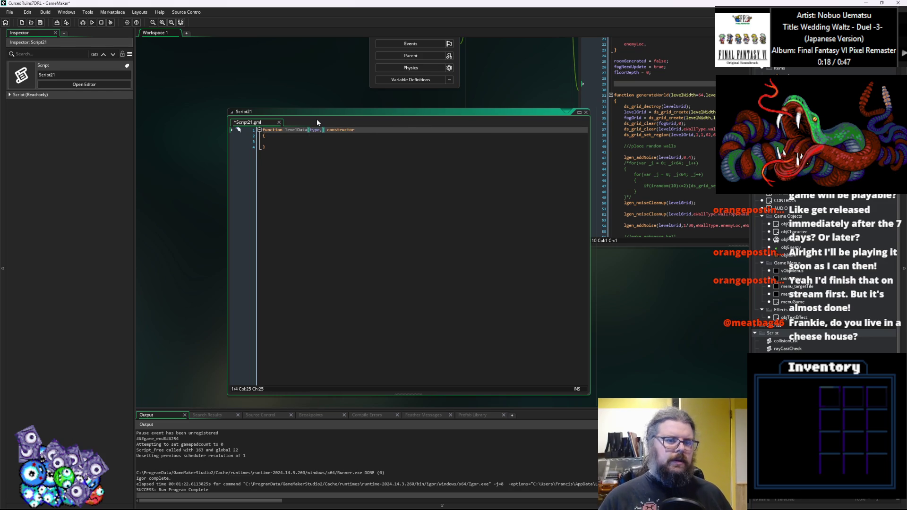
{"action": "key", "text": "BackSpace"}
{"action": "key", "text": "BackSpace"}
{"action": "type", "text": "th,"}
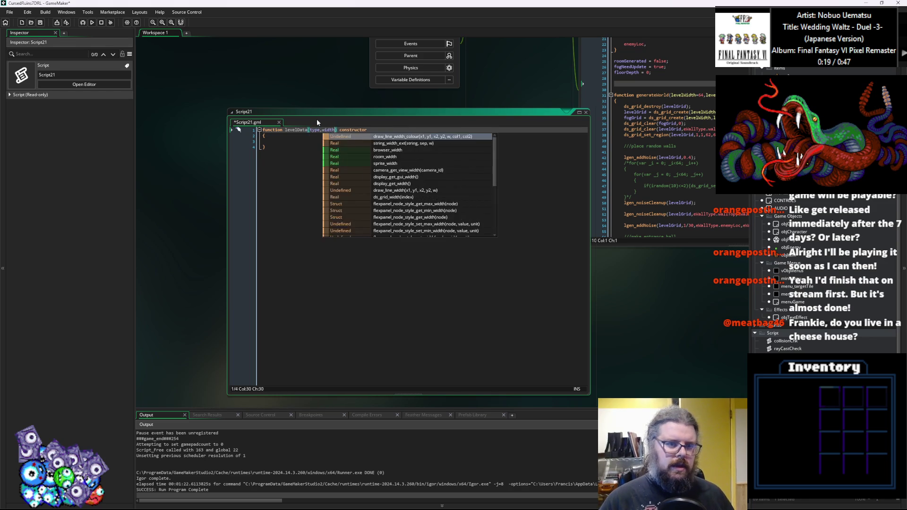
{"action": "type", "text": "height,"}
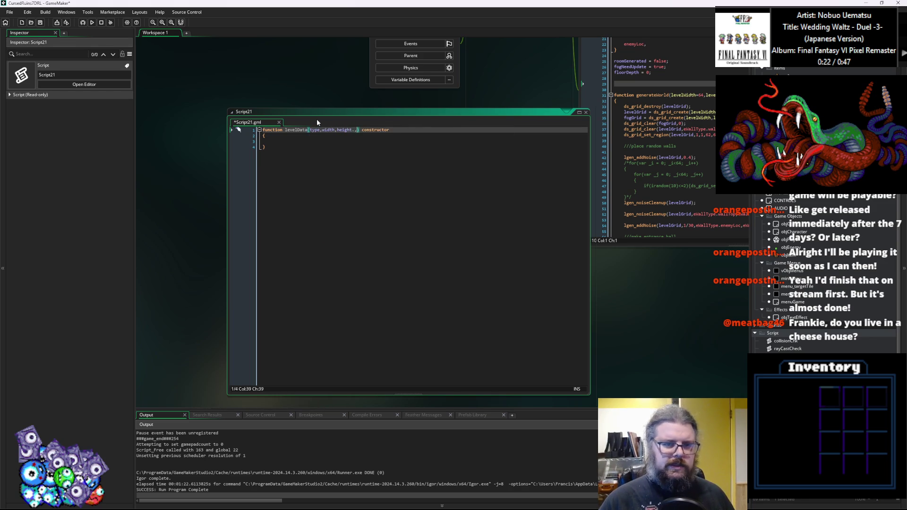
{"action": "type", "text": "depth"}
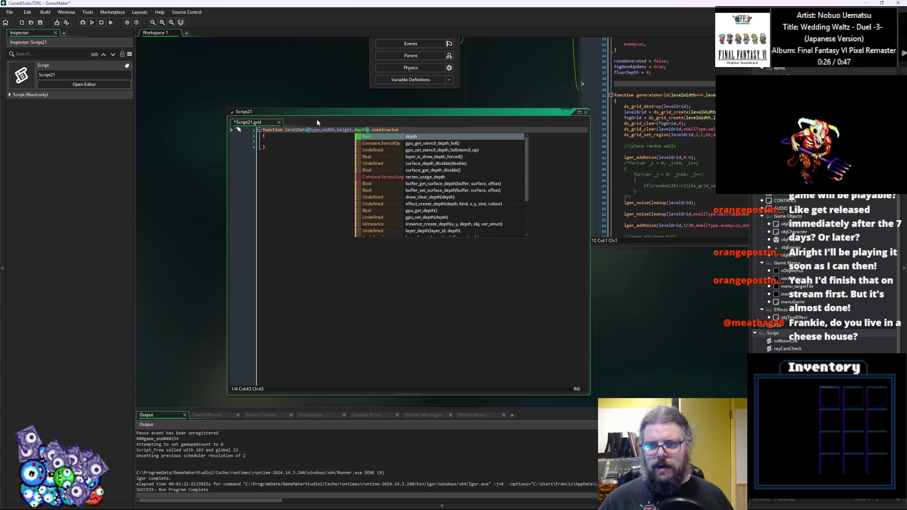
{"action": "key", "text": "BackSpace"}
{"action": "key", "text": "BackSpace"}
{"action": "key", "text": "BackSpace"}
{"action": "type", "text": "floorDepth"}
{"action": "key", "text": "Down"}
{"action": "key", "text": "Down"}
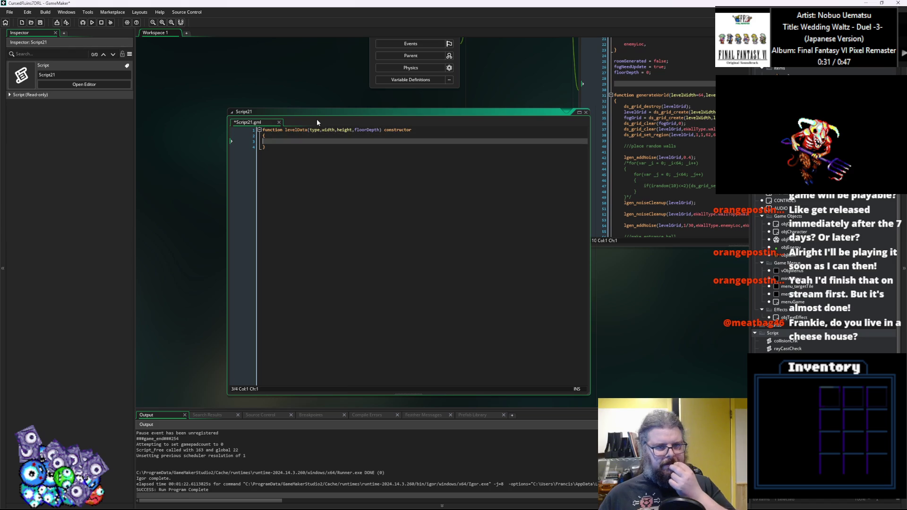
Insert two blank lines above the constructor and begin 'enum eLevelTypes' there.
{"action": "mouse_move", "coordinate": [316, 121]}
{"action": "left_mouse_down"}
{"action": "mouse_move", "coordinate": [267, 132]}
{"action": "mouse_move", "coordinate": [311, 153]}
{"action": "left_mouse_up"}
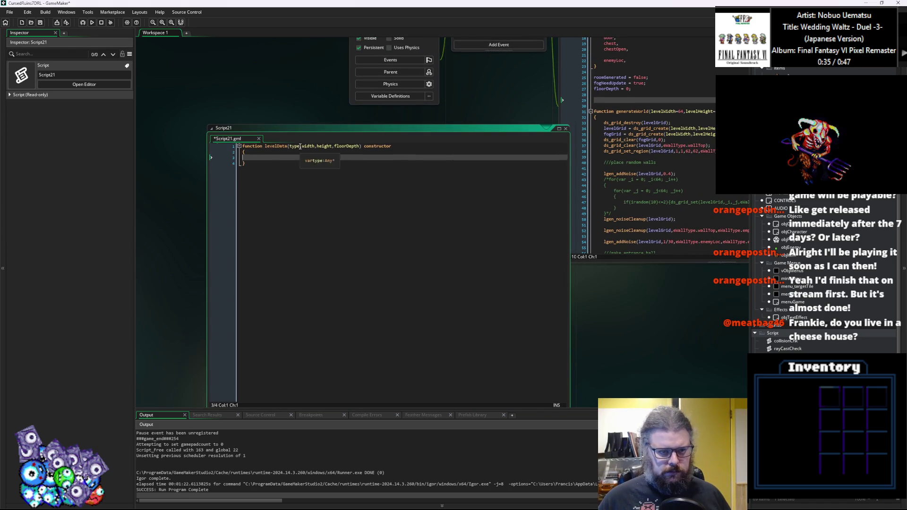
{"action": "left_click", "coordinate": [409, 196]}
{"action": "left_click_drag", "start_coordinate": [409, 197], "coordinate": [445, 200]}
{"action": "left_click", "coordinate": [267, 123]}
{"action": "key", "text": "Return"}
{"action": "key", "text": "Return"}
{"action": "key", "text": "Up"}
{"action": "key", "text": "Up"}
{"action": "type", "text": "e"}
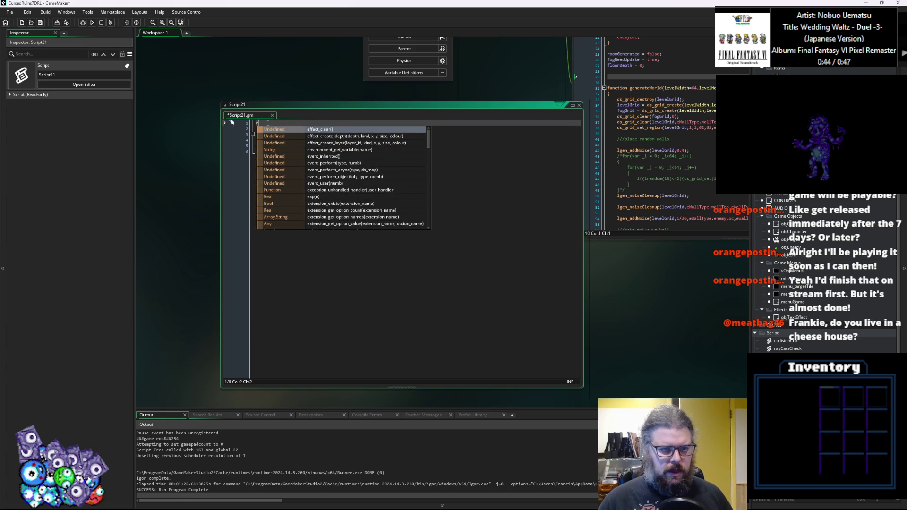
{"action": "type", "text": "num eLev"}
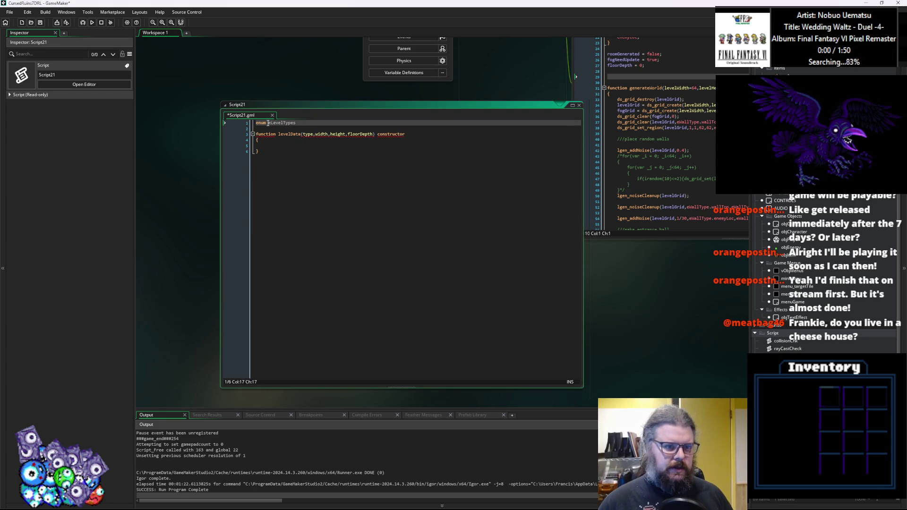
{"action": "type", "text": "elTypes"}
Add forest, cave and dungeon as the first eLevelTypes entries.
{"action": "key", "text": "Return"}
{"action": "key", "text": "Return"}
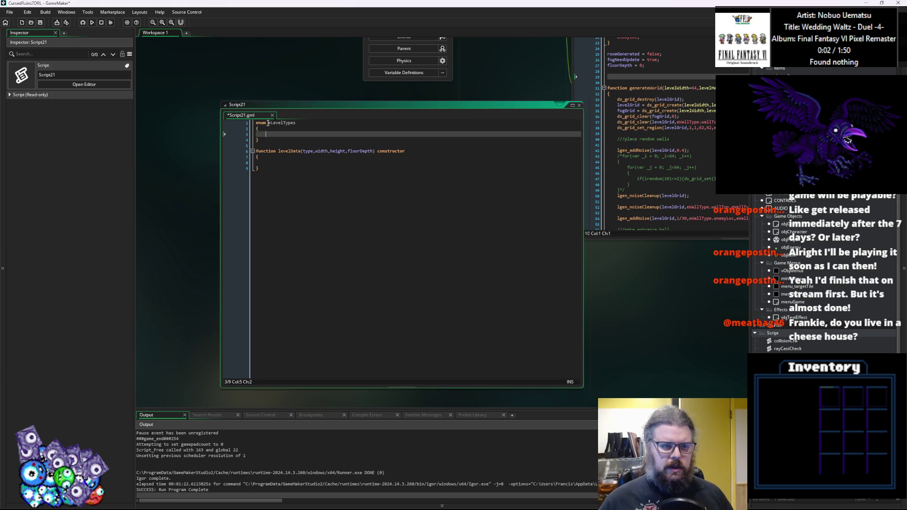
{"action": "type", "text": "orest,"}
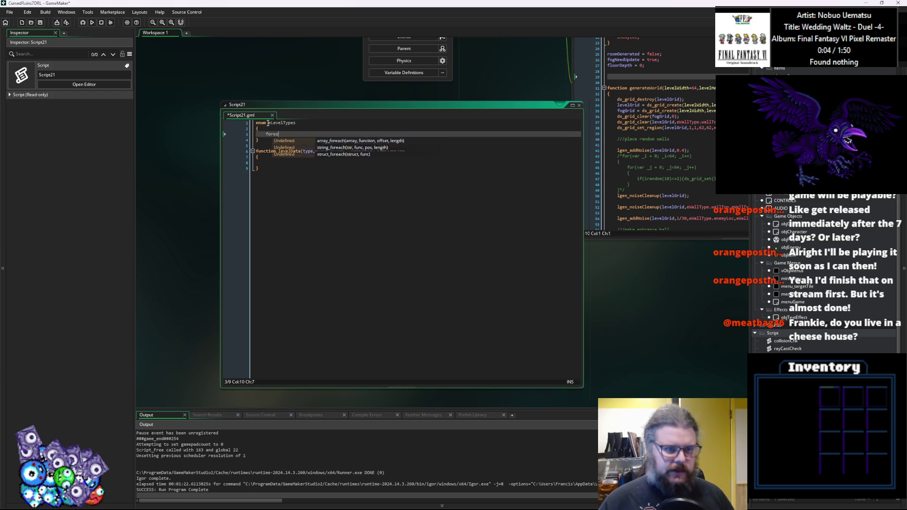
{"action": "key", "text": "Return"}
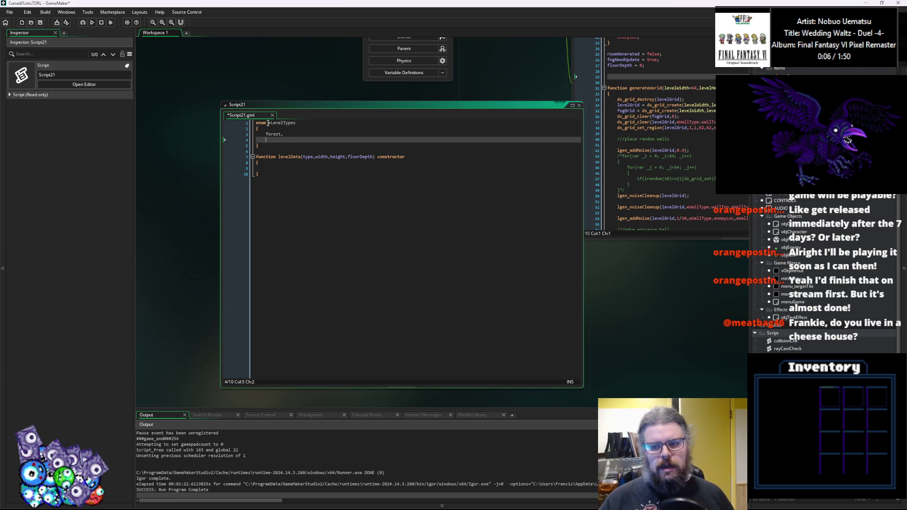
{"action": "type", "text": "cave,"}
{"action": "key", "text": "Return"}
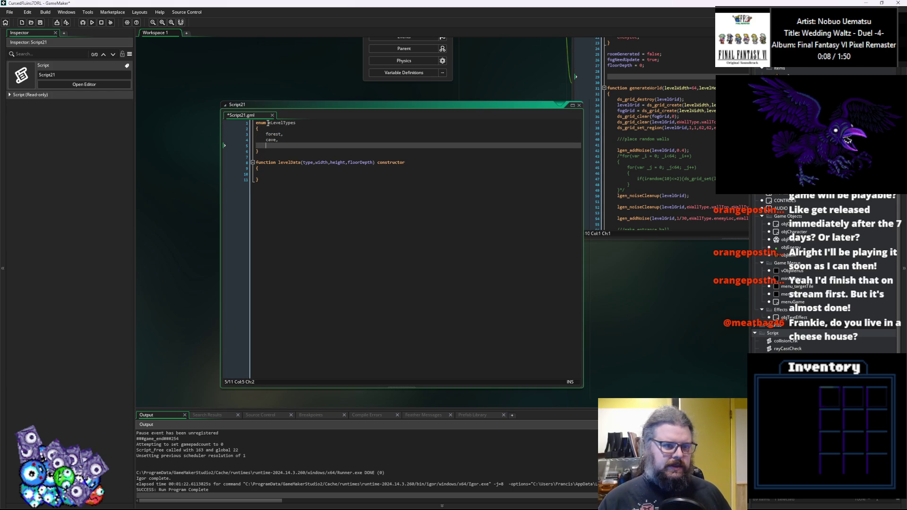
{"action": "type", "text": "dungeon,"}
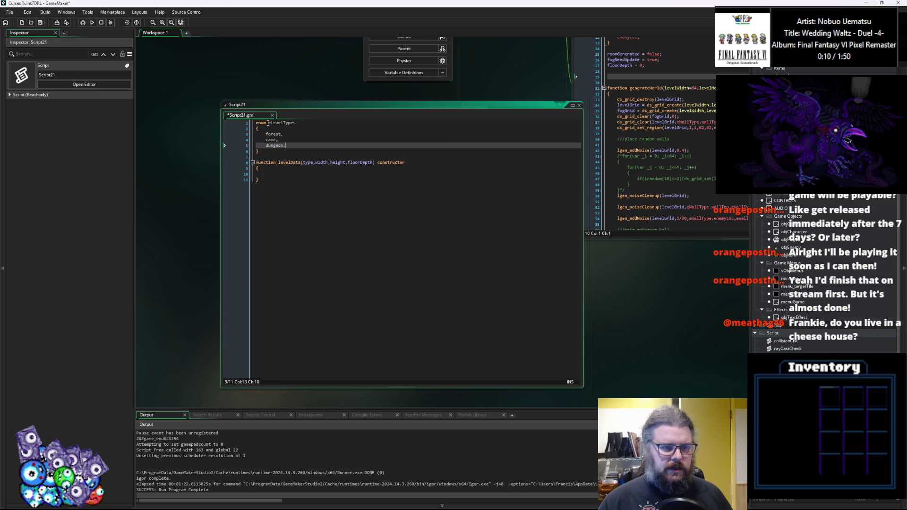
{"action": "key", "text": "Return"}
Add ruinedDungeon as the final enum entry and remove the extra empty line.
{"action": "key", "text": "BackSpace"}
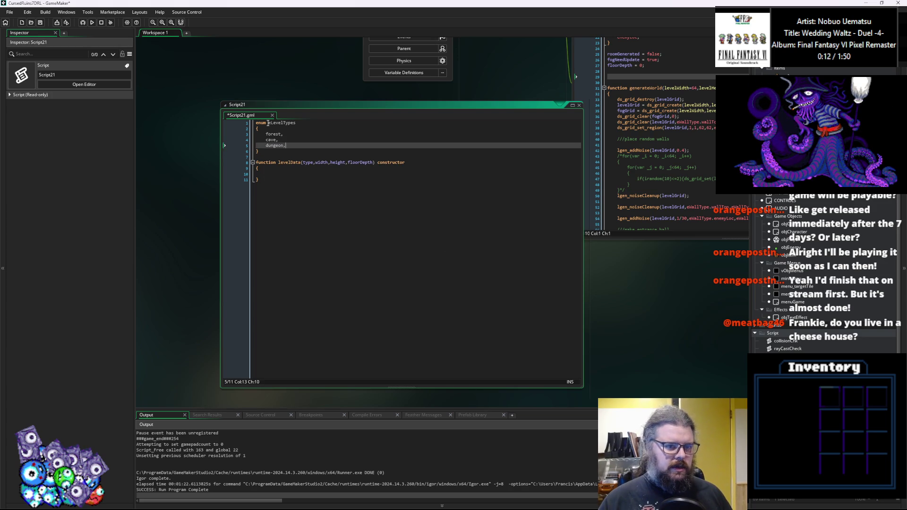
{"action": "key", "text": "Return"}
{"action": "type", "text": "r"}
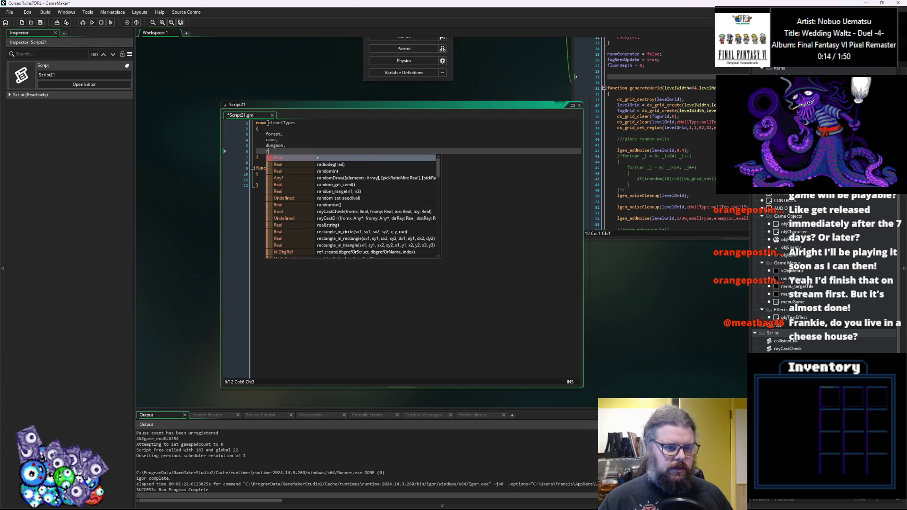
{"action": "type", "text": "uine"}
{"action": "key", "text": "BackSpace"}
{"action": "key", "text": "BackSpace"}
{"action": "key", "text": "BackSpace"}
{"action": "type", "text": "o"}
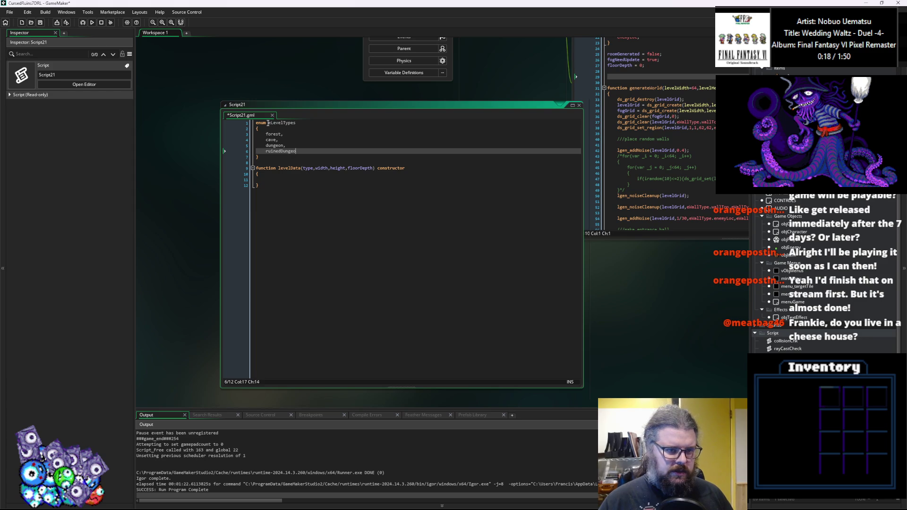
{"action": "type", "text": "n,"}
{"action": "key", "text": "Return"}
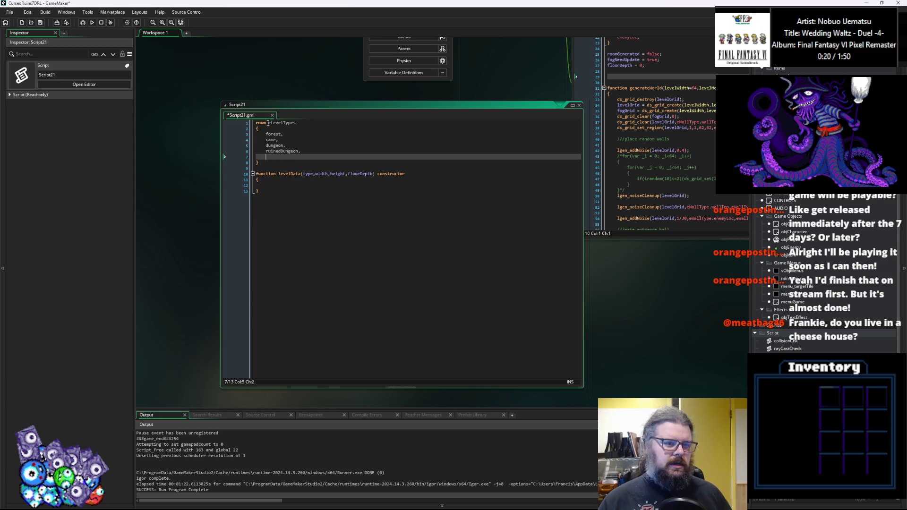
{"action": "key", "text": "BackSpace"}
{"action": "key", "text": "BackSpace"}
{"action": "key", "text": "BackSpace"}
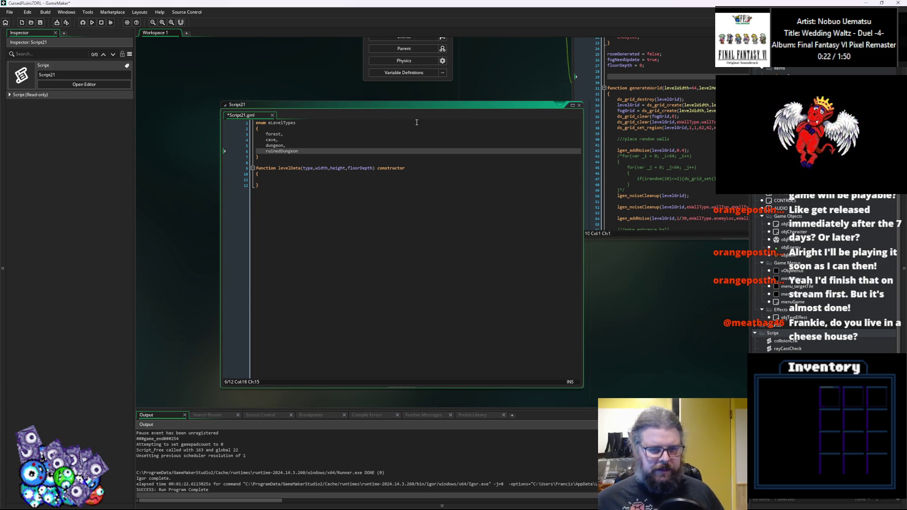
{"action": "left_click", "coordinate": [543, 355]}
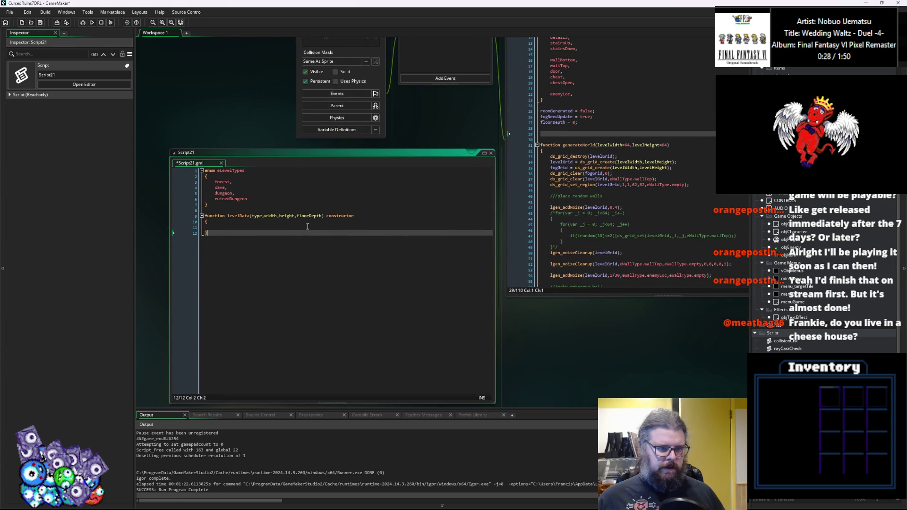
Prefix the parameters with underscores (_type, _width, _height, _floorDepth) and save Script21.
{"action": "left_click", "coordinate": [308, 227]}
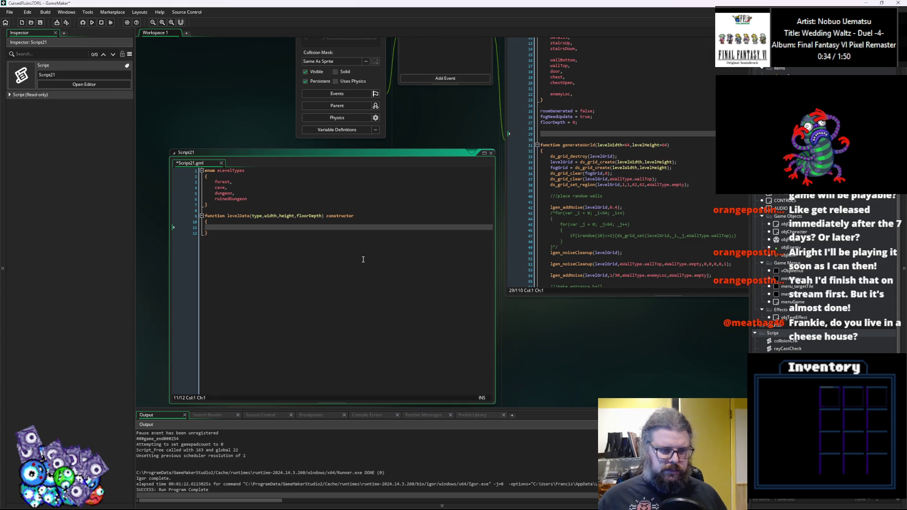
{"action": "key", "text": "Tab"}
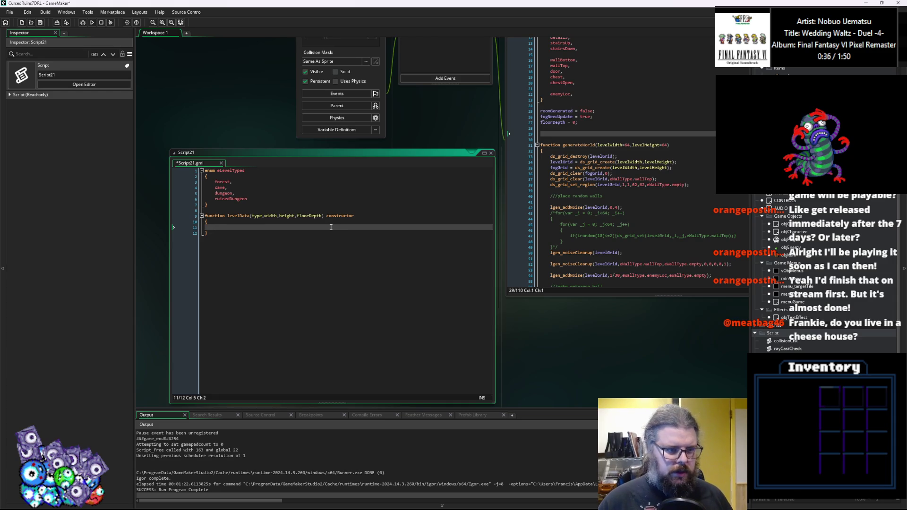
{"action": "left_click", "coordinate": [297, 216]}
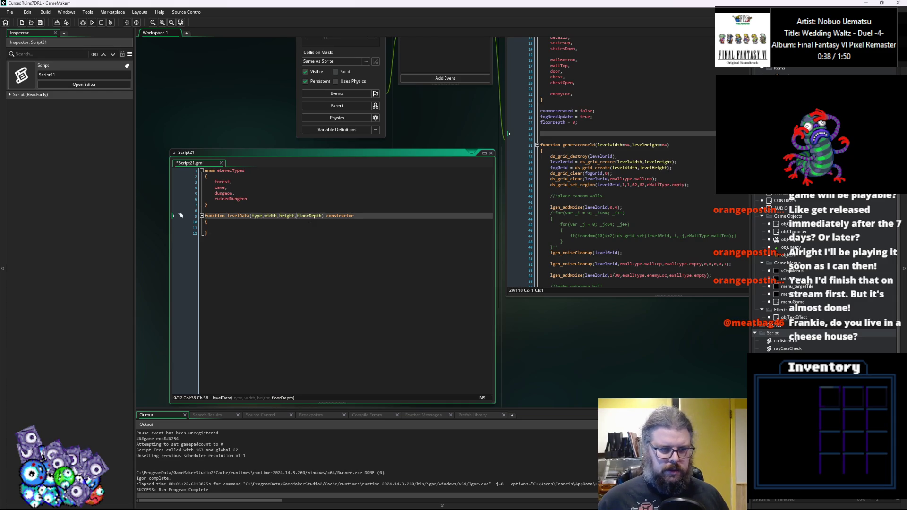
{"action": "type", "text": "_"}
{"action": "key", "text": "ctrl+Left"}
{"action": "key", "text": "ctrl+Left"}
{"action": "key", "text": "ctrl+Left"}
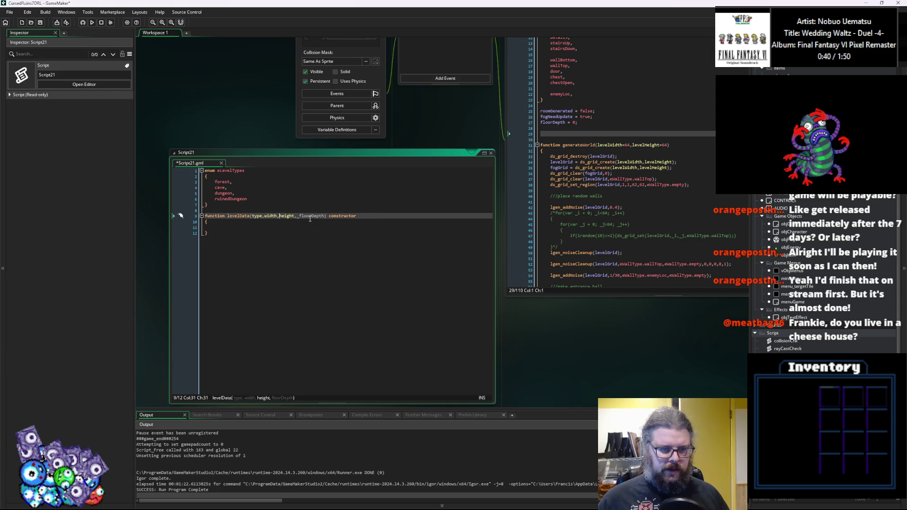
{"action": "key", "text": "Right"}
{"action": "type", "text": "_"}
{"action": "key", "text": "Left"}
{"action": "key", "text": "Left"}
{"action": "key", "text": "Left"}
{"action": "type", "text": "_"}
{"action": "key", "text": "Left"}
{"action": "key", "text": "Left"}
{"action": "key", "text": "Left"}
{"action": "type", "text": "_"}
{"action": "left_click", "coordinate": [40, 22]}
Write 'type = _type' in the constructor body.
{"action": "left_click", "coordinate": [231, 227]}
{"action": "type", "text": "ty["}
{"action": "key", "text": "BackSpace"}
{"action": "type", "text": "pe = _type"}
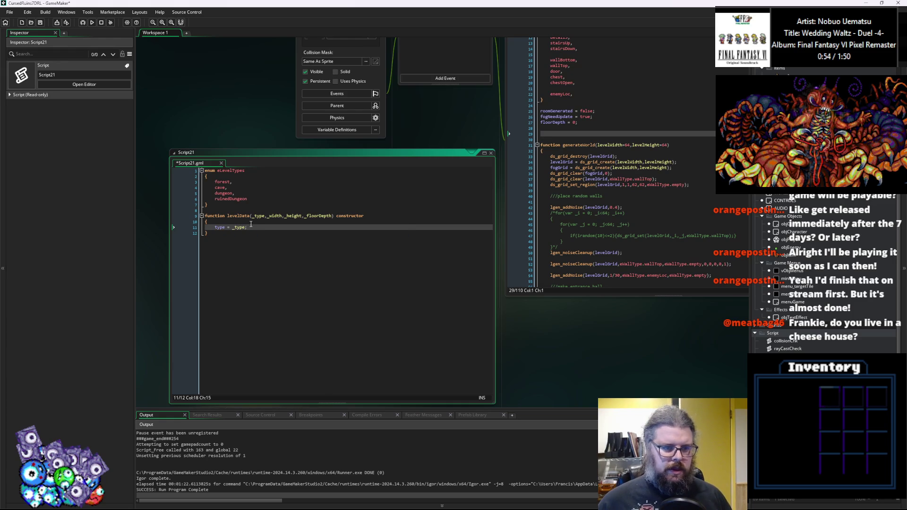
Default the parameters to eLevelTypes.forest, width 64, height 64 and floorDepth 0.
{"action": "left_click", "coordinate": [237, 173]}
{"action": "double_click", "coordinate": [237, 172]}
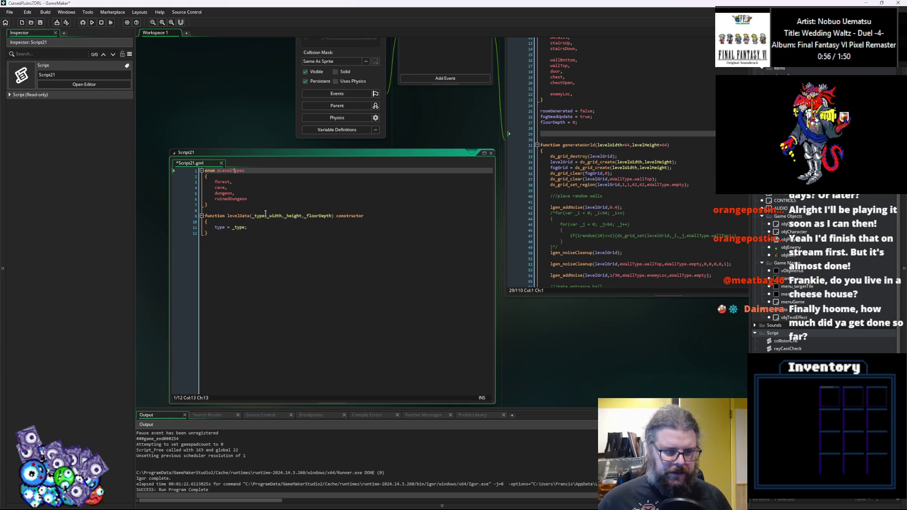
{"action": "left_click", "coordinate": [276, 223]}
{"action": "left_click", "coordinate": [265, 216]}
{"action": "type", "text": "=eLevelTypes"}
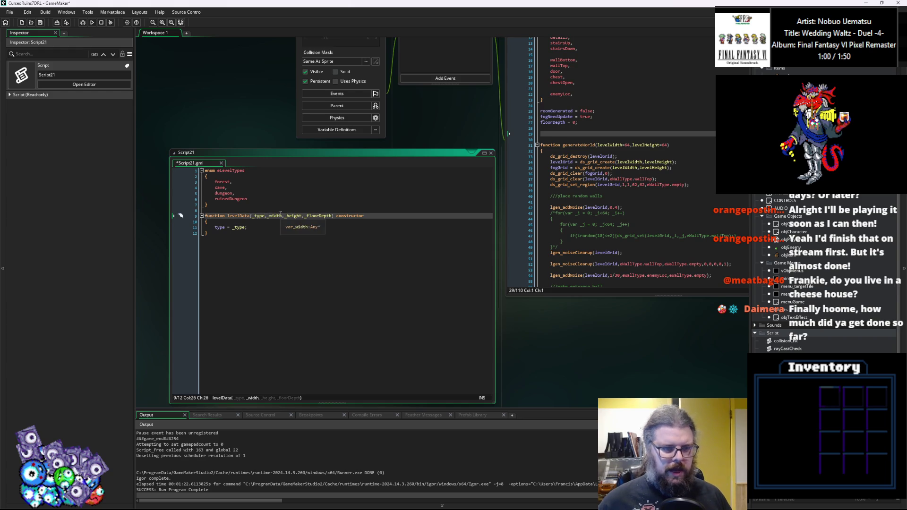
{"action": "type", "text": ".fores"}
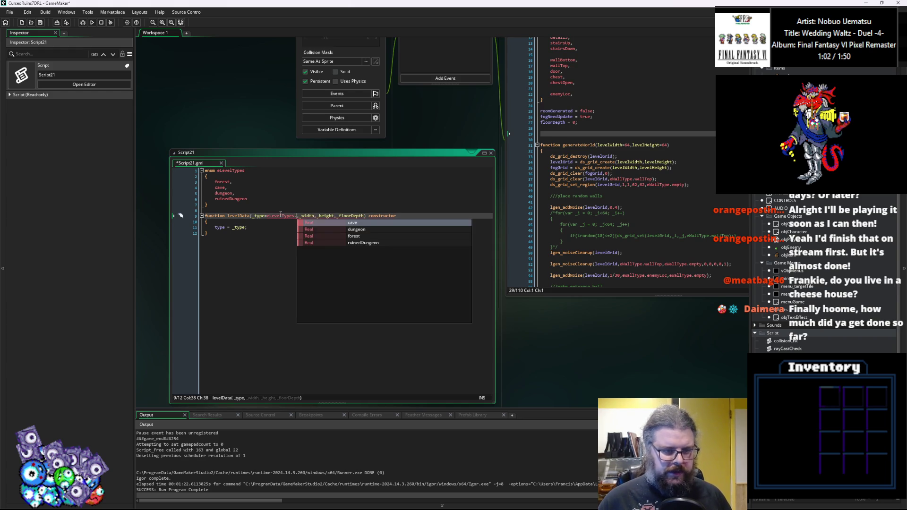
{"action": "key", "text": "Return"}
{"action": "key", "text": "Right"}
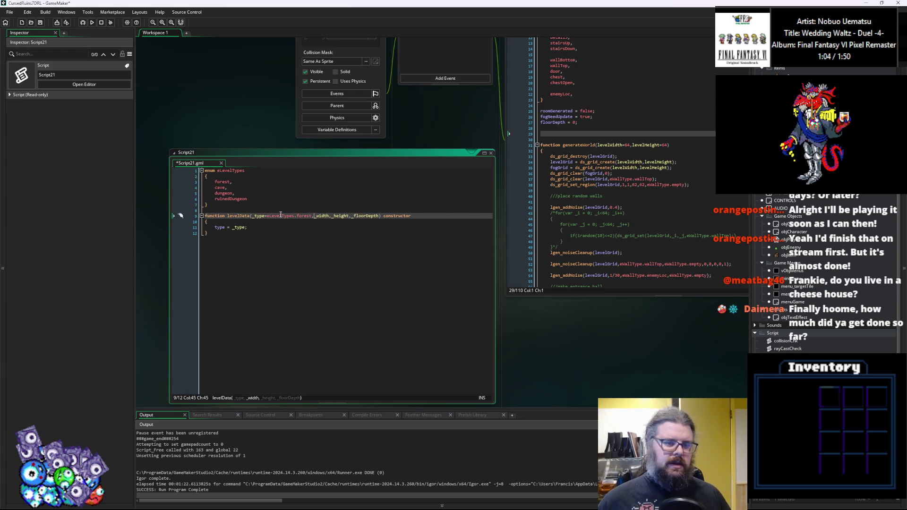
{"action": "type", "text": "="}
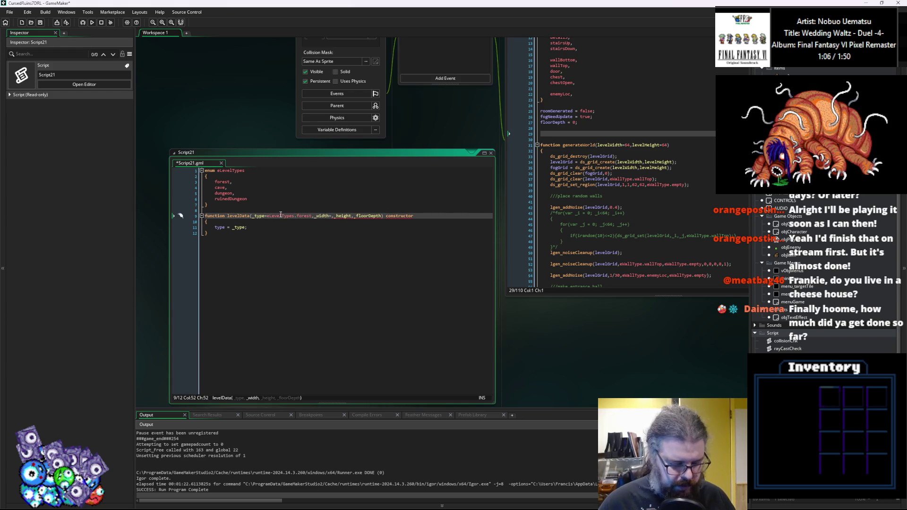
{"action": "type", "text": "64"}
{"action": "key", "text": "Right"}
{"action": "key", "text": "Right"}
{"action": "key", "text": "Right"}
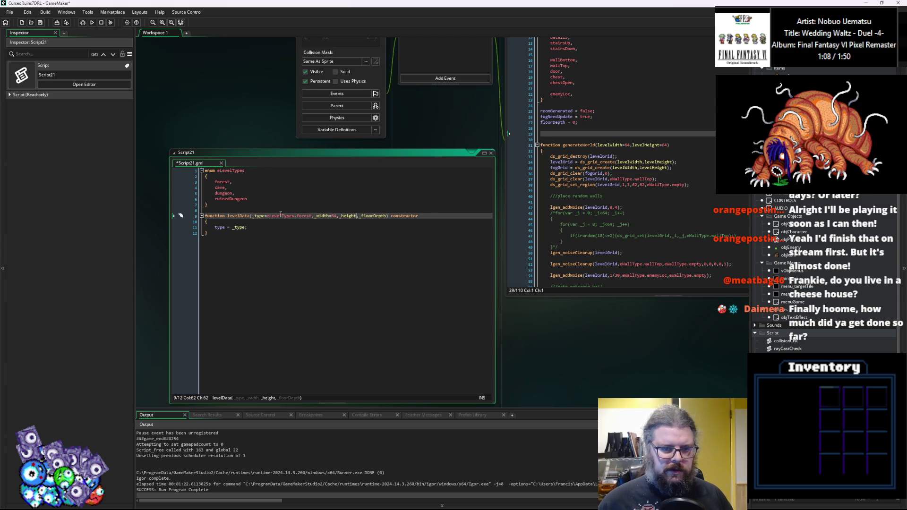
{"action": "type", "text": "=64"}
{"action": "key", "text": "Right"}
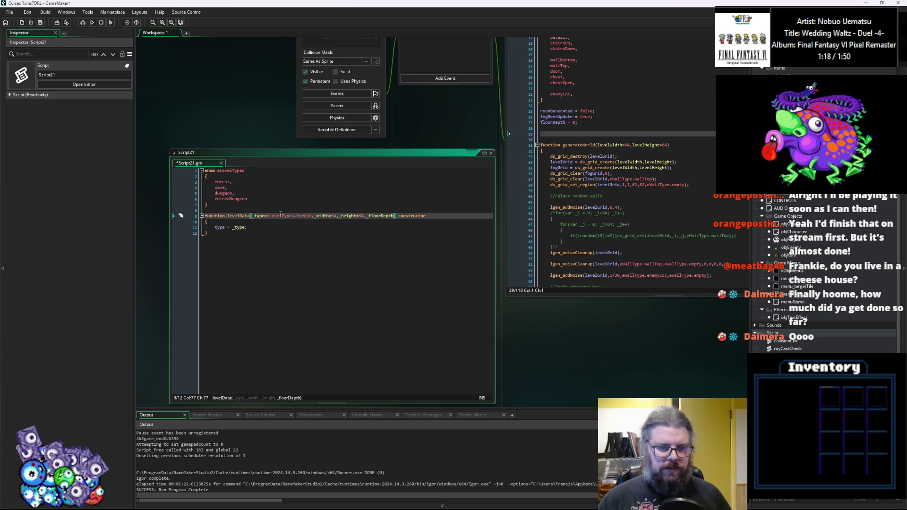
{"action": "type", "text": "=0"}
{"action": "key", "text": "Down"}
{"action": "key", "text": "Down"}
{"action": "key", "text": "Return"}
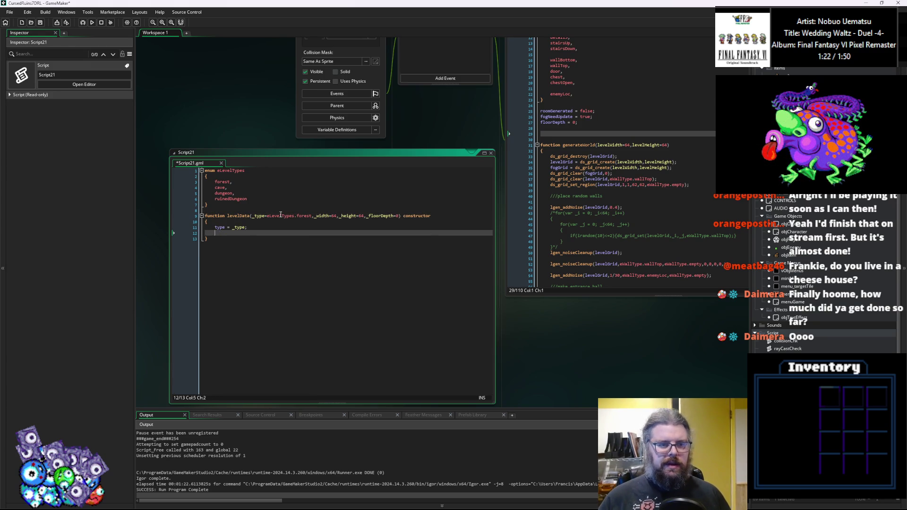
Assign width = _width, height = _height and floorDepth = _floorDepth in the constructor.
{"action": "type", "text": "width"}
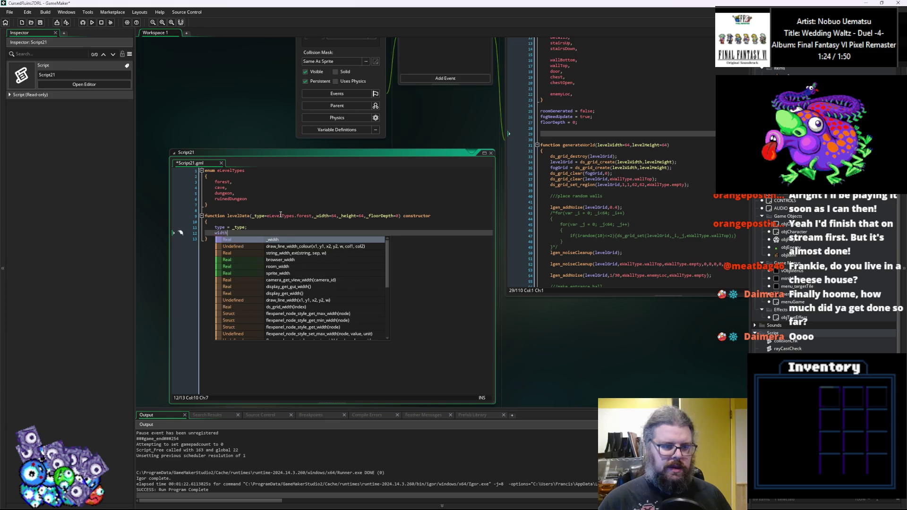
{"action": "type", "text": " = _width;"}
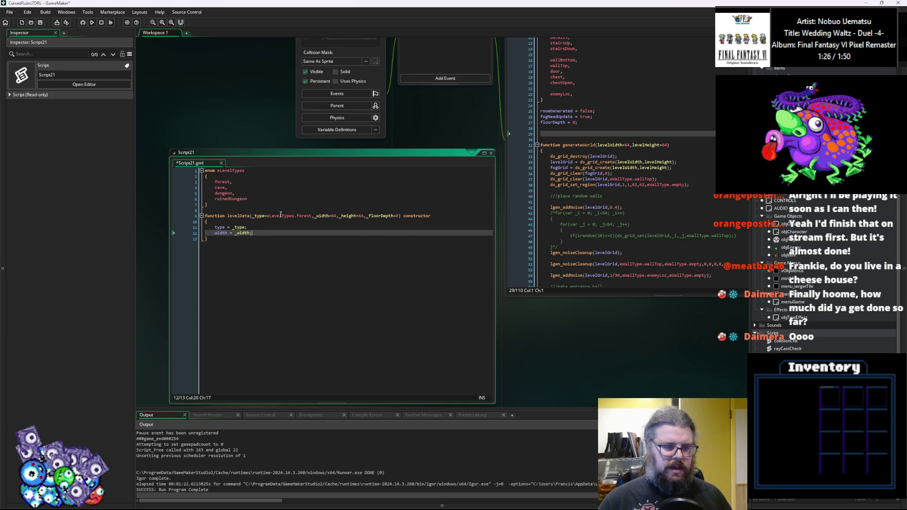
{"action": "key", "text": "Return"}
{"action": "type", "text": "hegh"}
{"action": "key", "text": "BackSpace"}
{"action": "key", "text": "BackSpace"}
{"action": "type", "text": "ight = "}
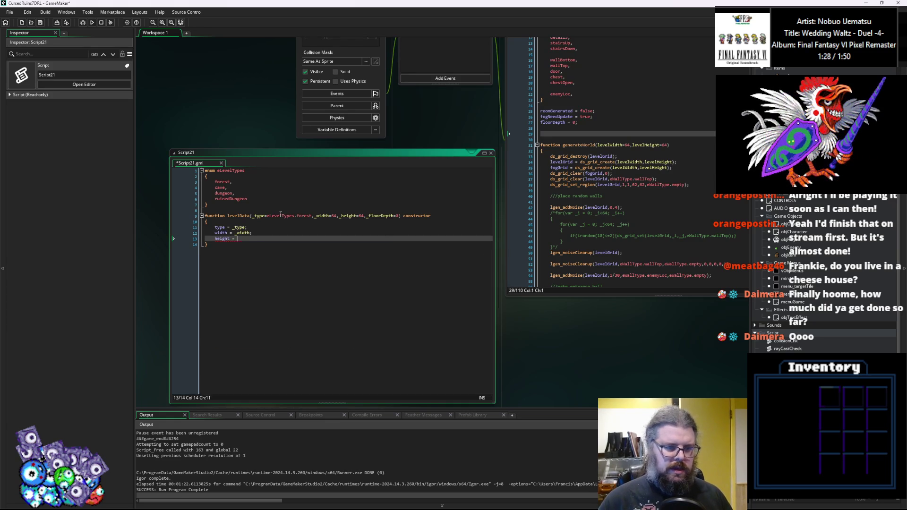
{"action": "type", "text": "_height;"}
{"action": "key", "text": "Return"}
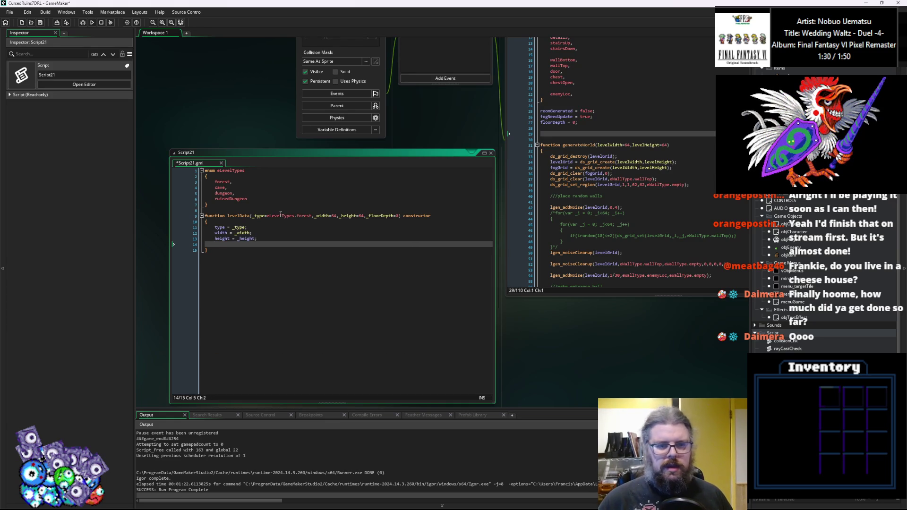
{"action": "type", "text": "floorDepth = _floorD"}
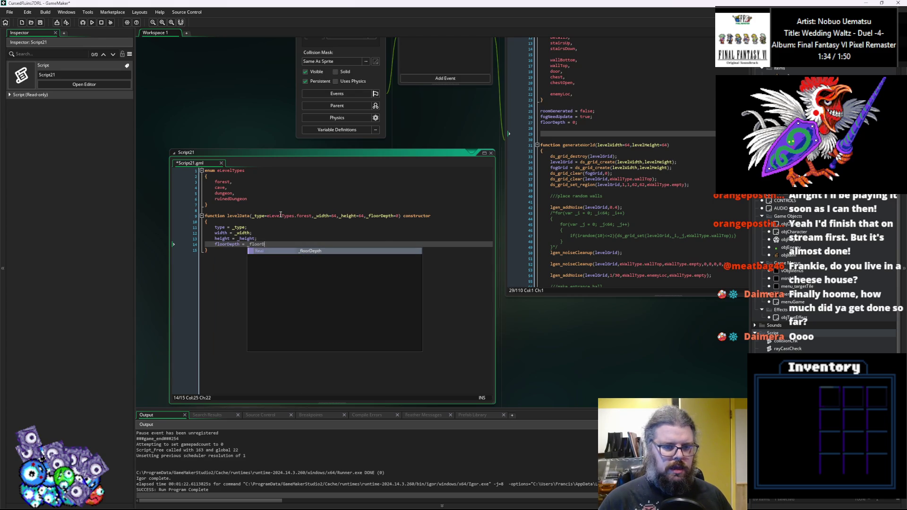
{"action": "type", "text": "epth = 0;"}
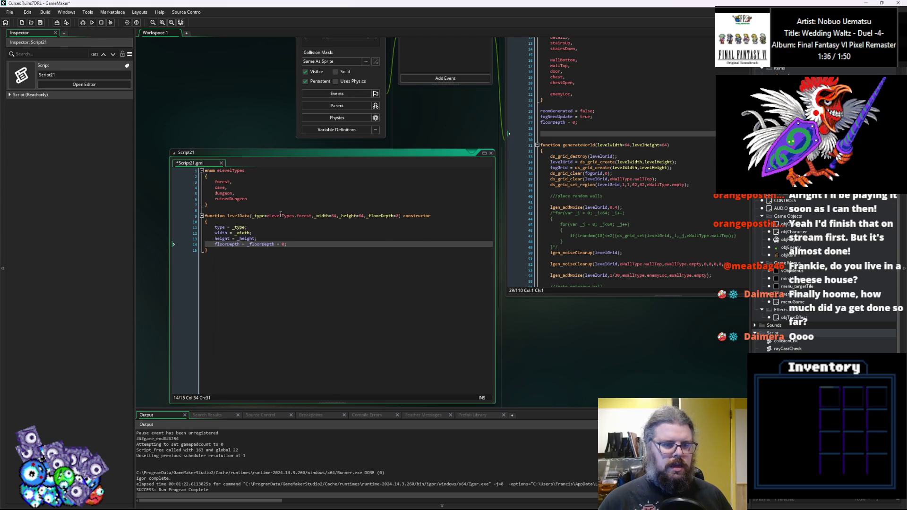
{"action": "key", "text": "BackSpace"}
{"action": "key", "text": "BackSpace"}
{"action": "key", "text": "BackSpace"}
{"action": "type", "text": ";"}
{"action": "key", "text": "Return"}
{"action": "key", "text": "Return"}
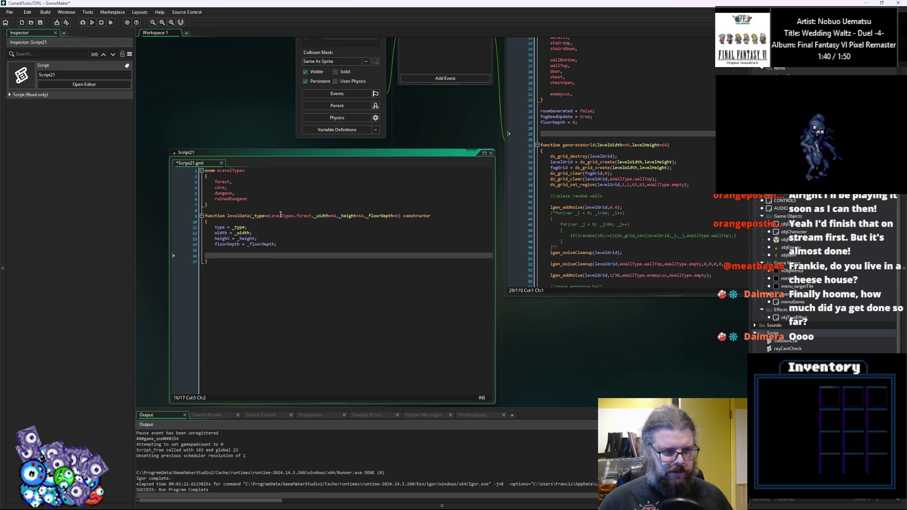
Add levelGenerated = false, levelGrid = undefined and fogGrid = undefined.
{"action": "type", "text": "tile"}
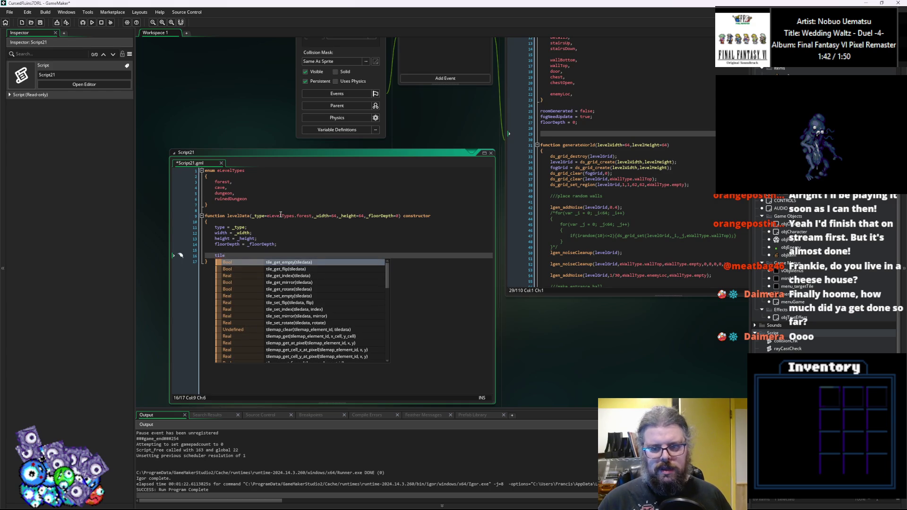
{"action": "type", "text": "Grid"}
{"action": "key", "text": "BackSpace"}
{"action": "key", "text": "BackSpace"}
{"action": "key", "text": "BackSpace"}
{"action": "type", "text": "levelGrid = "}
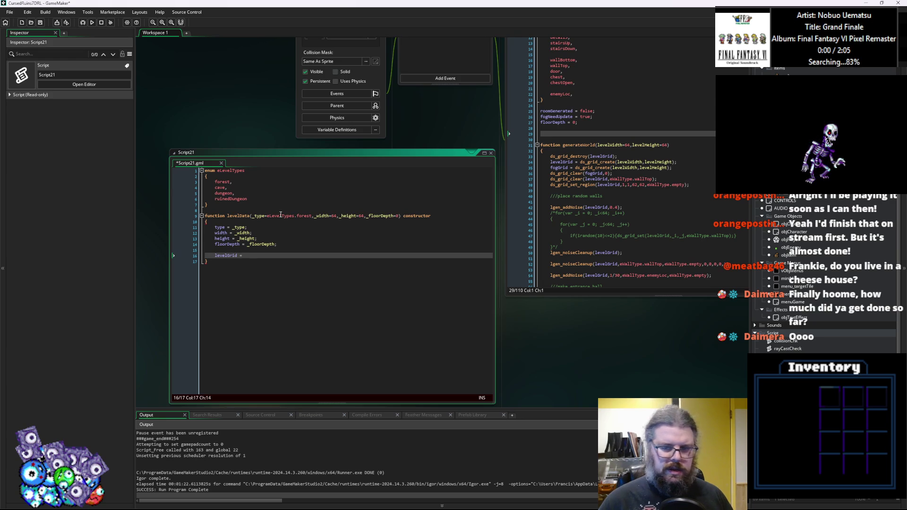
{"action": "type", "text": "ujn"}
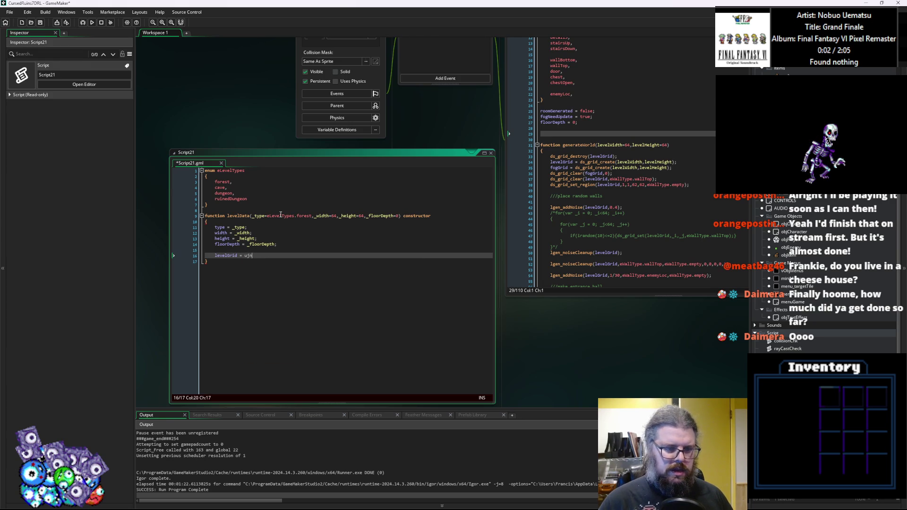
{"action": "key", "text": "Return"}
{"action": "type", "text": ";"}
{"action": "key", "text": "Return"}
{"action": "key", "text": "Up"}
{"action": "key", "text": "Return"}
{"action": "key", "text": "Up"}
{"action": "type", "text": "levelG"}
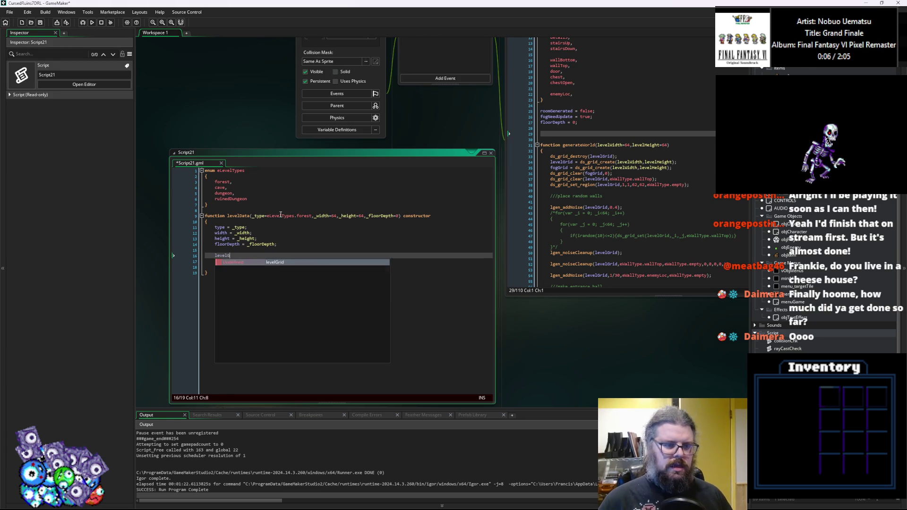
{"action": "type", "text": "enerated = false;"}
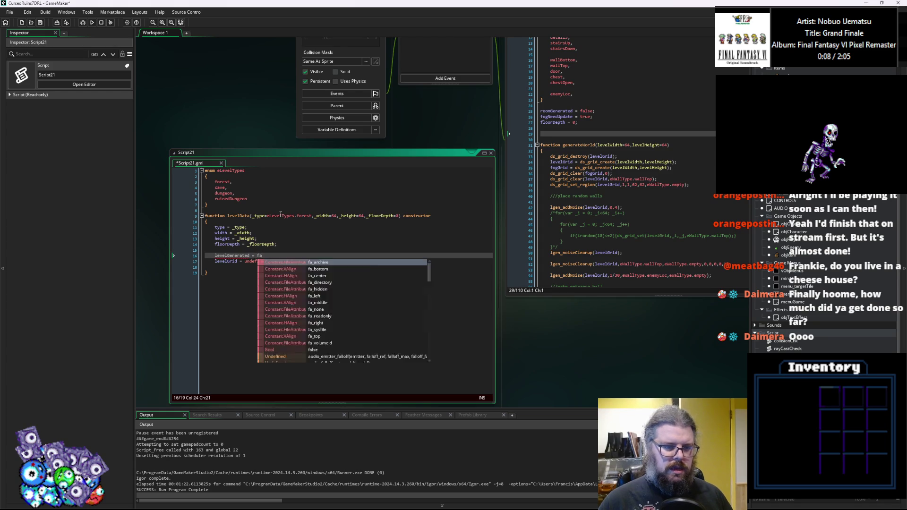
{"action": "key", "text": "Down"}
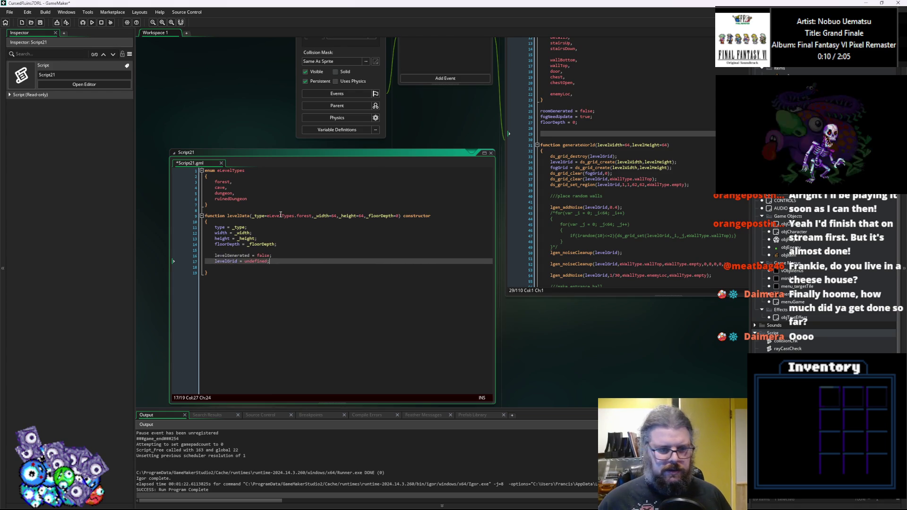
{"action": "key", "text": "Return"}
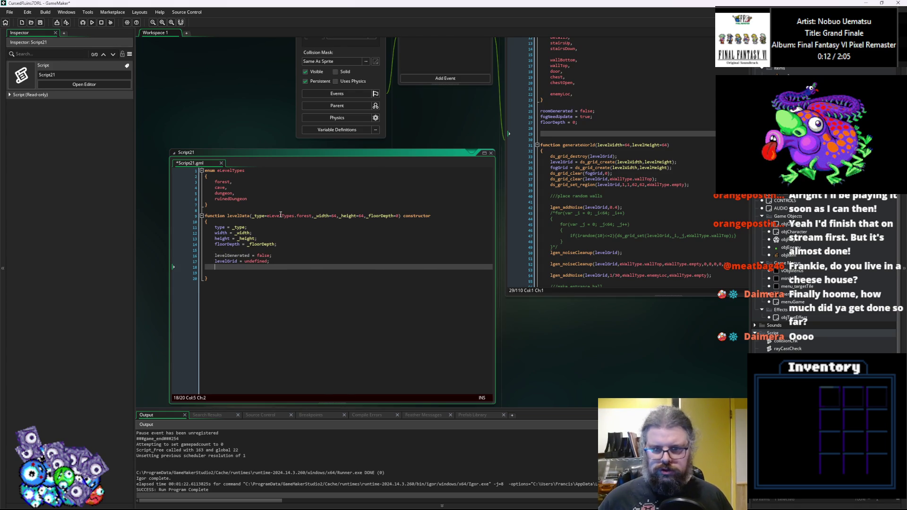
{"action": "type", "text": "fo"}
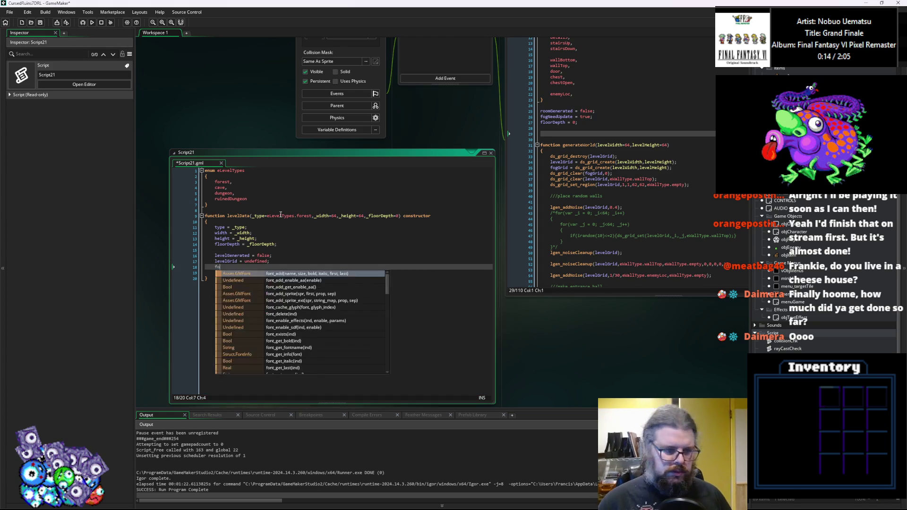
{"action": "type", "text": "gF"}
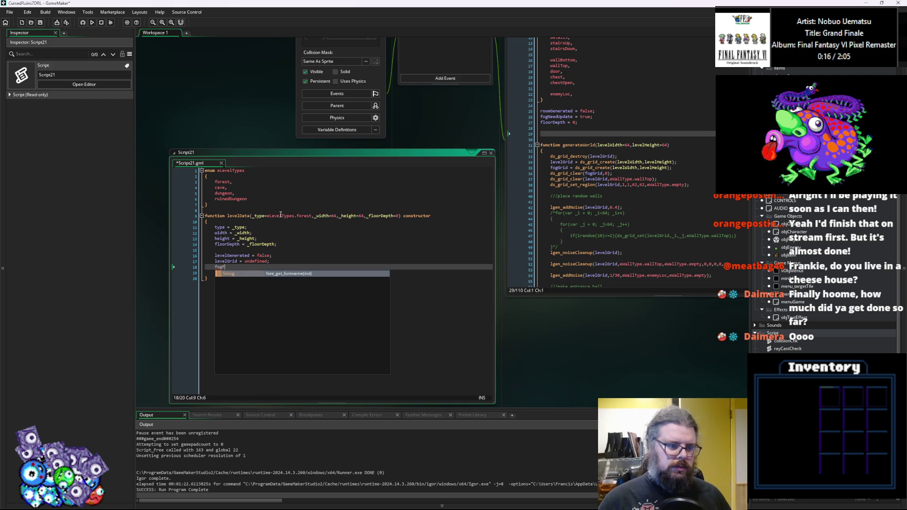
{"action": "key", "text": "BackSpace"}
{"action": "type", "text": "Grid = undefined"}
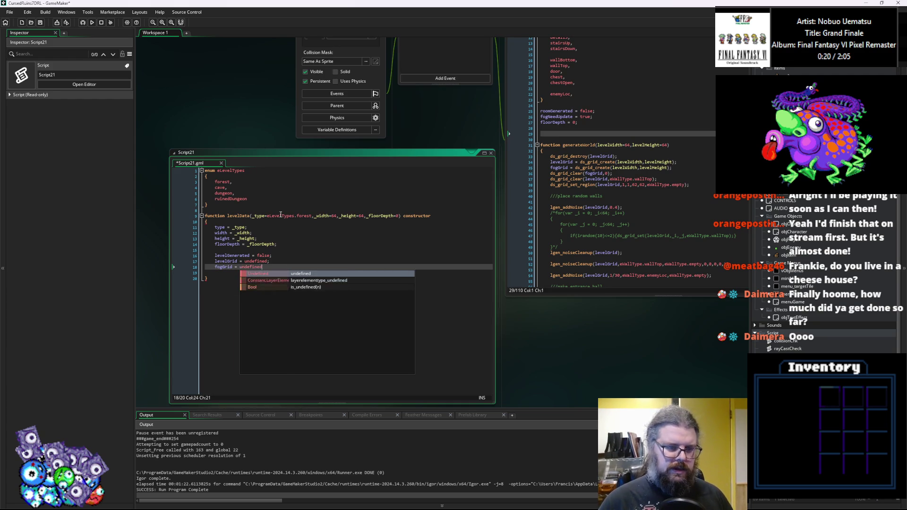
{"action": "key", "text": "Return"}
Finish the fogGrid line with a semicolon and consult the generateWorld code near line 56.
{"action": "type", "text": ";"}
{"action": "key", "text": "Return"}
{"action": "left_click_drag", "start_coordinate": [356, 152], "coordinate": [371, 123]}
{"action": "left_click_drag", "start_coordinate": [461, 254], "coordinate": [406, 255]}
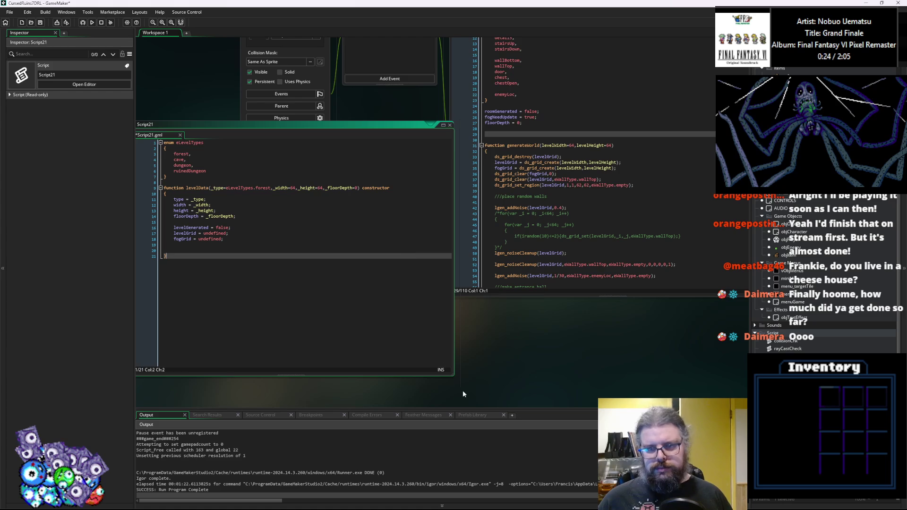
{"action": "left_click_drag", "start_coordinate": [452, 374], "coordinate": [389, 323]}
{"action": "left_click_drag", "start_coordinate": [248, 137], "coordinate": [277, 142]}
{"action": "left_click", "coordinate": [569, 266]}
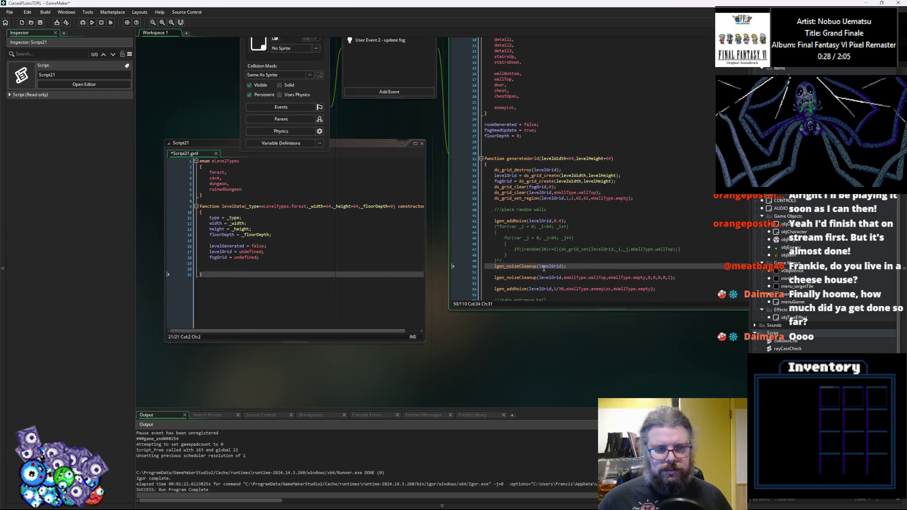
{"action": "left_click", "coordinate": [513, 260]}
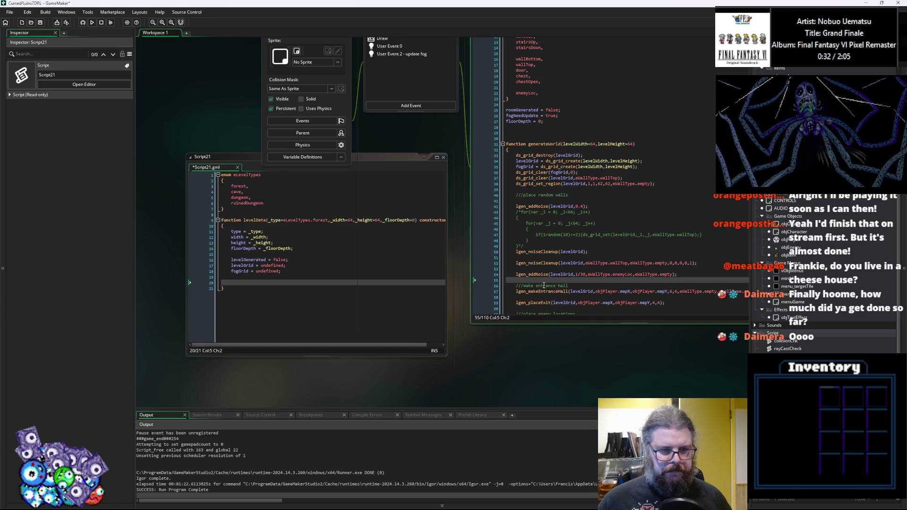
{"action": "left_click", "coordinate": [517, 276]}
{"action": "key", "text": "End"}
{"action": "scroll", "coordinate": [520, 277], "scroll_direction": "down", "scroll_amount": 8}
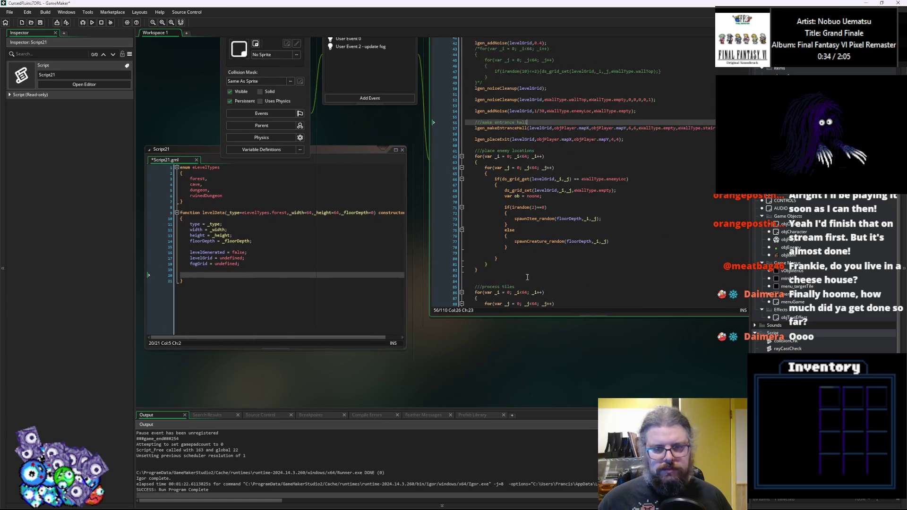
{"action": "left_click", "coordinate": [216, 276]}
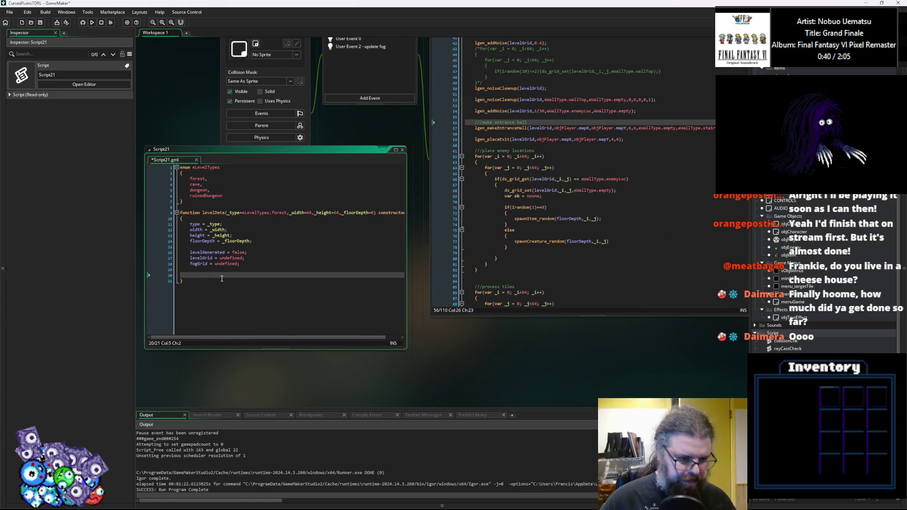
Add an empty objects array (renamed from actors) and an items array.
{"action": "type", "text": "e"}
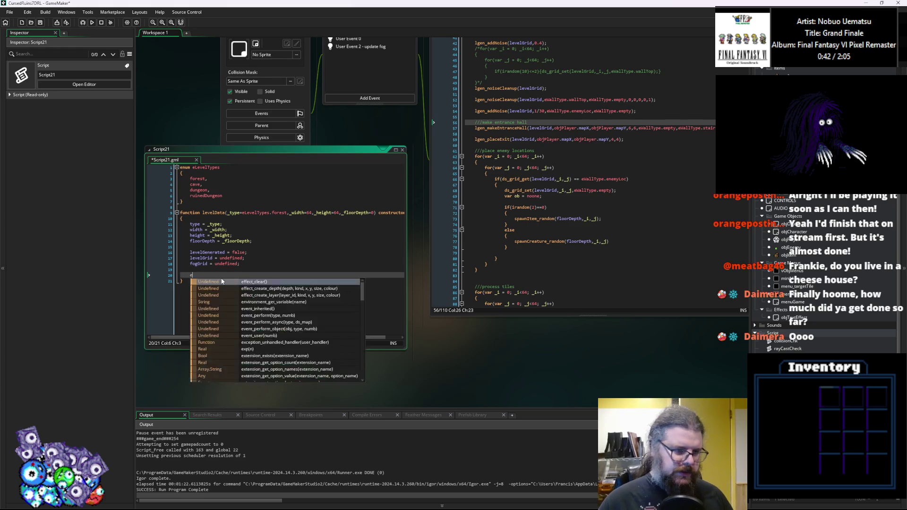
{"action": "type", "text": "ctors = "}
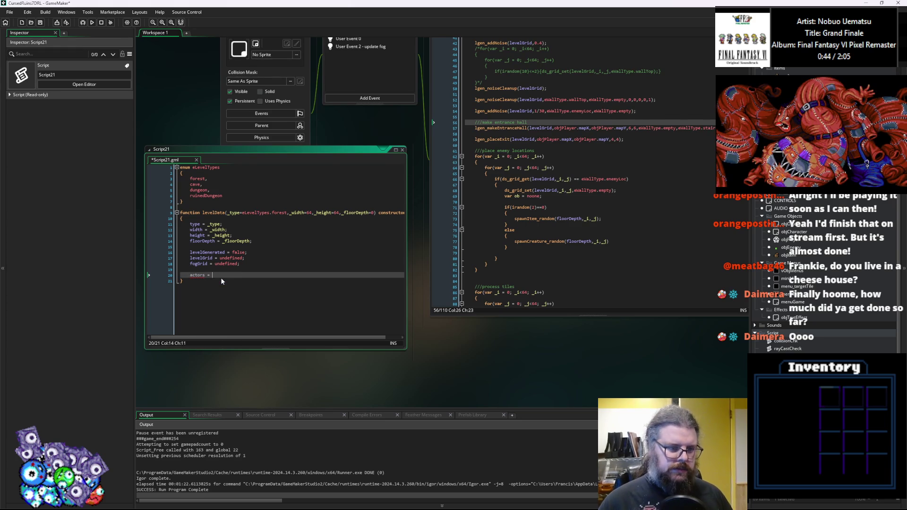
{"action": "type", "text": "[];"}
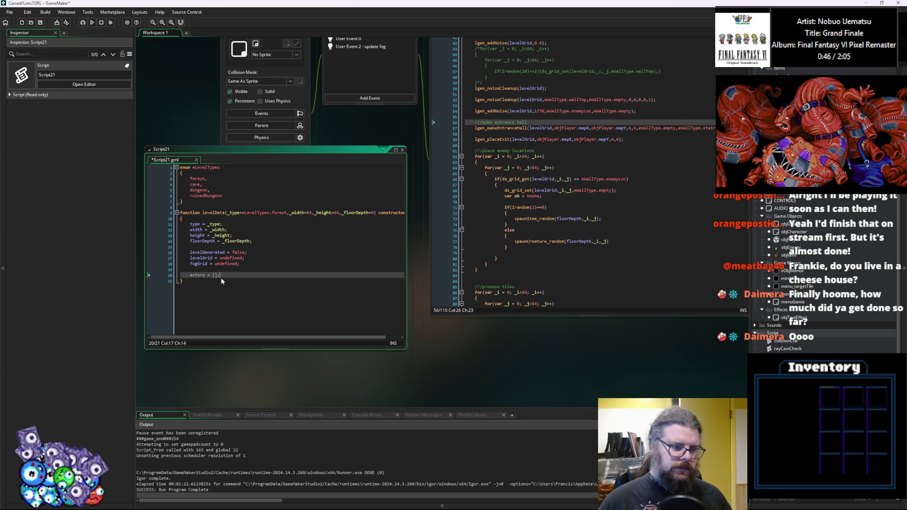
{"action": "key", "text": "Return"}
{"action": "type", "text": "items = [];"}
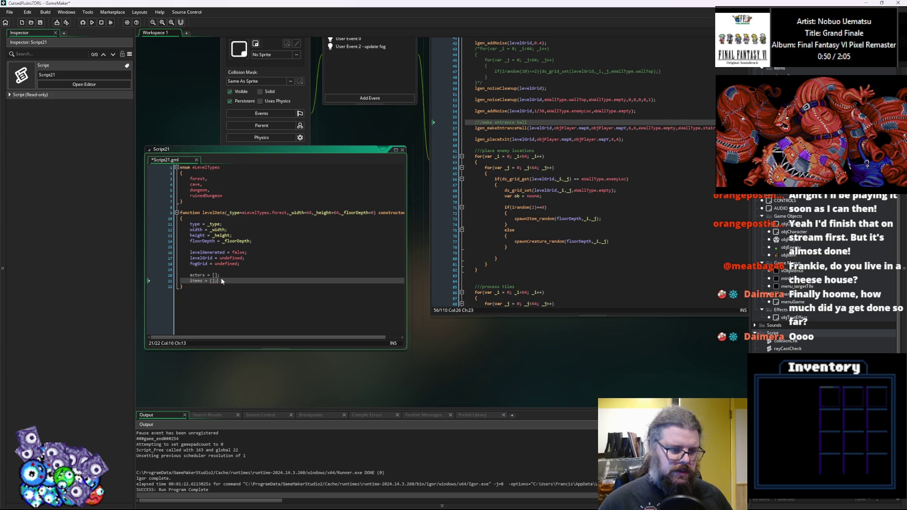
{"action": "key", "text": "Up"}
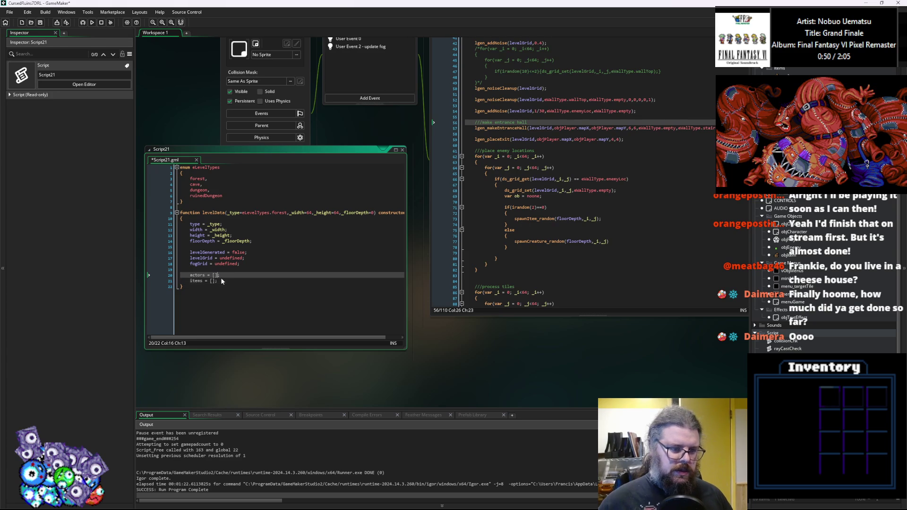
{"action": "key", "text": "Home"}
{"action": "key", "text": "ctrl+shift+Right"}
{"action": "type", "text": "obj"}
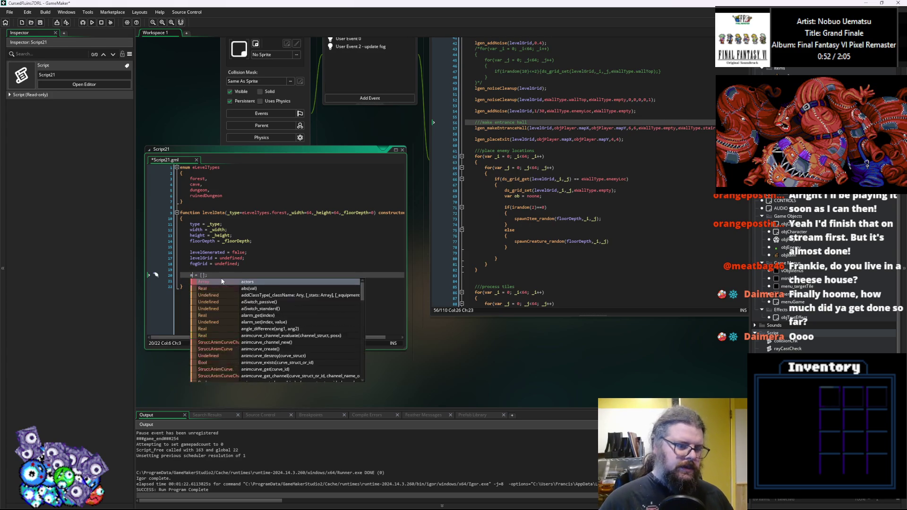
{"action": "type", "text": "ects"}
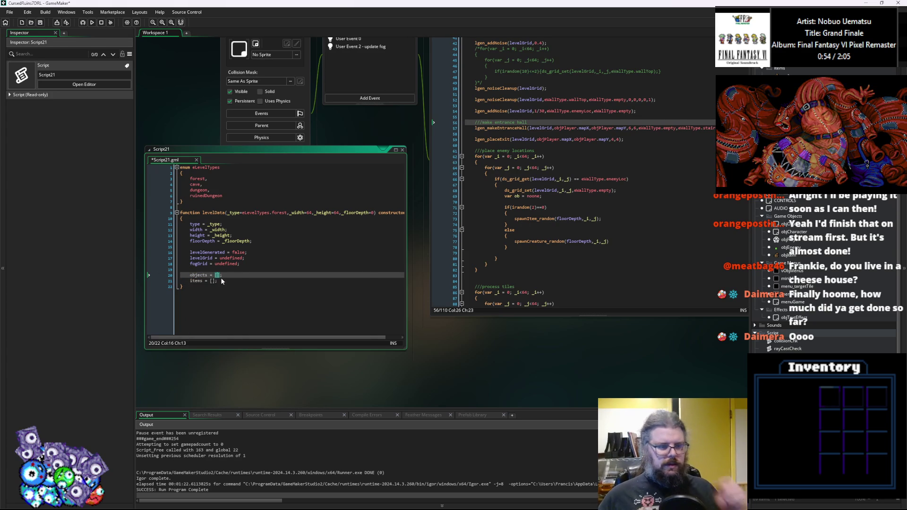
{"action": "left_click", "coordinate": [220, 278]}
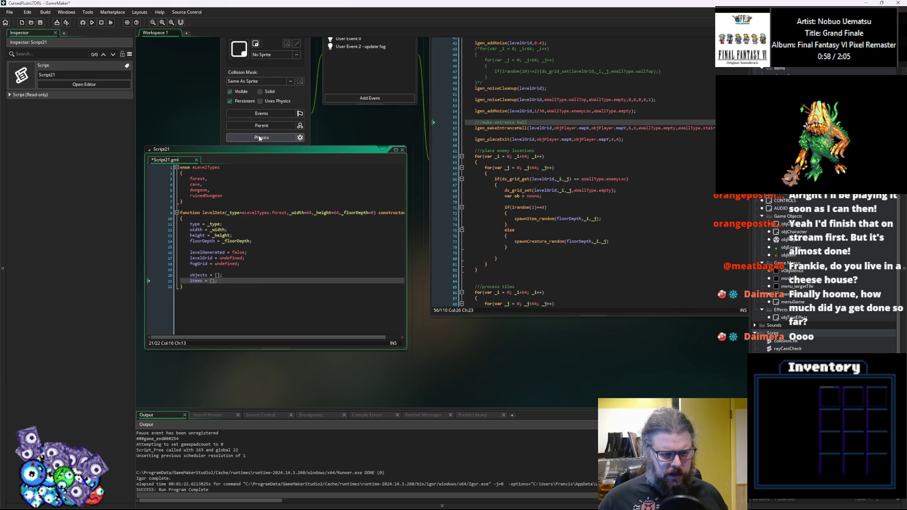
{"action": "left_click_drag", "start_coordinate": [268, 150], "coordinate": [275, 146]}
{"action": "left_click_drag", "start_coordinate": [411, 346], "coordinate": [427, 362]}
{"action": "left_click", "coordinate": [295, 272]}
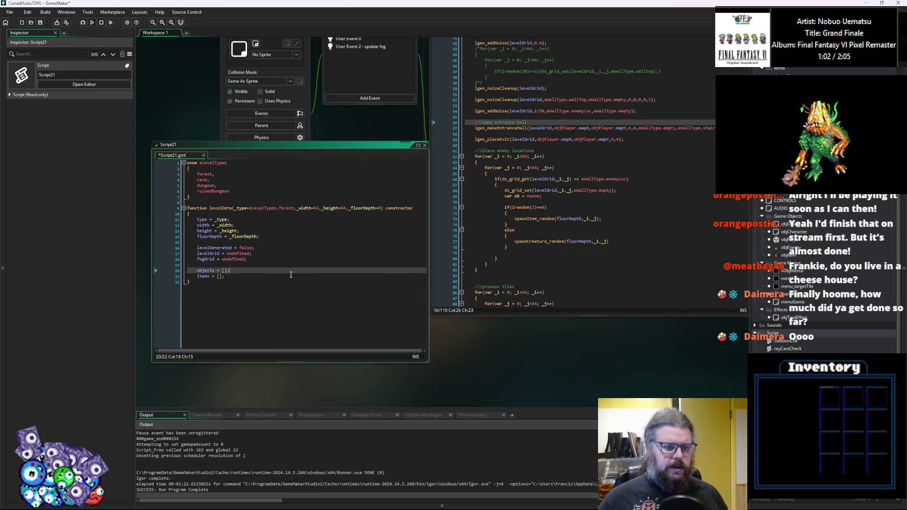
{"action": "left_click", "coordinate": [285, 274]}
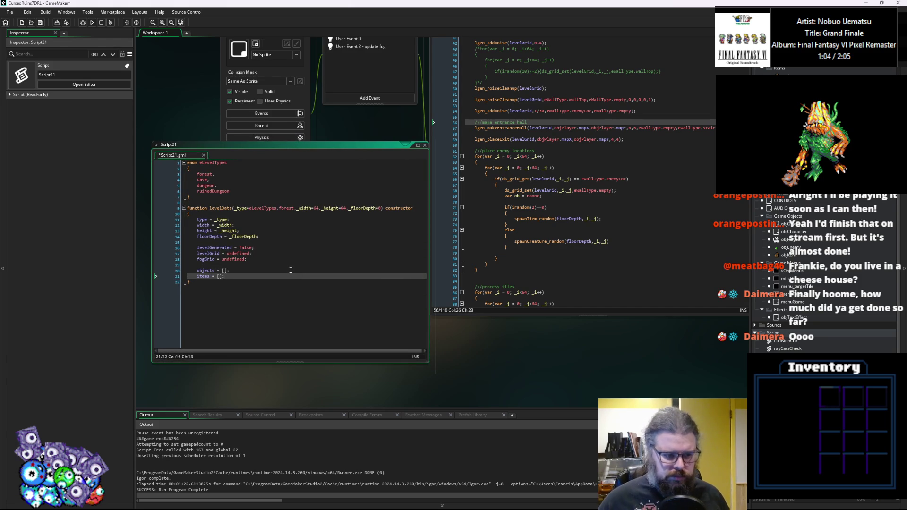
Add startX, startY, endX and endY, each set to 0.
{"action": "key", "text": "Return"}
{"action": "key", "text": "Return"}
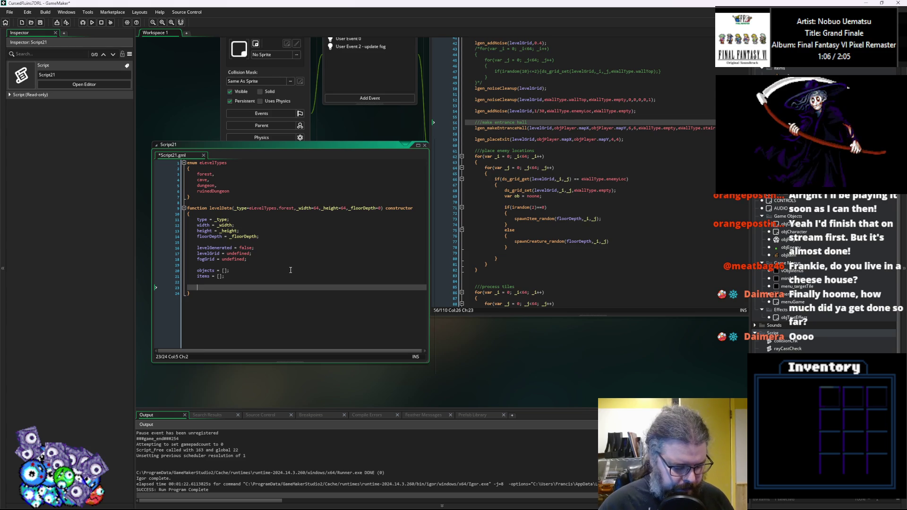
{"action": "type", "text": "star"}
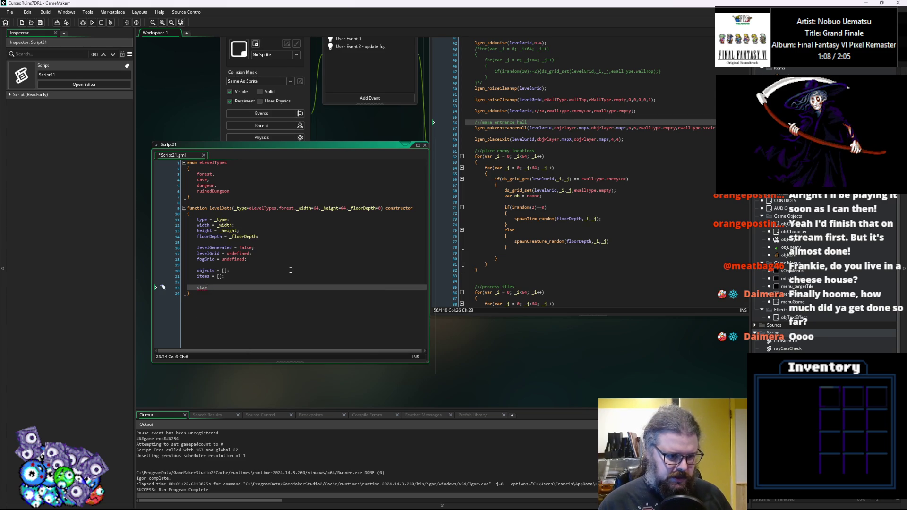
{"action": "type", "text": "tX = 0;"}
{"action": "key", "text": "Return"}
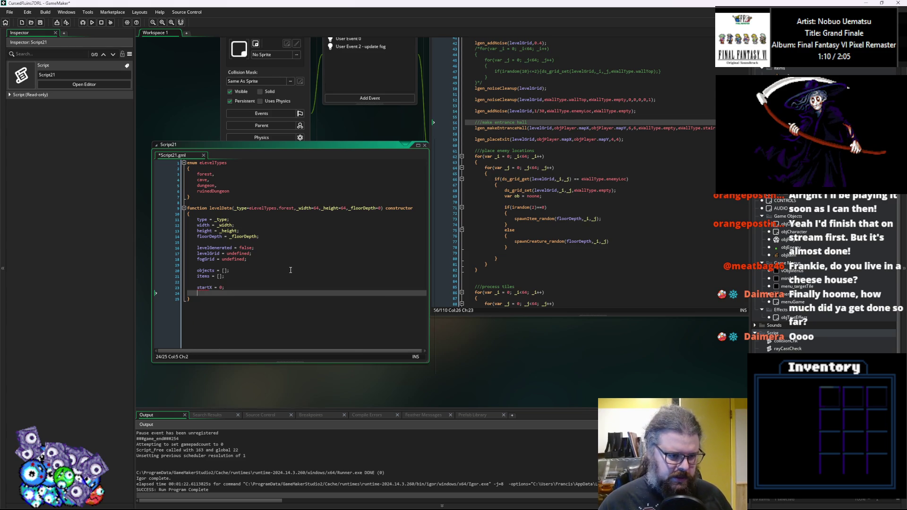
{"action": "type", "text": "startY = 0;"}
{"action": "key", "text": "Return"}
{"action": "type", "text": "endX = 0;"}
{"action": "key", "text": "Return"}
{"action": "type", "text": "endY = 0;"}
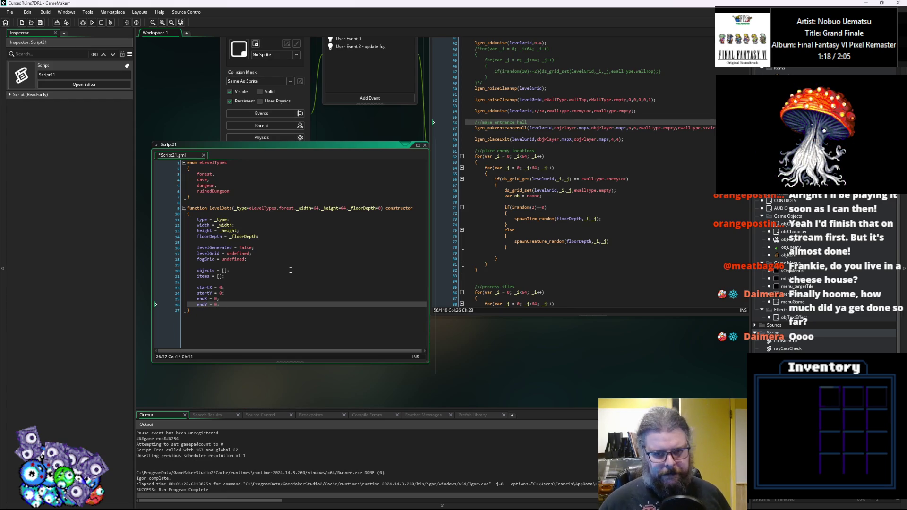
Review generateWorld's spawnCreature_random call, grid setup and wall noise code while switching back to Script21.
{"action": "left_click", "coordinate": [559, 236]}
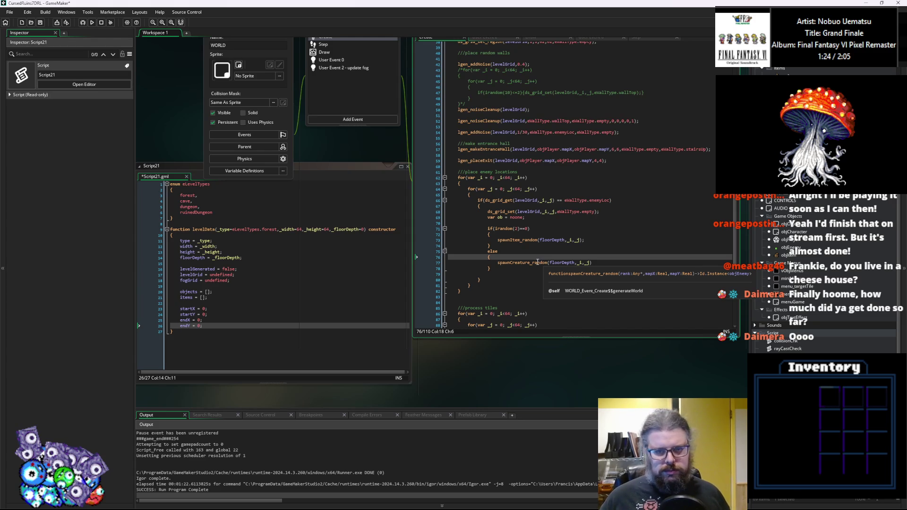
{"action": "scroll", "coordinate": [535, 262], "scroll_direction": "down", "scroll_amount": 3}
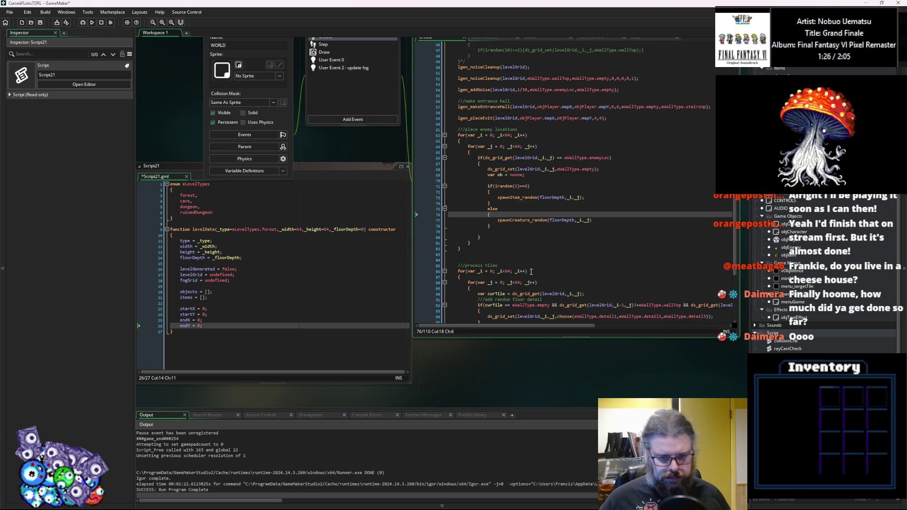
{"action": "left_click", "coordinate": [224, 327]}
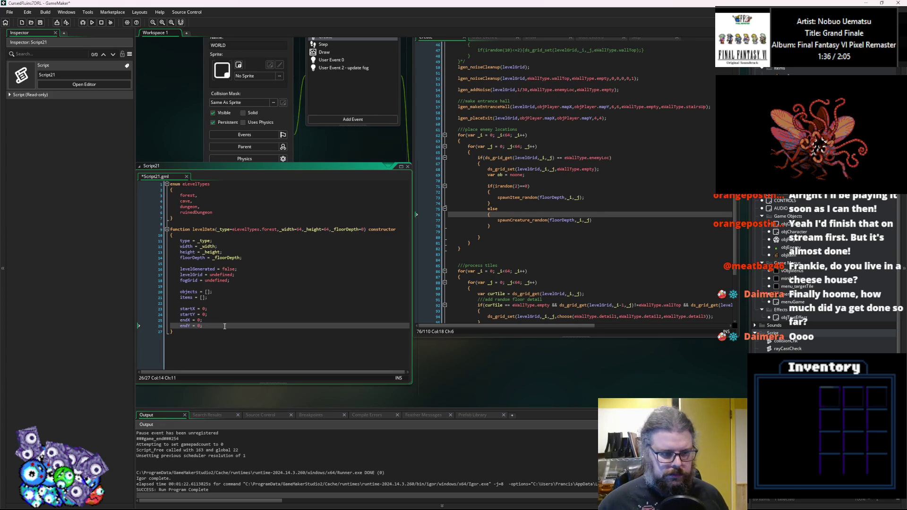
{"action": "scroll", "coordinate": [528, 217], "scroll_direction": "up", "scroll_amount": 6}
{"action": "scroll", "coordinate": [528, 218], "scroll_direction": "up", "scroll_amount": 7}
{"action": "left_click", "coordinate": [559, 189]}
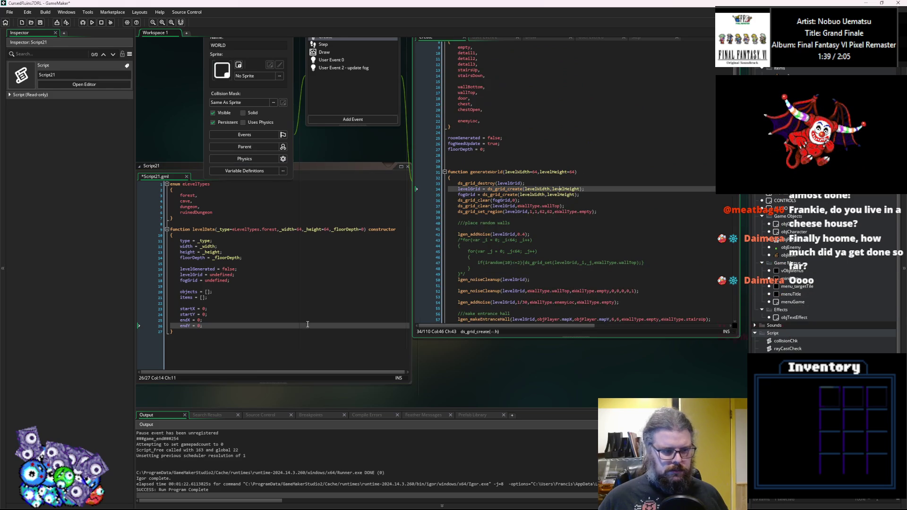
{"action": "left_click", "coordinate": [260, 320]}
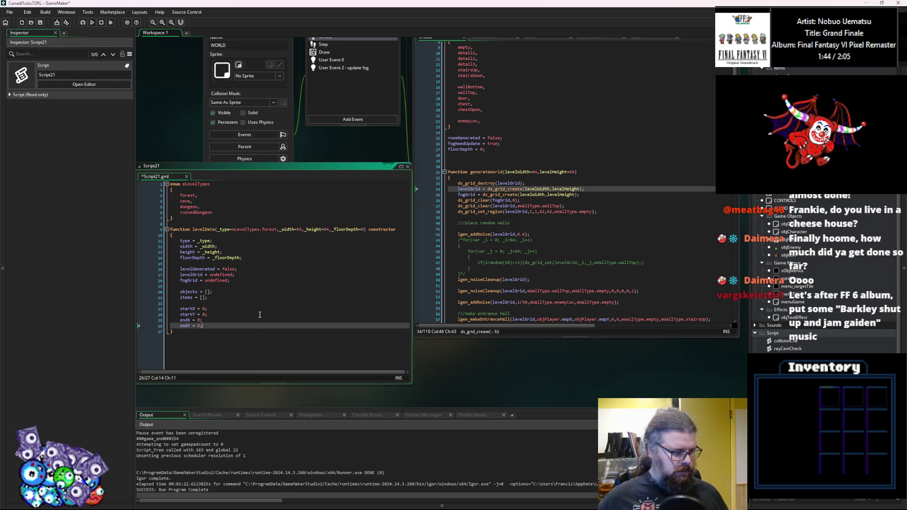
{"action": "left_click", "coordinate": [531, 235]}
Narrow the Inspector and move Script21 lower-left beside generateWorld's width/height header.
{"action": "mouse_move", "coordinate": [322, 173]}
{"action": "left_mouse_down"}
{"action": "mouse_move", "coordinate": [333, 192]}
{"action": "mouse_move", "coordinate": [349, 181]}
{"action": "left_mouse_up"}
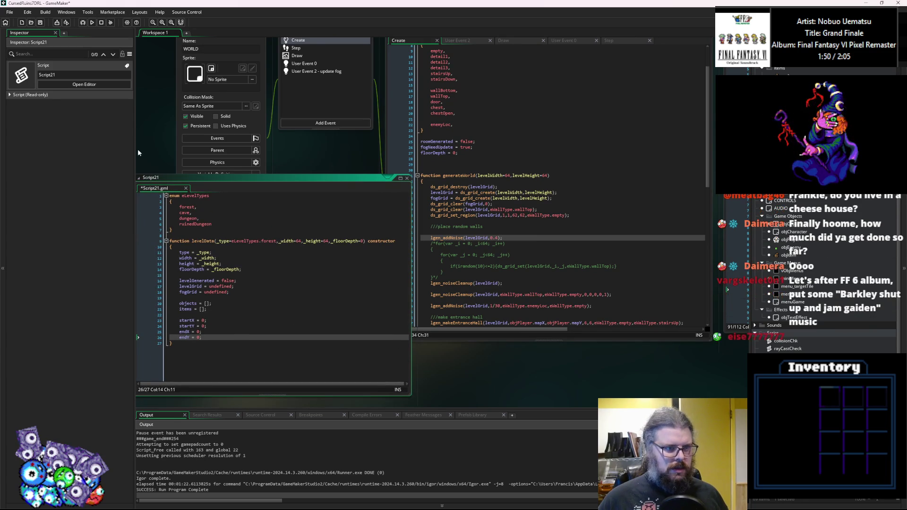
{"action": "left_click_drag", "start_coordinate": [136, 148], "coordinate": [84, 150]}
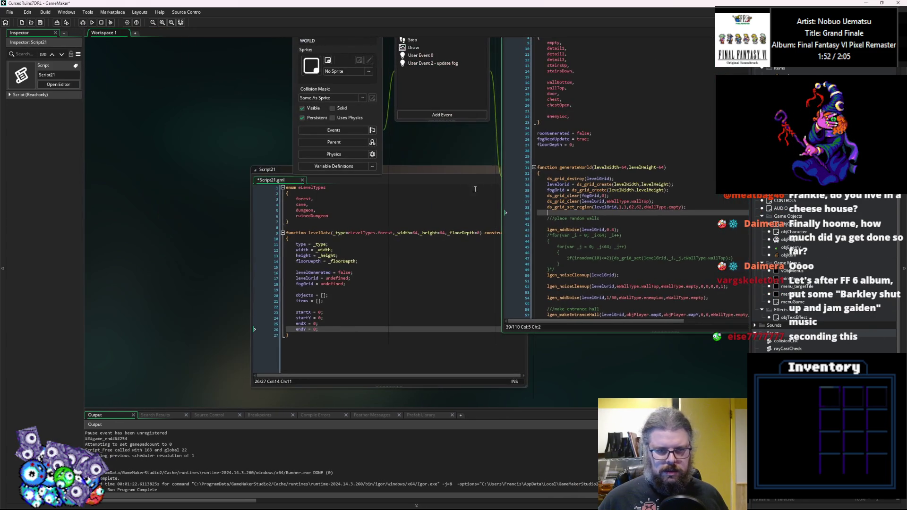
{"action": "left_click", "coordinate": [449, 171]}
{"action": "mouse_move", "coordinate": [418, 171]}
{"action": "left_mouse_down"}
{"action": "mouse_move", "coordinate": [344, 213]}
{"action": "mouse_move", "coordinate": [354, 214]}
{"action": "left_mouse_up"}
{"action": "left_click", "coordinate": [528, 224]}
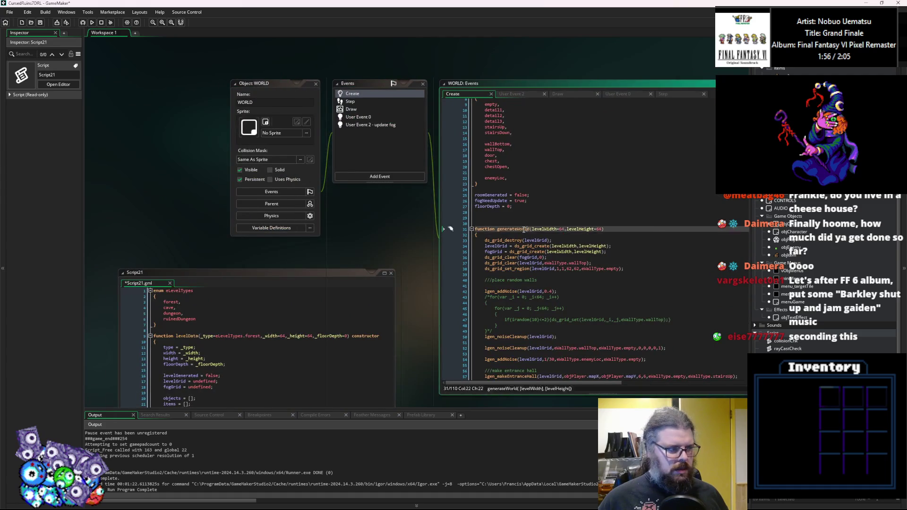
{"action": "left_click", "coordinate": [530, 228]}
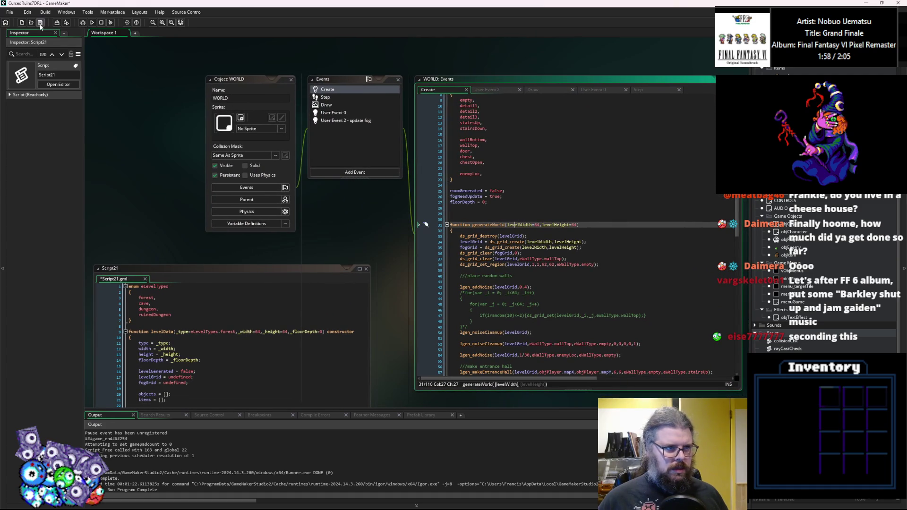
Move LevelGenUtility down, shrink the Output panel, and place Script21 beside the WORLD code.
{"action": "left_click", "coordinate": [472, 208]}
{"action": "left_click_drag", "start_coordinate": [616, 63], "coordinate": [615, 84]}
{"action": "left_click_drag", "start_coordinate": [464, 409], "coordinate": [467, 439]}
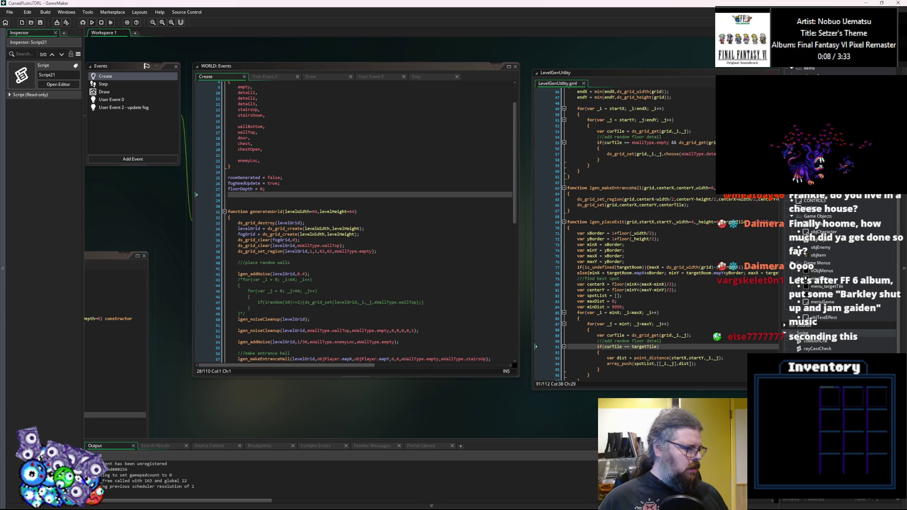
{"action": "left_click", "coordinate": [319, 331]}
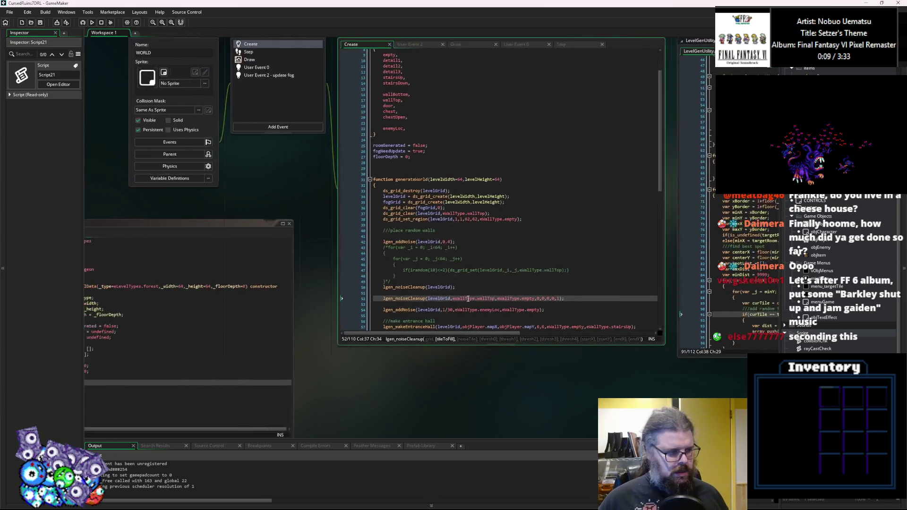
{"action": "left_click_drag", "start_coordinate": [266, 233], "coordinate": [283, 219]}
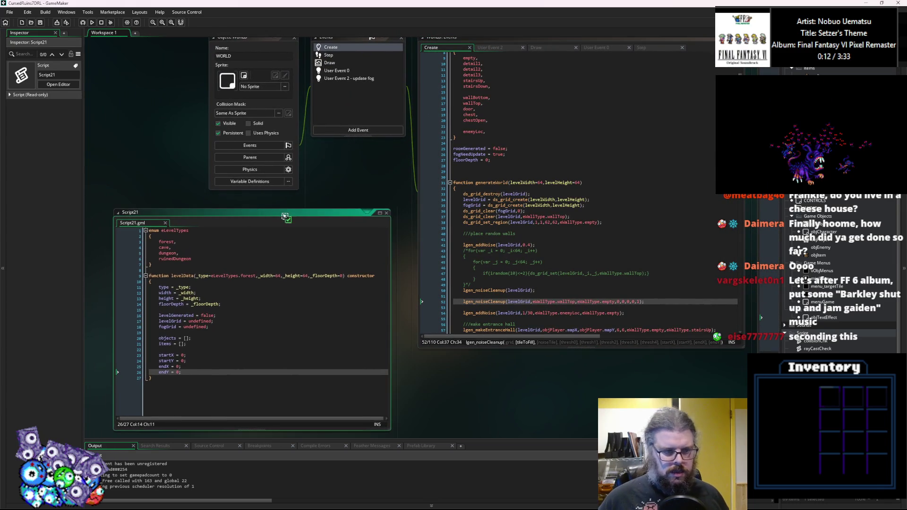
{"action": "left_click", "coordinate": [303, 361]}
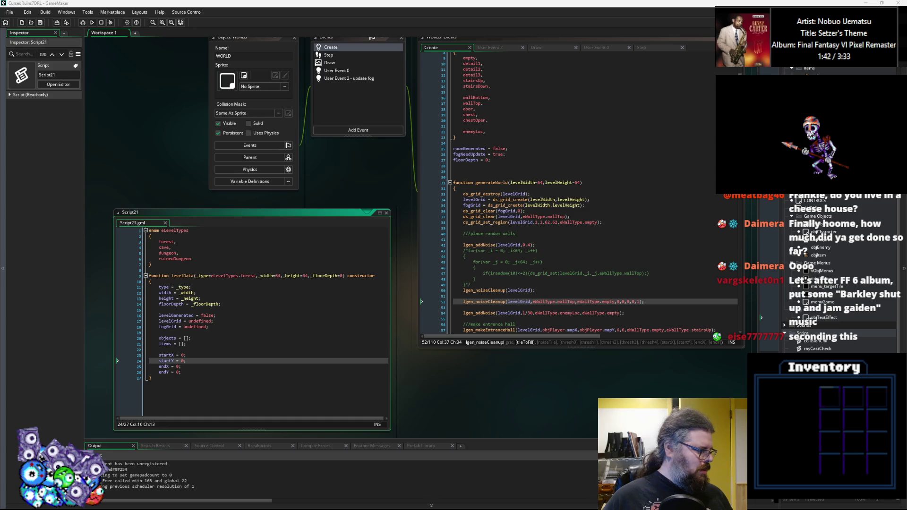
{"action": "key", "text": "Up"}
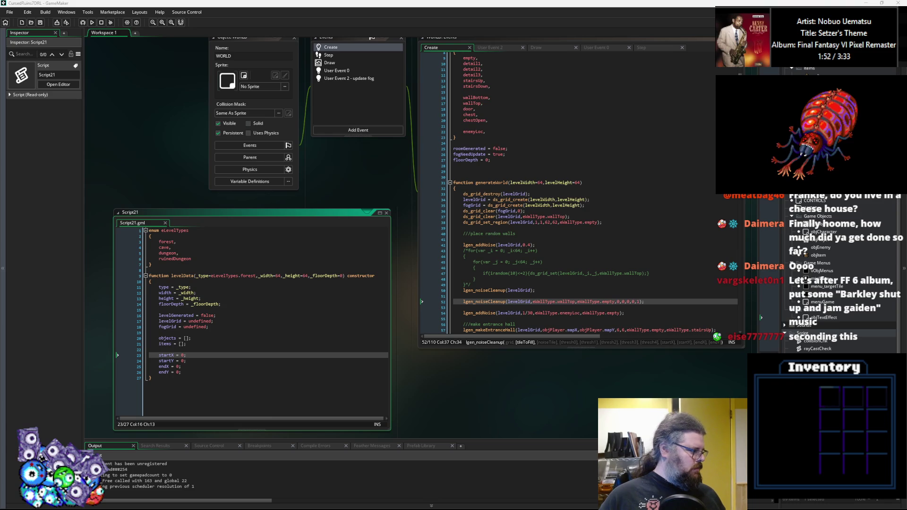
{"action": "left_click", "coordinate": [282, 371]}
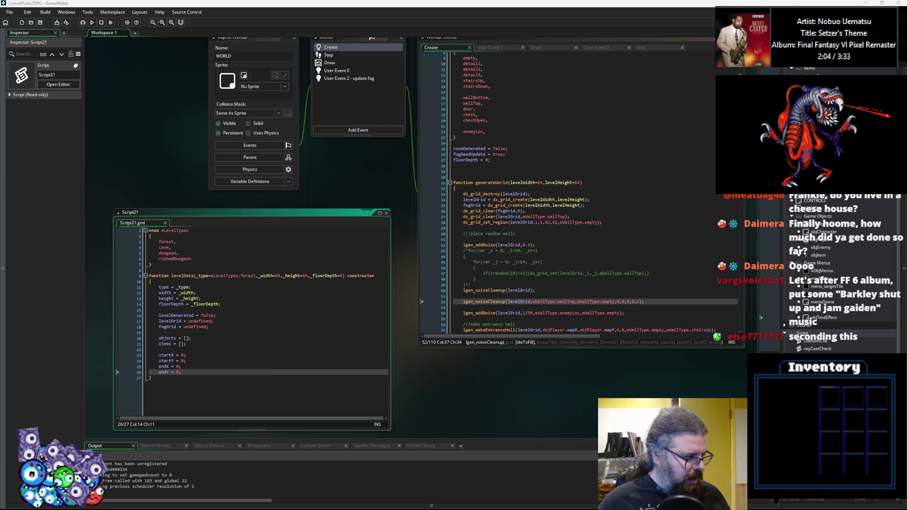
{"action": "left_click", "coordinate": [493, 250]}
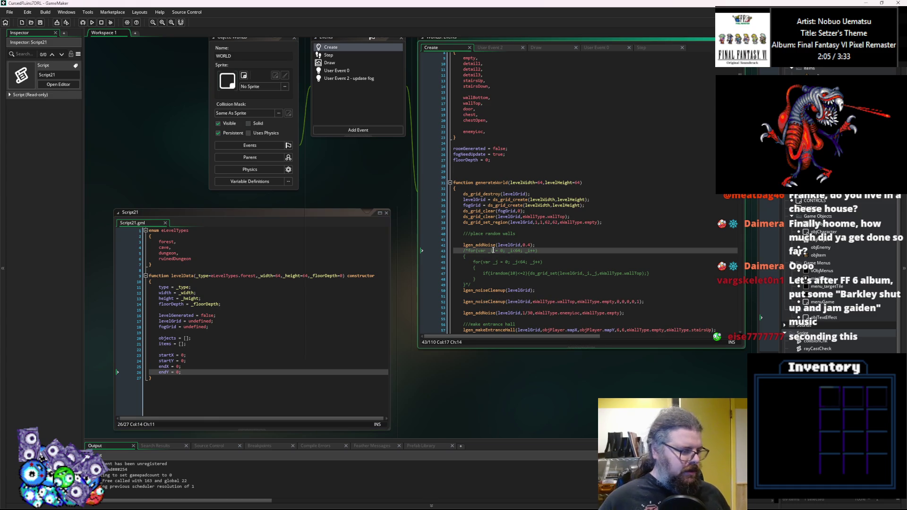
Reposition the Script21 window and check its enum list and levelData constructor lines.
{"action": "left_click_drag", "start_coordinate": [294, 215], "coordinate": [306, 213]}
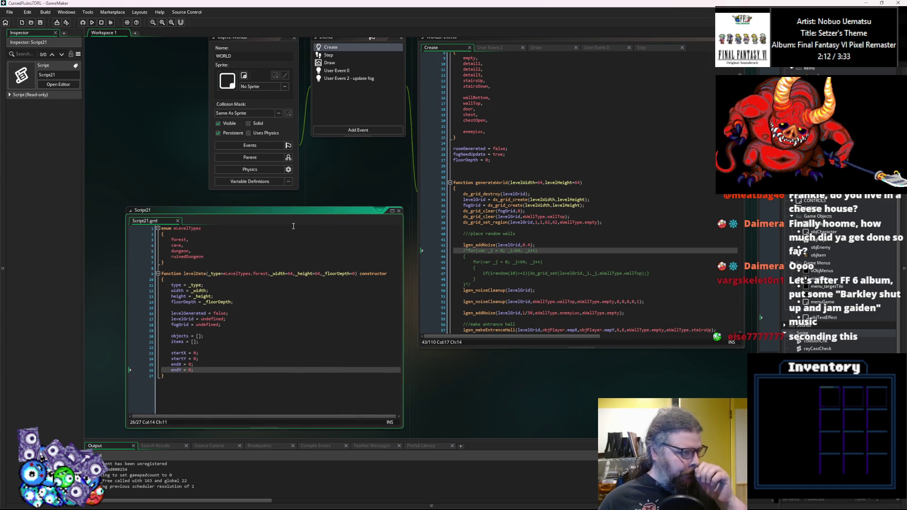
{"action": "left_click", "coordinate": [567, 245]}
{"action": "left_click_drag", "start_coordinate": [313, 244], "coordinate": [275, 230]}
{"action": "left_click_drag", "start_coordinate": [221, 197], "coordinate": [230, 194]}
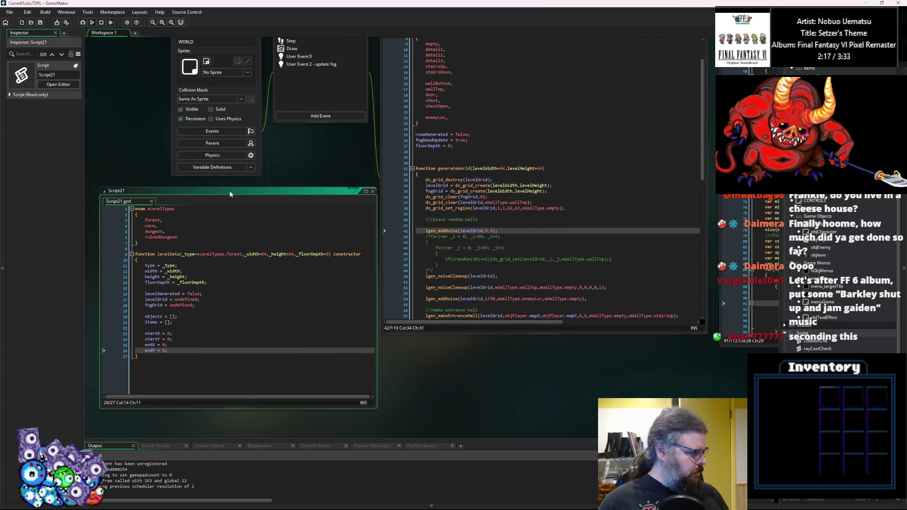
{"action": "left_click", "coordinate": [210, 240]}
{"action": "left_click_drag", "start_coordinate": [221, 192], "coordinate": [218, 191]}
{"action": "left_click", "coordinate": [220, 276]}
{"action": "left_click", "coordinate": [224, 287]}
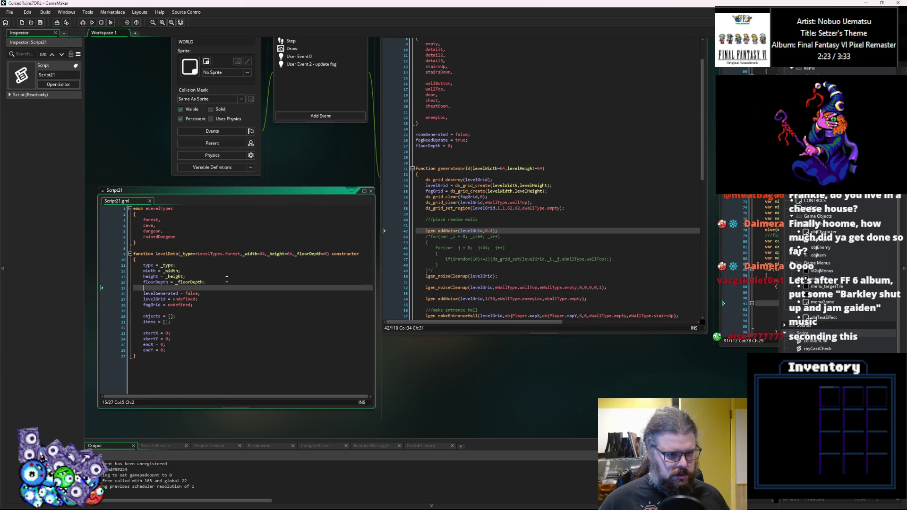
{"action": "left_click", "coordinate": [226, 283]}
Open LevelGenUtility and compare it with the lgen_noiseCleanup call on WORLD line 52.
{"action": "left_click", "coordinate": [470, 260]}
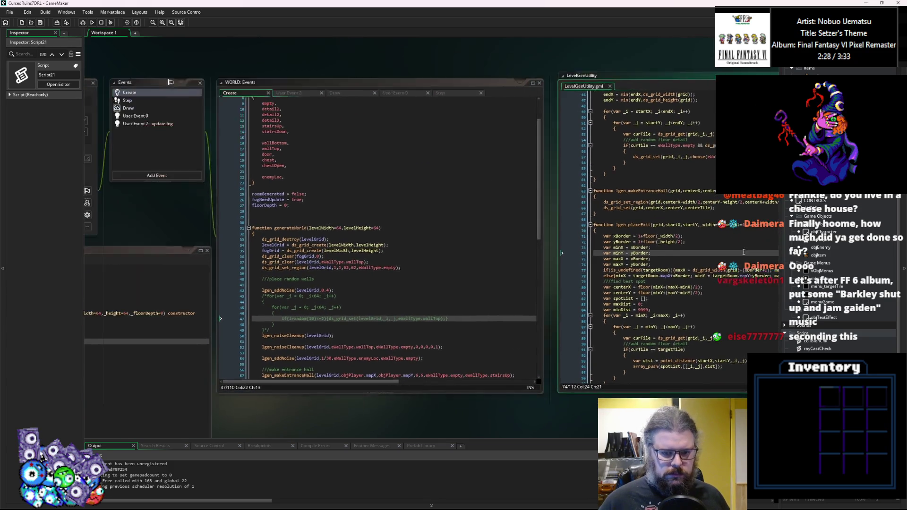
{"action": "left_click", "coordinate": [576, 336]}
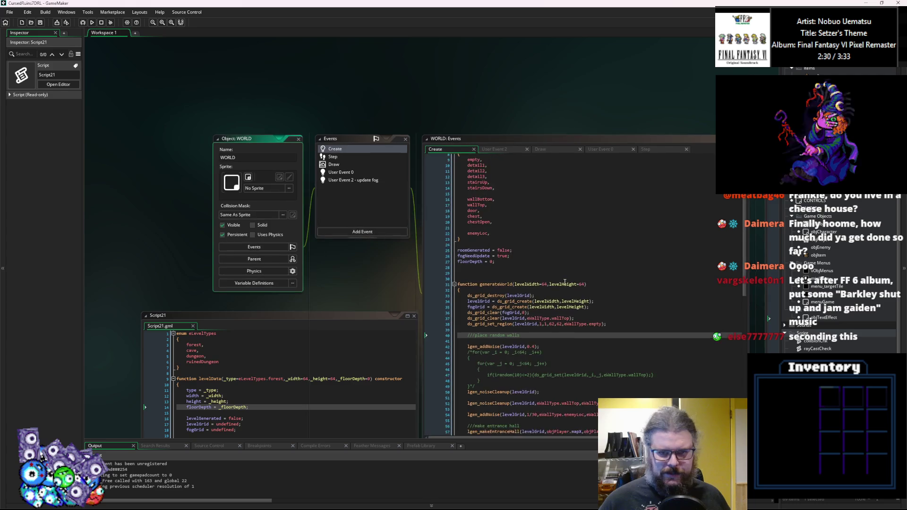
{"action": "double_click", "coordinate": [510, 143]}
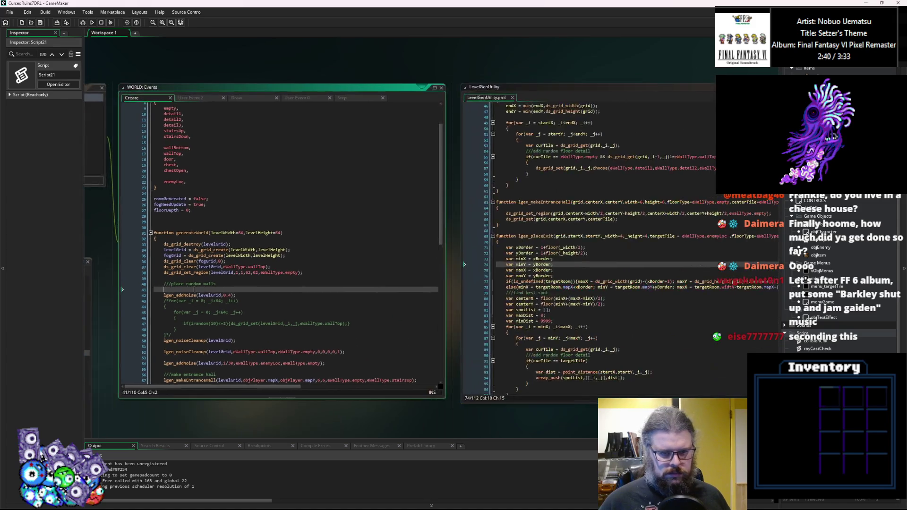
{"action": "left_click", "coordinate": [417, 273]}
{"action": "scroll", "coordinate": [414, 285], "scroll_direction": "down", "scroll_amount": 2}
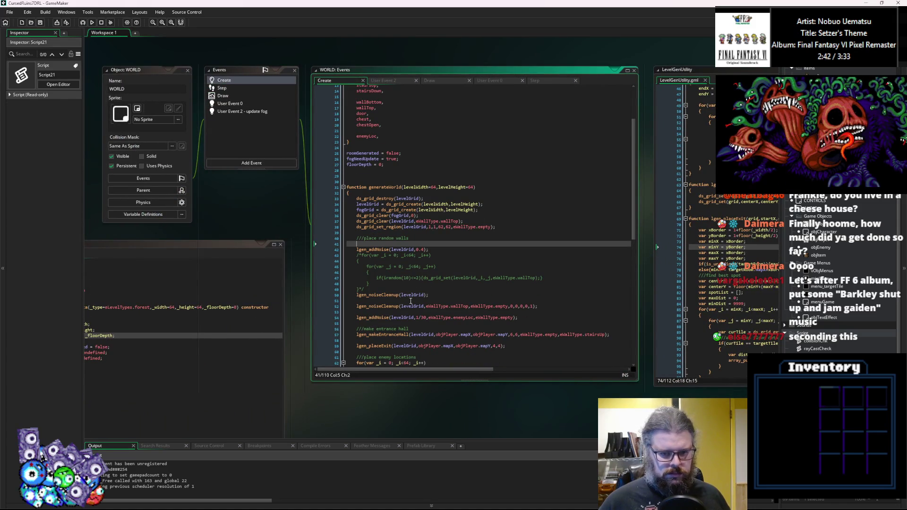
{"action": "left_click", "coordinate": [435, 306]}
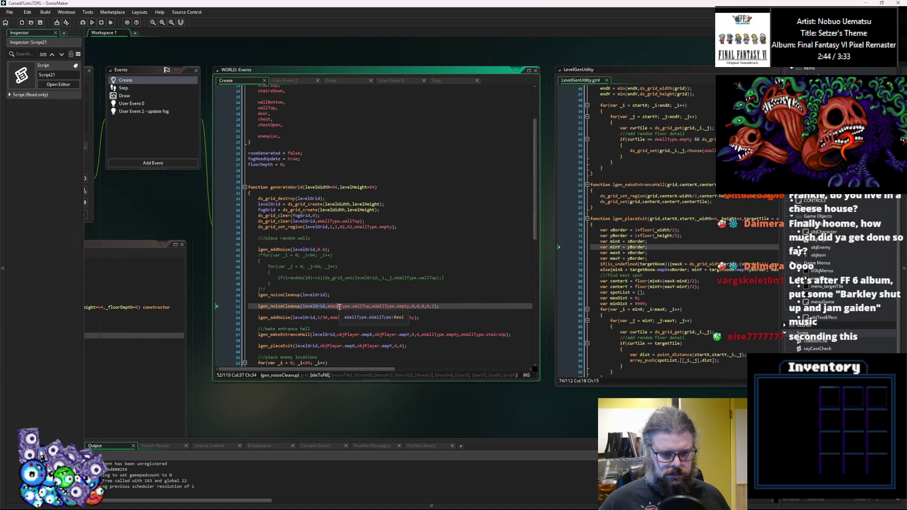
{"action": "left_click", "coordinate": [228, 320]}
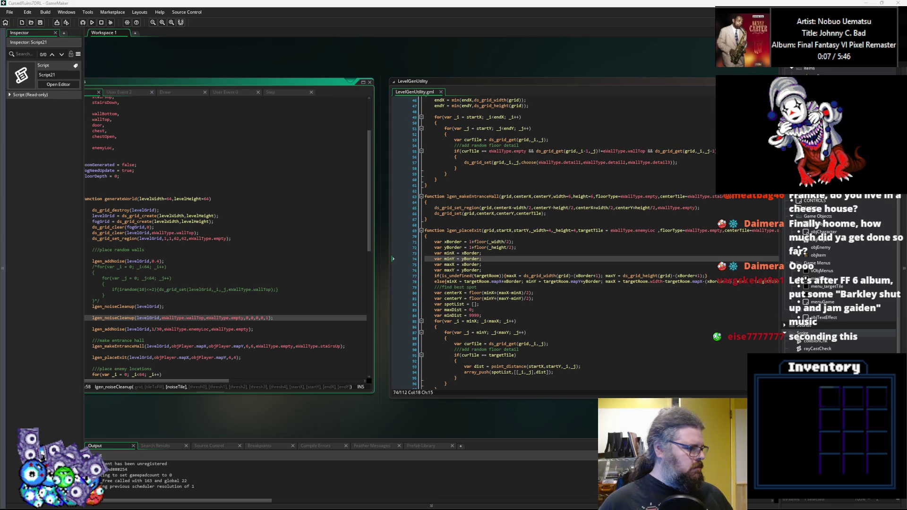
Complete line 84 of lgen_placeExit as var minDist = 9999;.
{"action": "left_click", "coordinate": [447, 315]}
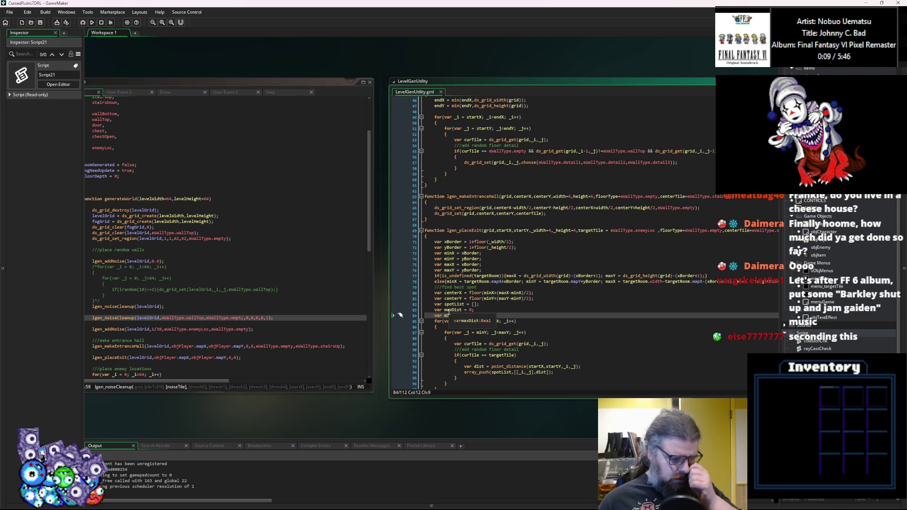
{"action": "type", "text": "nDist = 9999;"}
{"action": "left_click", "coordinate": [363, 299]}
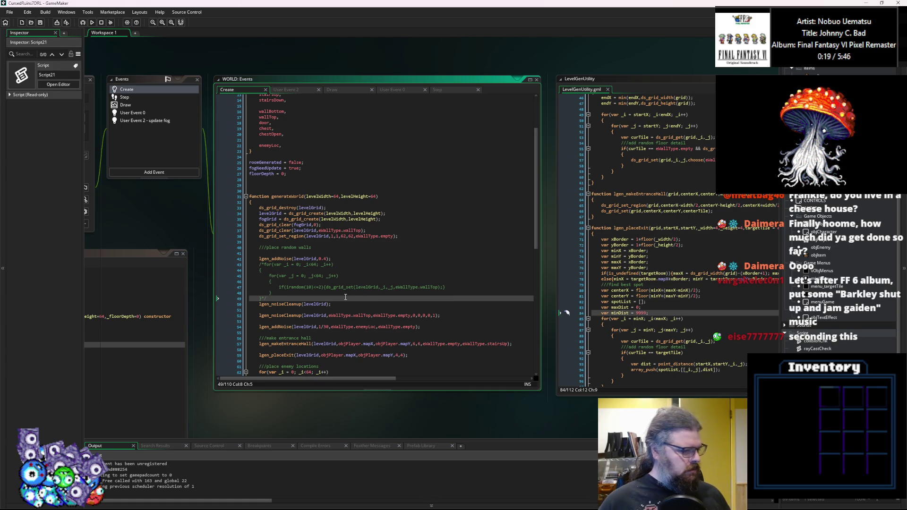
{"action": "scroll", "coordinate": [345, 297], "scroll_direction": "down", "scroll_amount": 2}
{"action": "scroll", "coordinate": [345, 297], "scroll_direction": "up", "scroll_amount": 2}
{"action": "scroll", "coordinate": [345, 297], "scroll_direction": "right", "scroll_amount": 1}
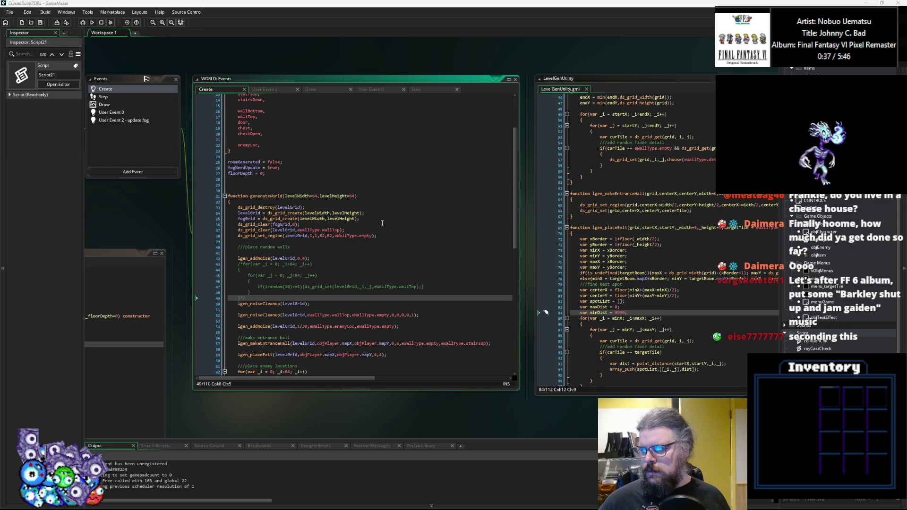
Pan the workspace from generateWorld back to the Script21 code.
{"action": "left_click_drag", "start_coordinate": [316, 271], "coordinate": [329, 248]}
{"action": "left_click", "coordinate": [323, 236]}
{"action": "scroll", "coordinate": [362, 234], "scroll_direction": "down", "scroll_amount": 2}
{"action": "middle_click", "coordinate": [362, 234]}
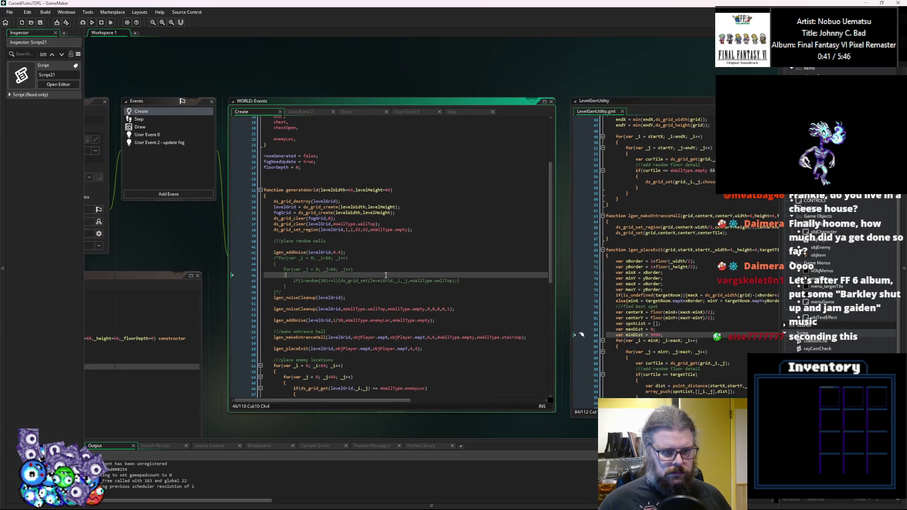
Move the Script21 editor up-right and enlarge its window.
{"action": "left_click", "coordinate": [261, 286]}
{"action": "left_click", "coordinate": [542, 205]}
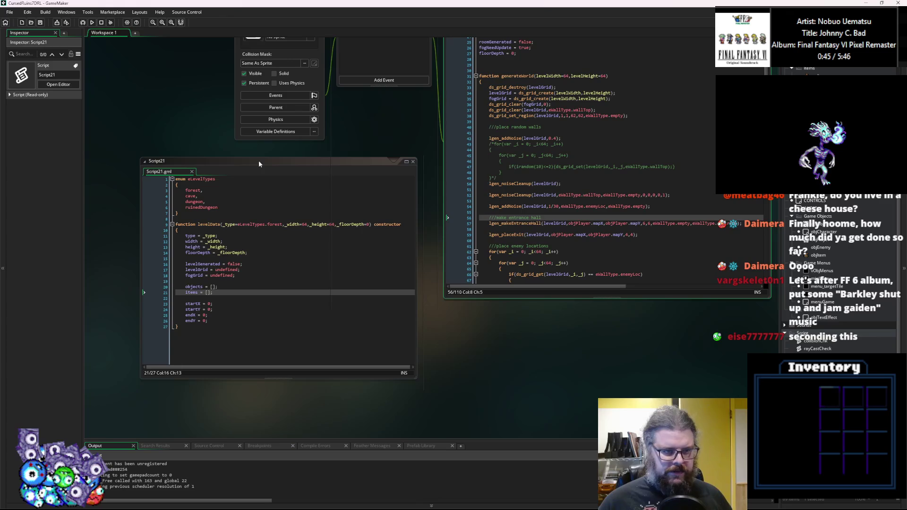
{"action": "left_click_drag", "start_coordinate": [259, 164], "coordinate": [268, 146]}
{"action": "left_click_drag", "start_coordinate": [425, 362], "coordinate": [454, 399]}
Add function levelGen(levelData) with an opening brace below the levelData constructor.
{"action": "left_click", "coordinate": [278, 354]}
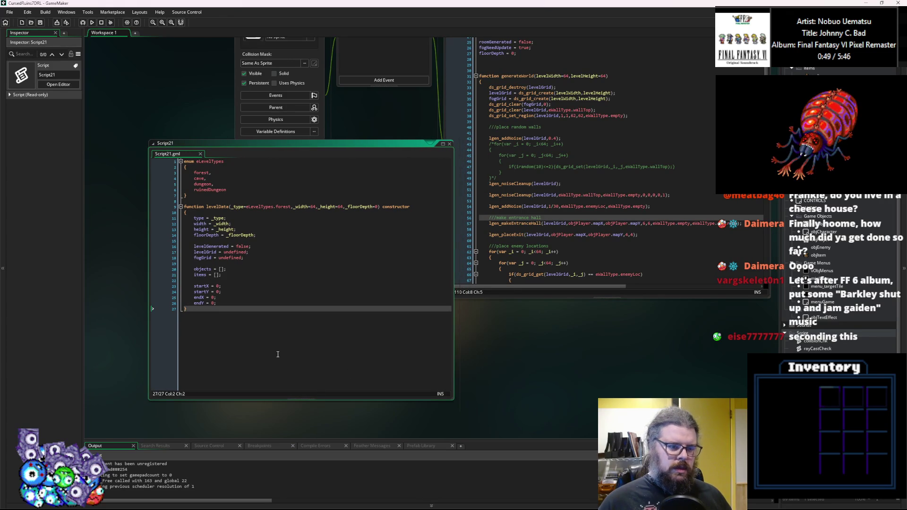
{"action": "left_click", "coordinate": [261, 298]}
{"action": "left_click", "coordinate": [255, 306]}
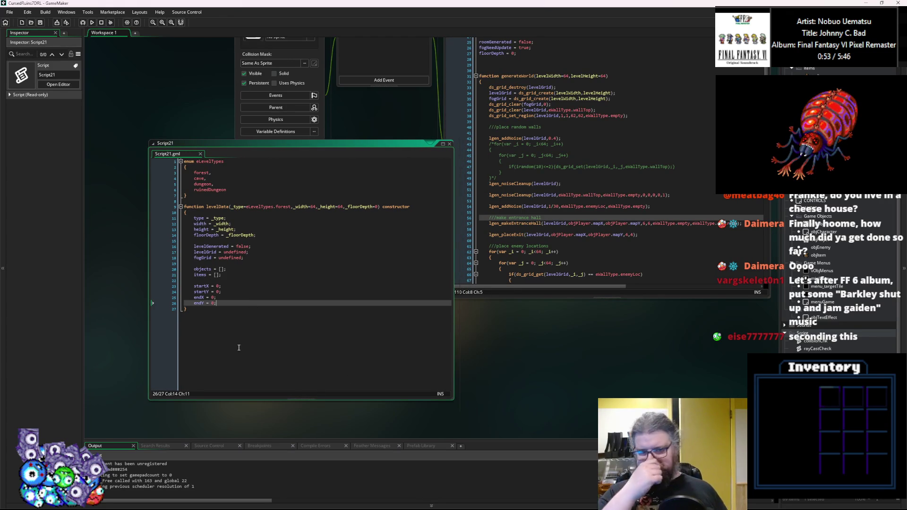
{"action": "key", "text": "Down"}
{"action": "key", "text": "Return"}
{"action": "key", "text": "Return"}
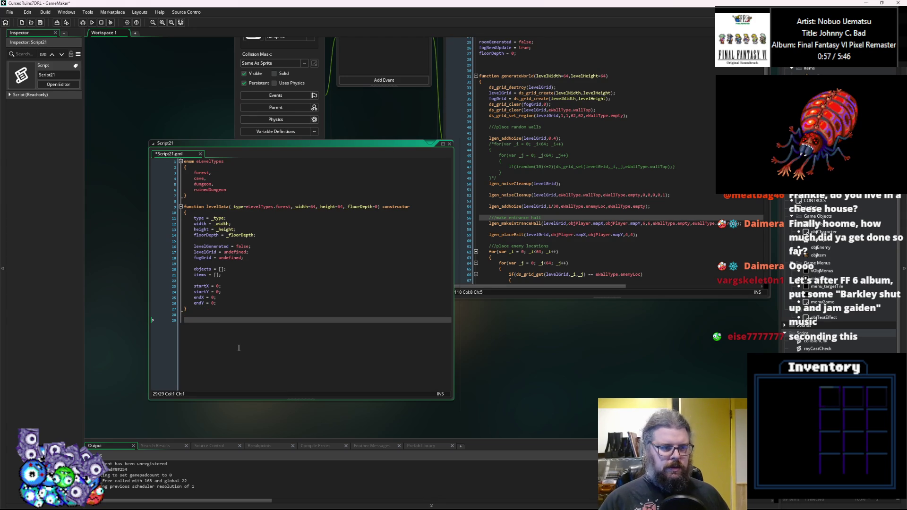
{"action": "type", "text": "fu"}
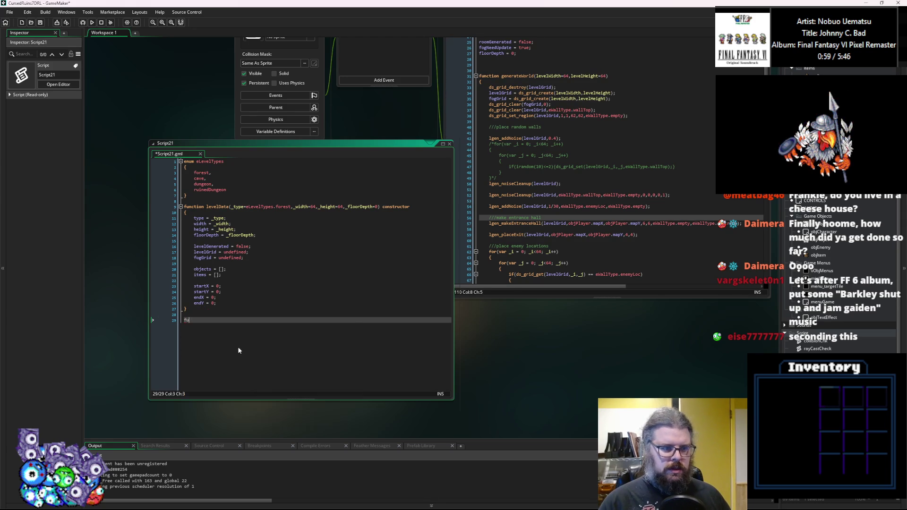
{"action": "type", "text": "nction g"}
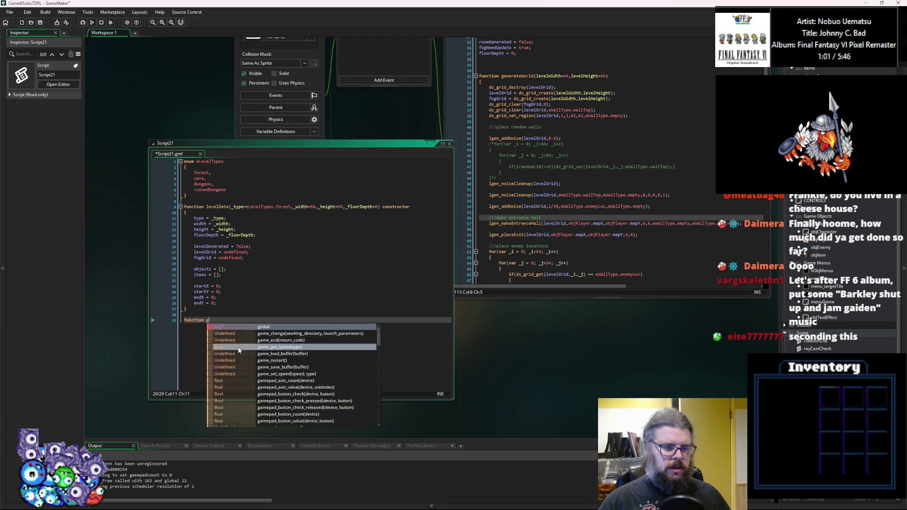
{"action": "key", "text": "BackSpace"}
{"action": "type", "text": "level"}
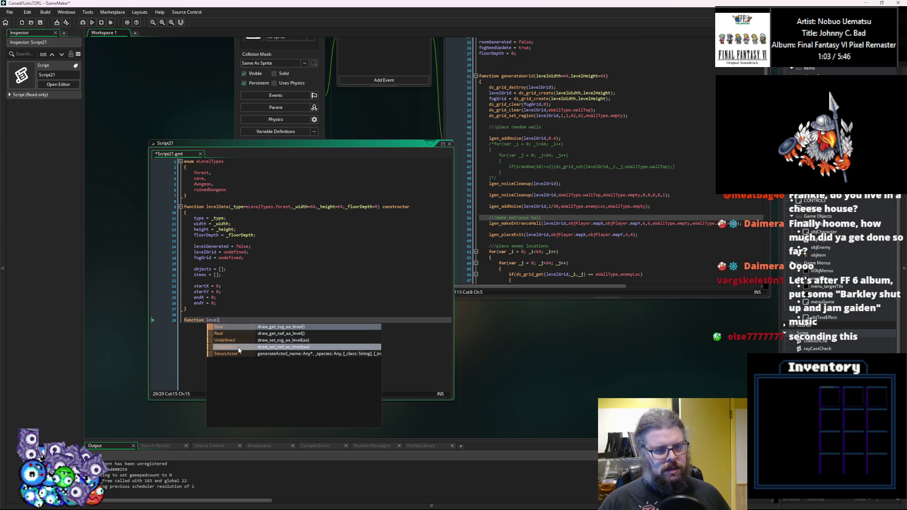
{"action": "type", "text": "Gen("}
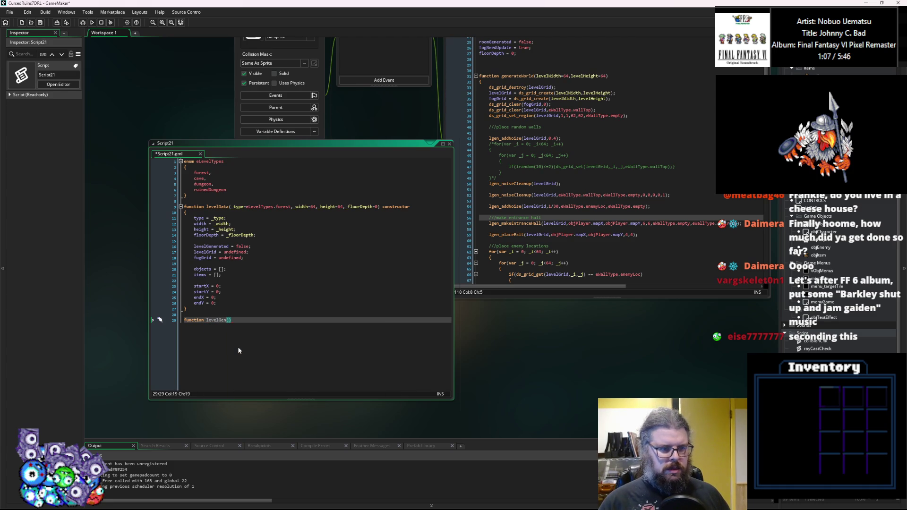
{"action": "type", "text": "le"}
{"action": "type", "text": "velData)"}
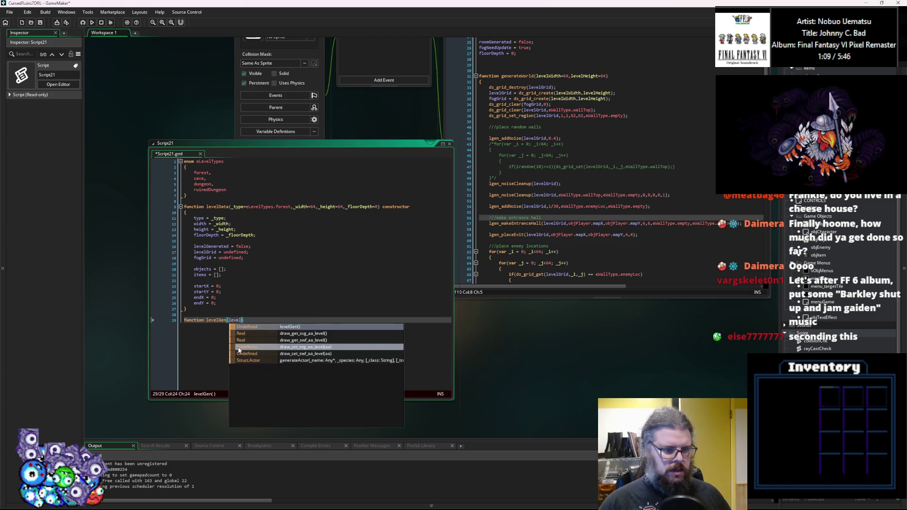
{"action": "key", "text": "Return"}
{"action": "type", "text": "{"}
{"action": "key", "text": "Return"}
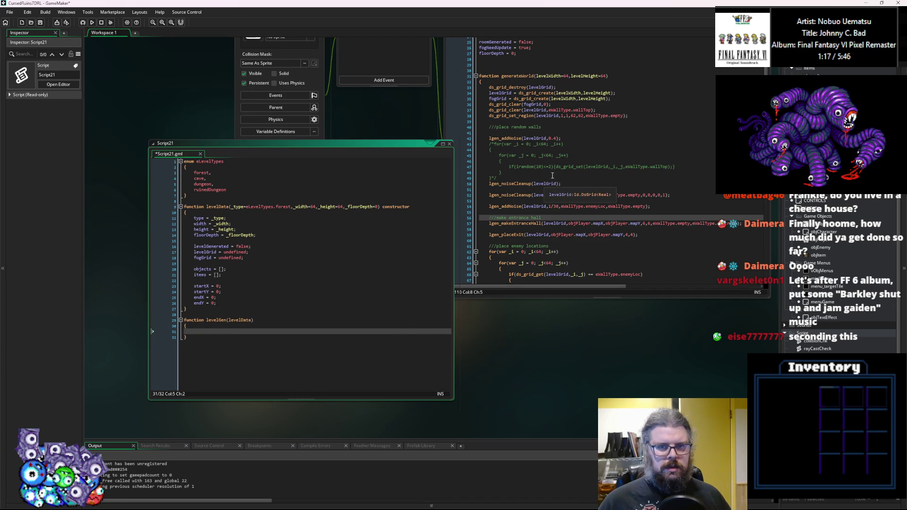
Check generateWorld's wallTop code, then type switch(eLevelTypes) in levelGen's body.
{"action": "left_click", "coordinate": [584, 110]}
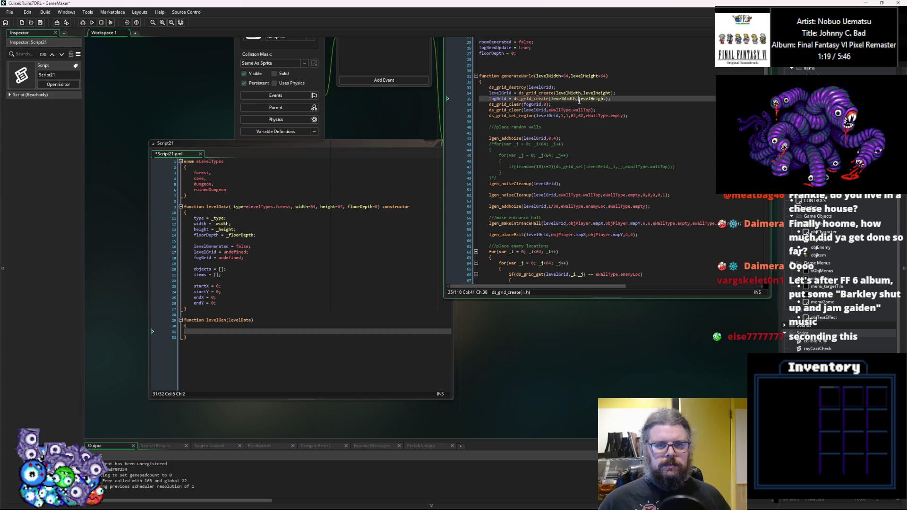
{"action": "left_click", "coordinate": [632, 116]}
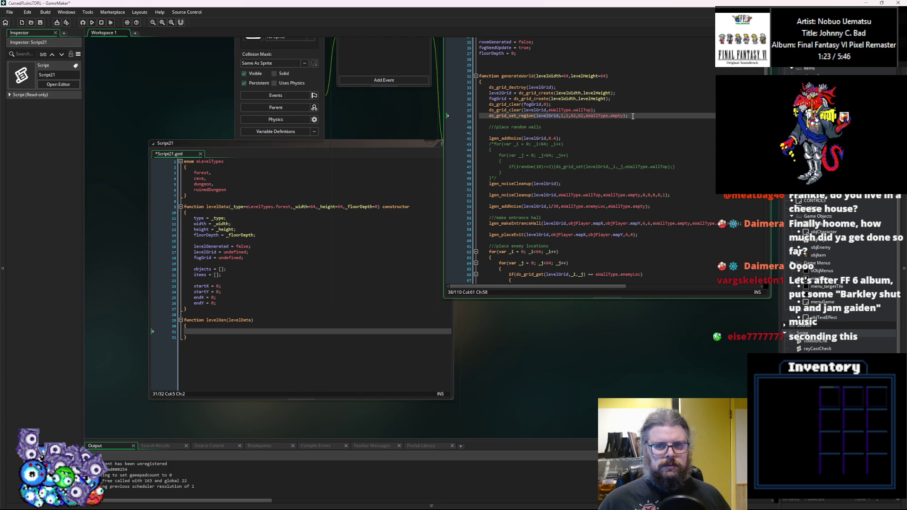
{"action": "left_click", "coordinate": [243, 332]}
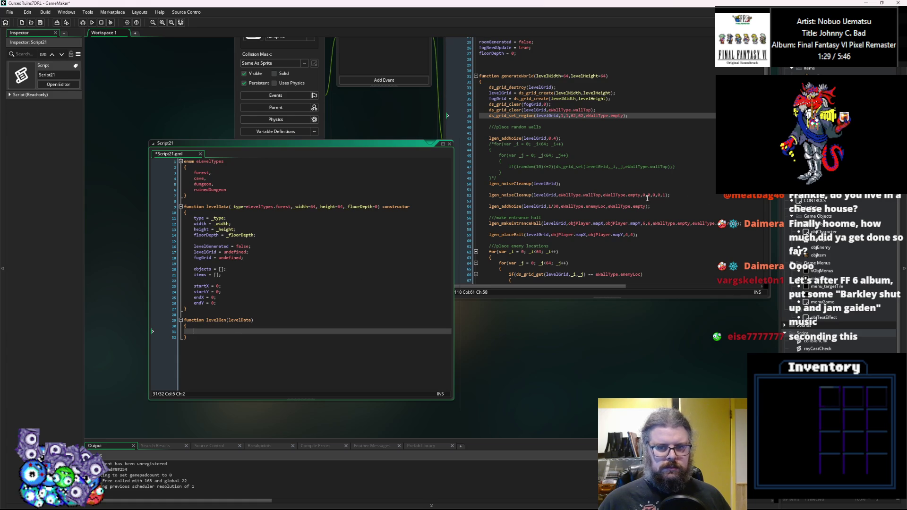
{"action": "type", "text": "switch(eLevelTypes)"}
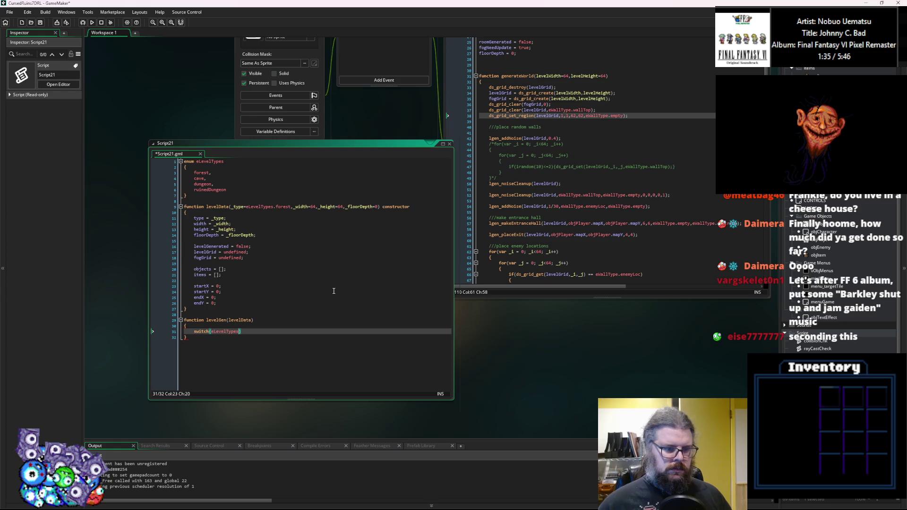
{"action": "key", "text": "Right"}
Rename levelGen's parameter to lvData and make the switch use lvData.type.
{"action": "left_click", "coordinate": [222, 209]}
{"action": "left_click", "coordinate": [232, 321]}
{"action": "key", "text": "Right"}
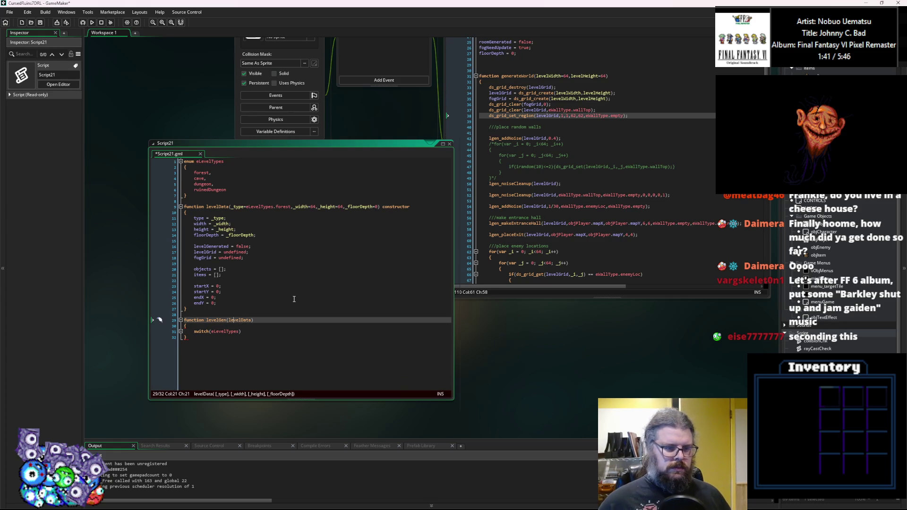
{"action": "key", "text": "BackSpace"}
{"action": "key", "text": "BackSpace"}
{"action": "key", "text": "BackSpace"}
{"action": "type", "text": "lv"}
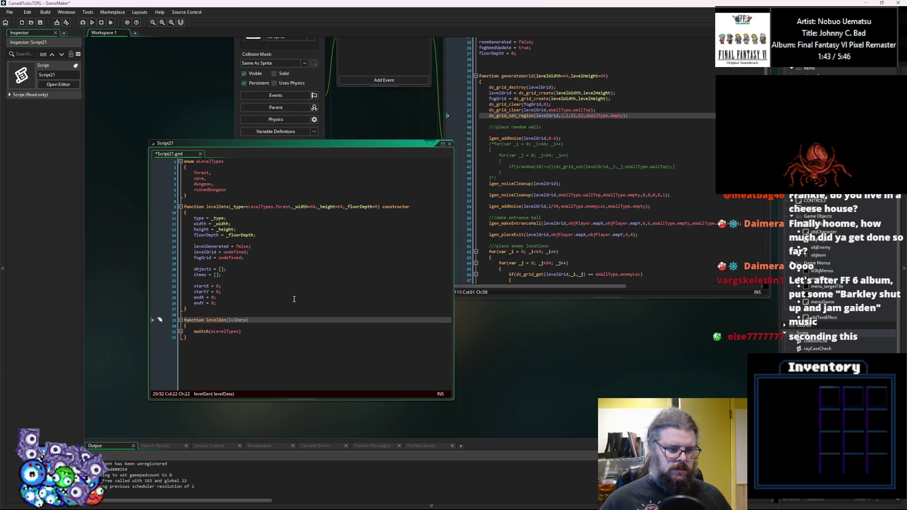
{"action": "key", "text": "Down"}
{"action": "double_click", "coordinate": [226, 331]}
{"action": "type", "text": "lv"}
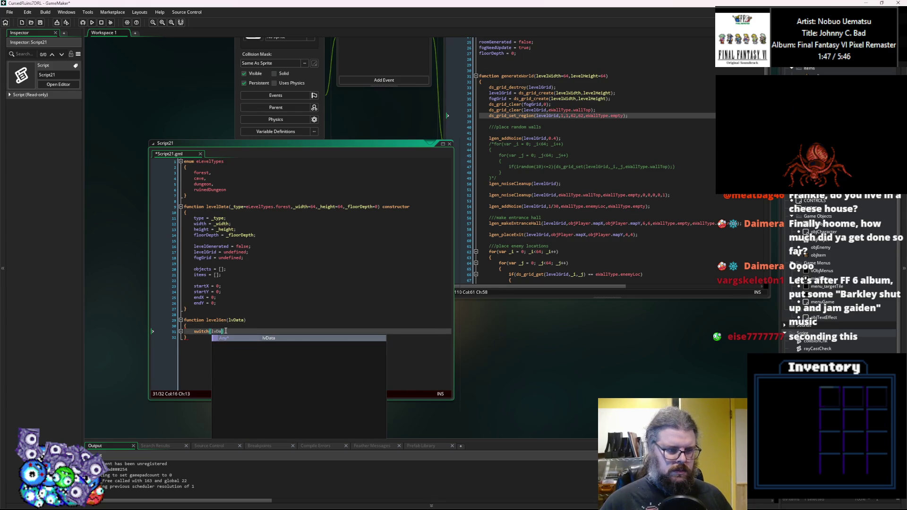
{"action": "type", "text": "Data.type)"}
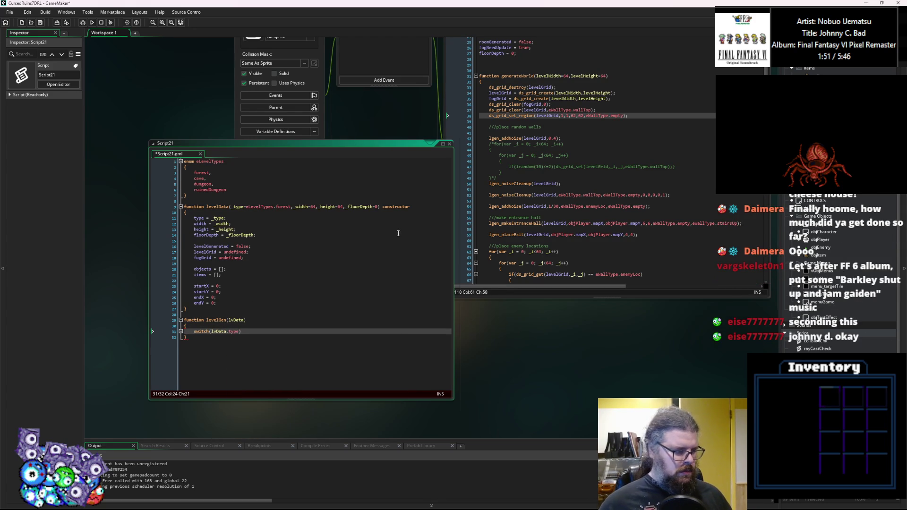
Start the first case line inside the switch, retrying past the autocomplete suggestions.
{"action": "key", "text": "Return"}
{"action": "type", "text": "{"}
{"action": "key", "text": "Return"}
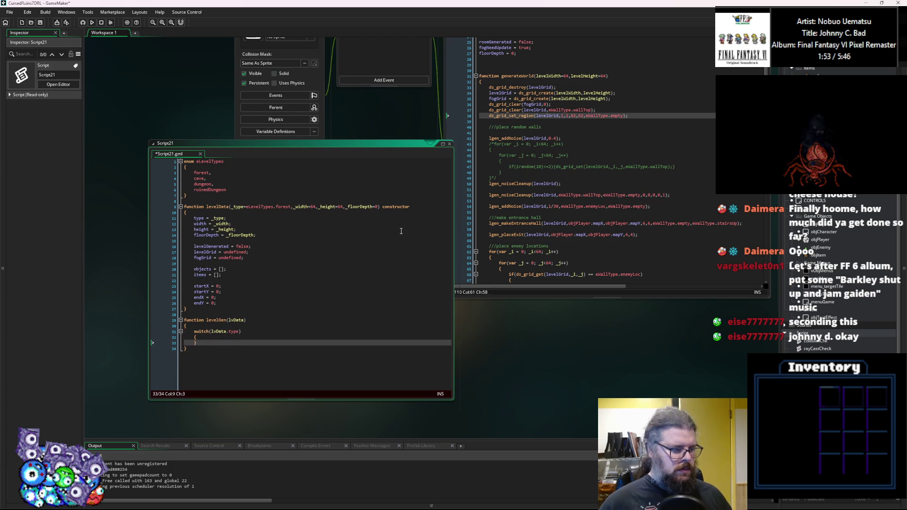
{"action": "type", "text": "c"}
{"action": "key", "text": "Escape"}
{"action": "key", "text": "BackSpace"}
{"action": "type", "text": "c"}
{"action": "key", "text": "Escape"}
{"action": "key", "text": "BackSpace"}
{"action": "type", "text": "c"}
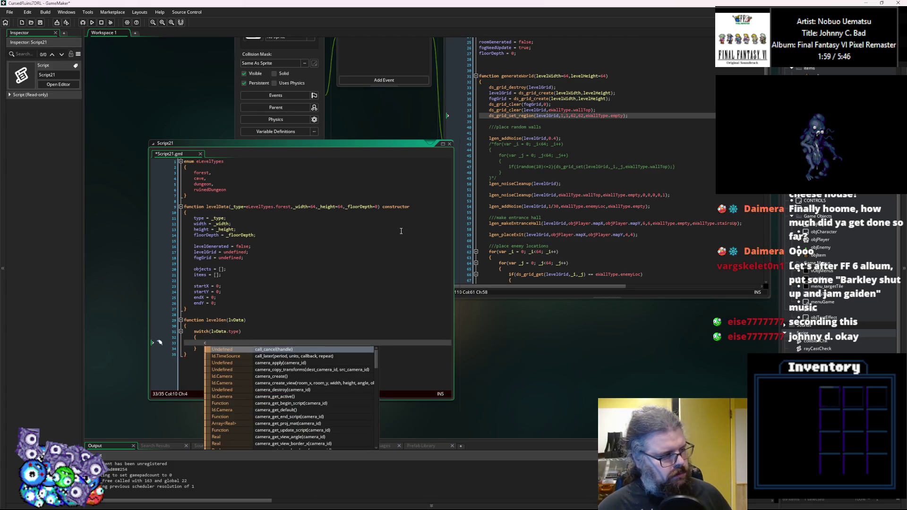